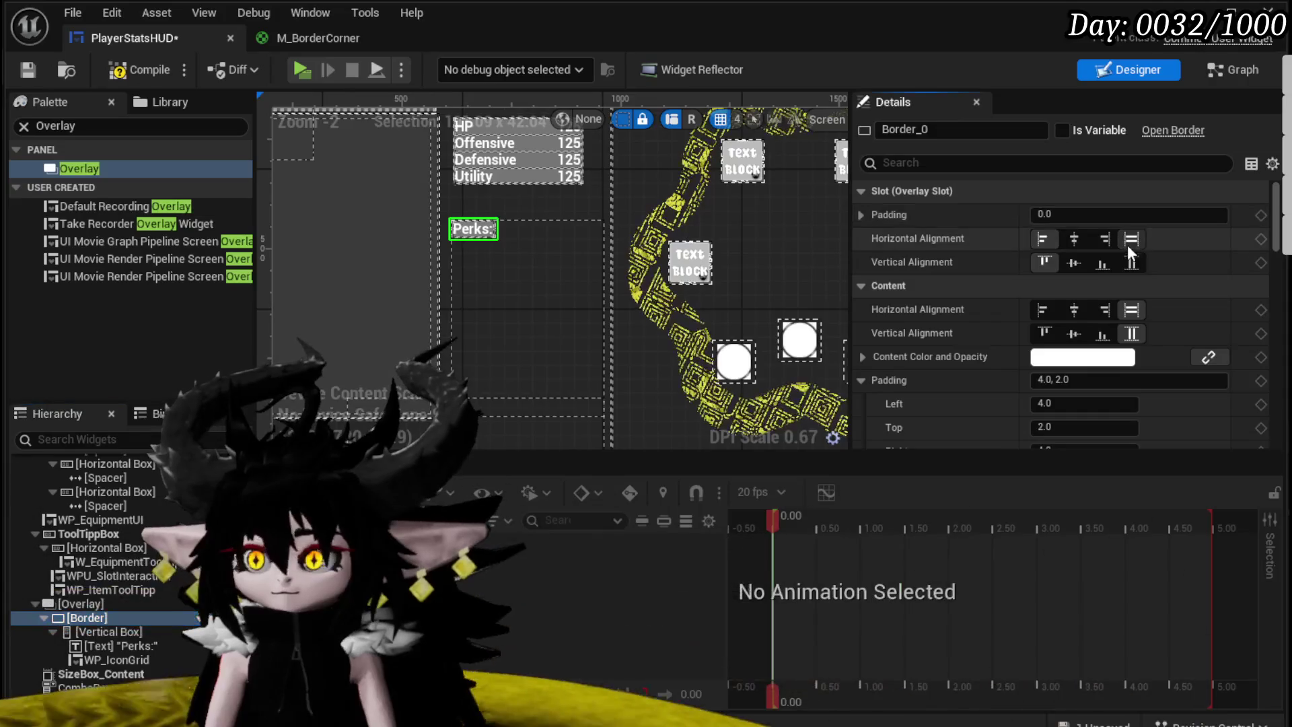
Step: Restore the Perks border's slot padding to 0.0 and reselect the root canvas panel
click(1073, 215)
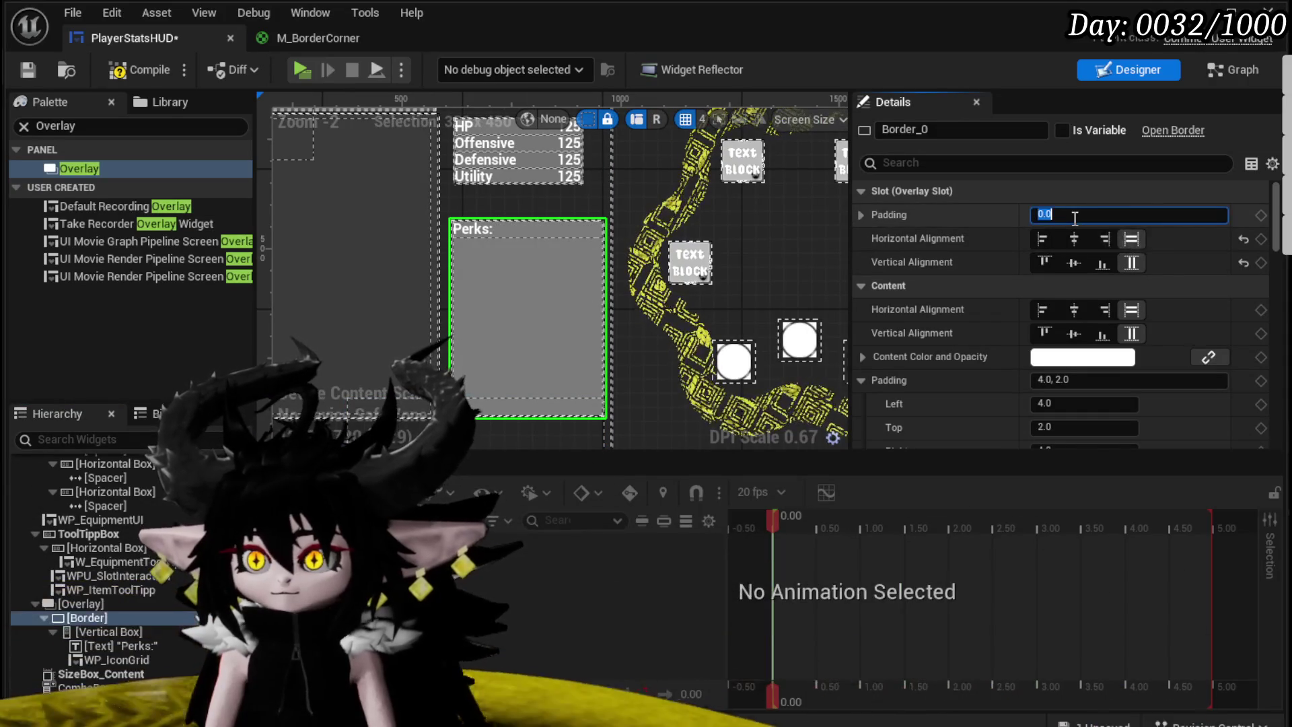
text(-)
key(ctrl+z)
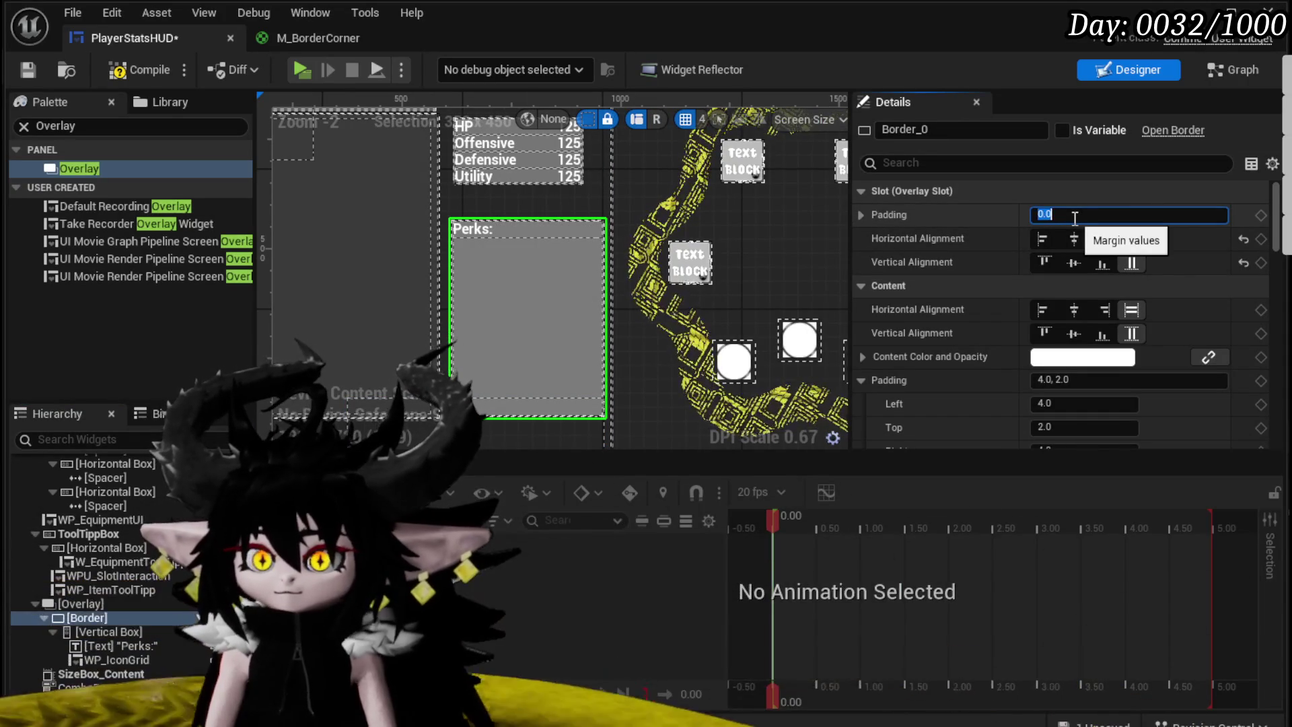
click(410, 417)
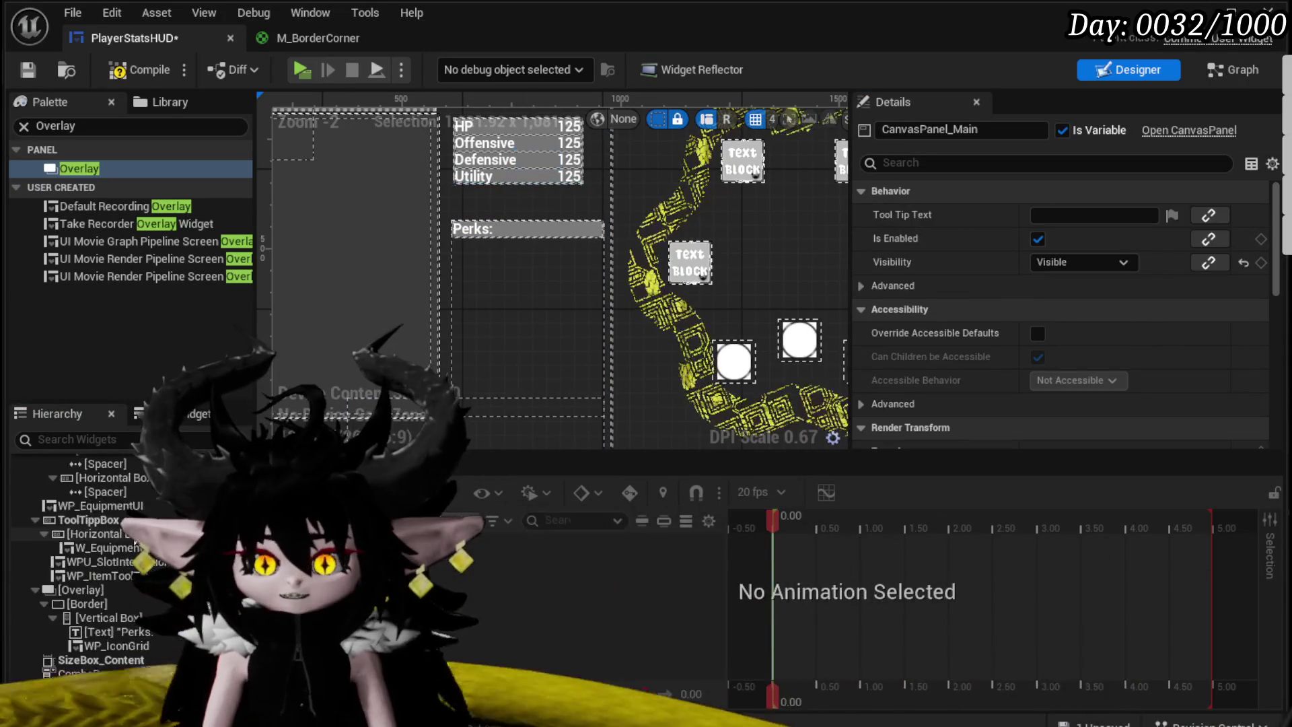
Step: Compile and save the PlayerStatsHUD widget blueprint
scroll(101, 572, down, 5)
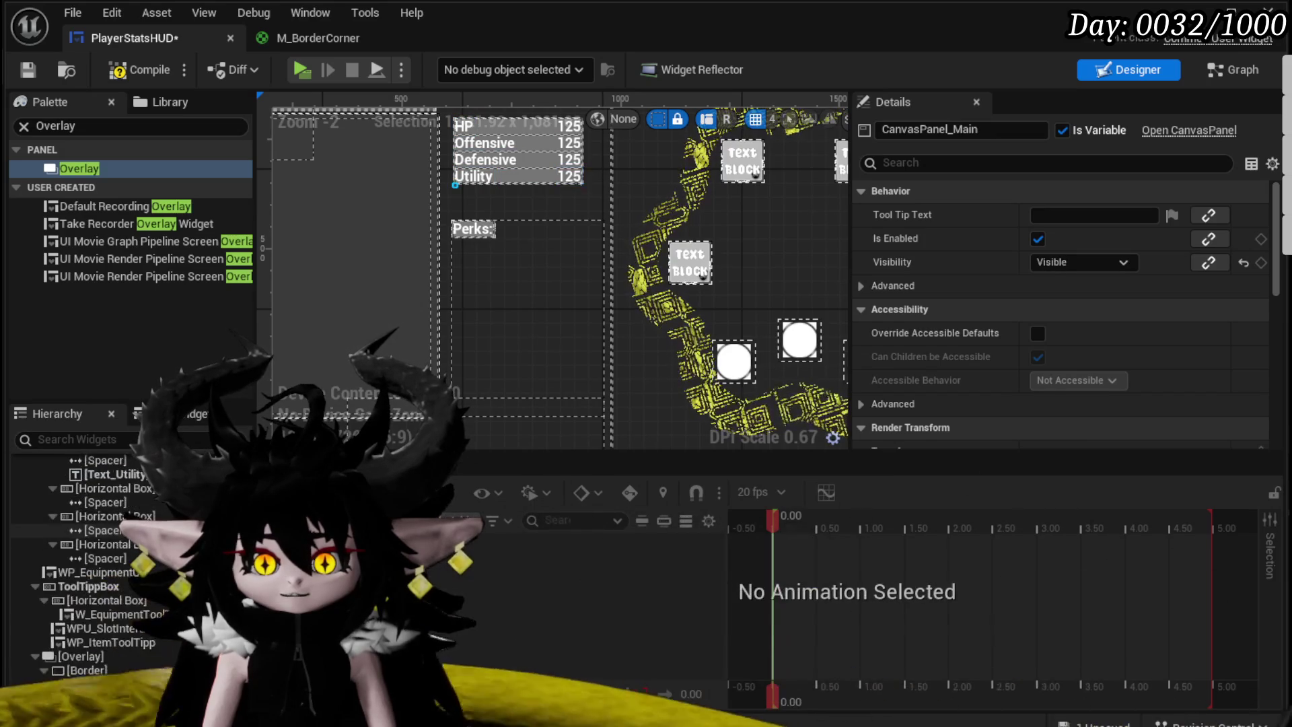
scroll(101, 572, down, 3)
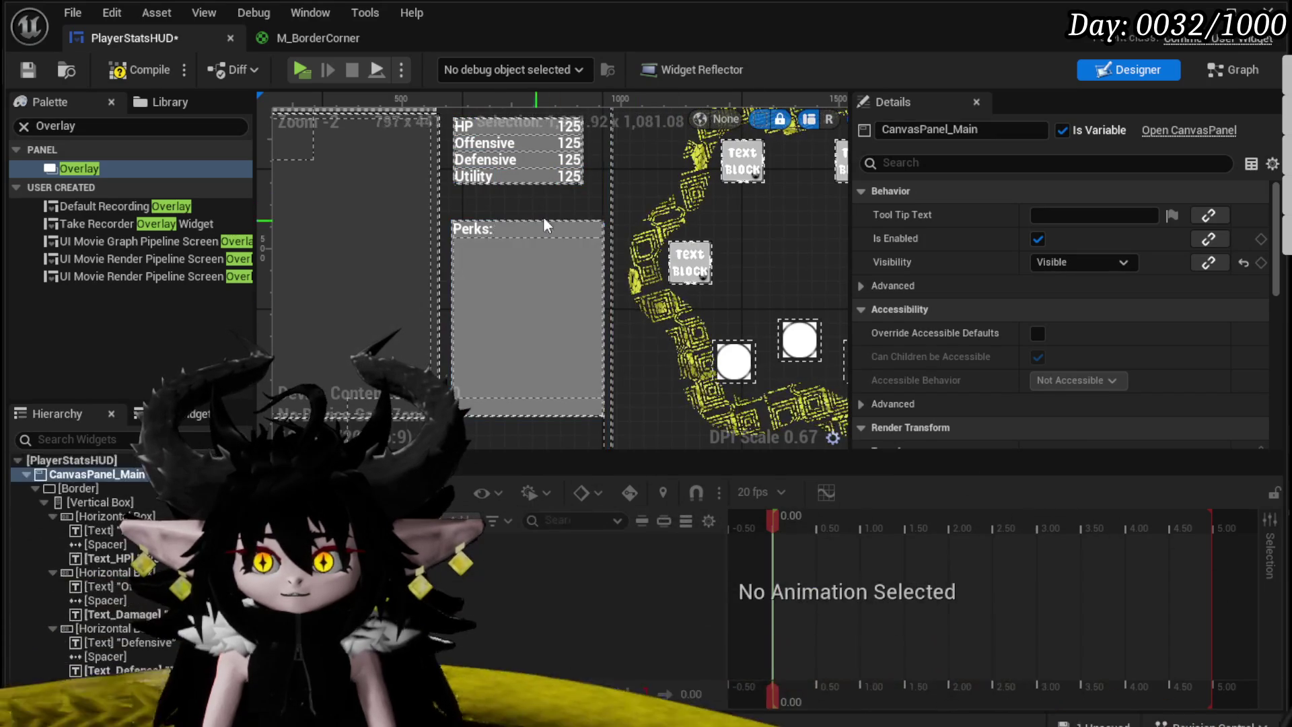
scroll(149, 561, down, 2)
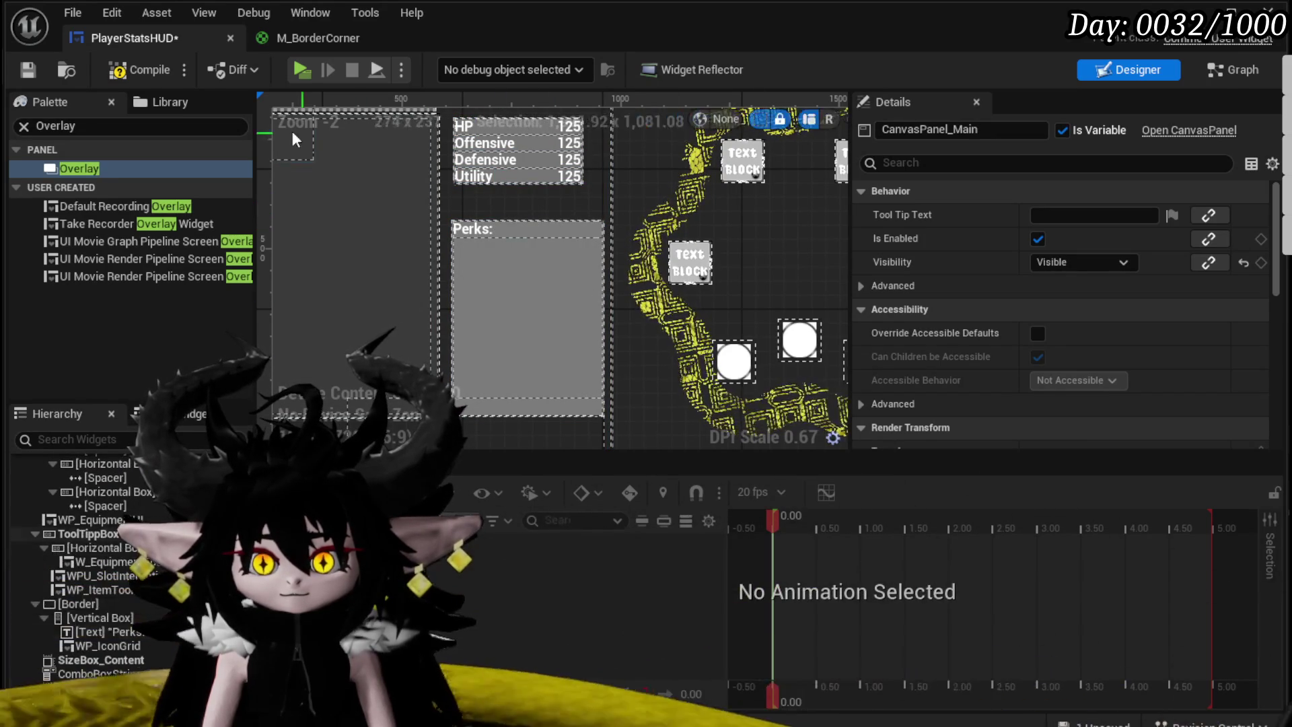
click(138, 69)
click(17, 73)
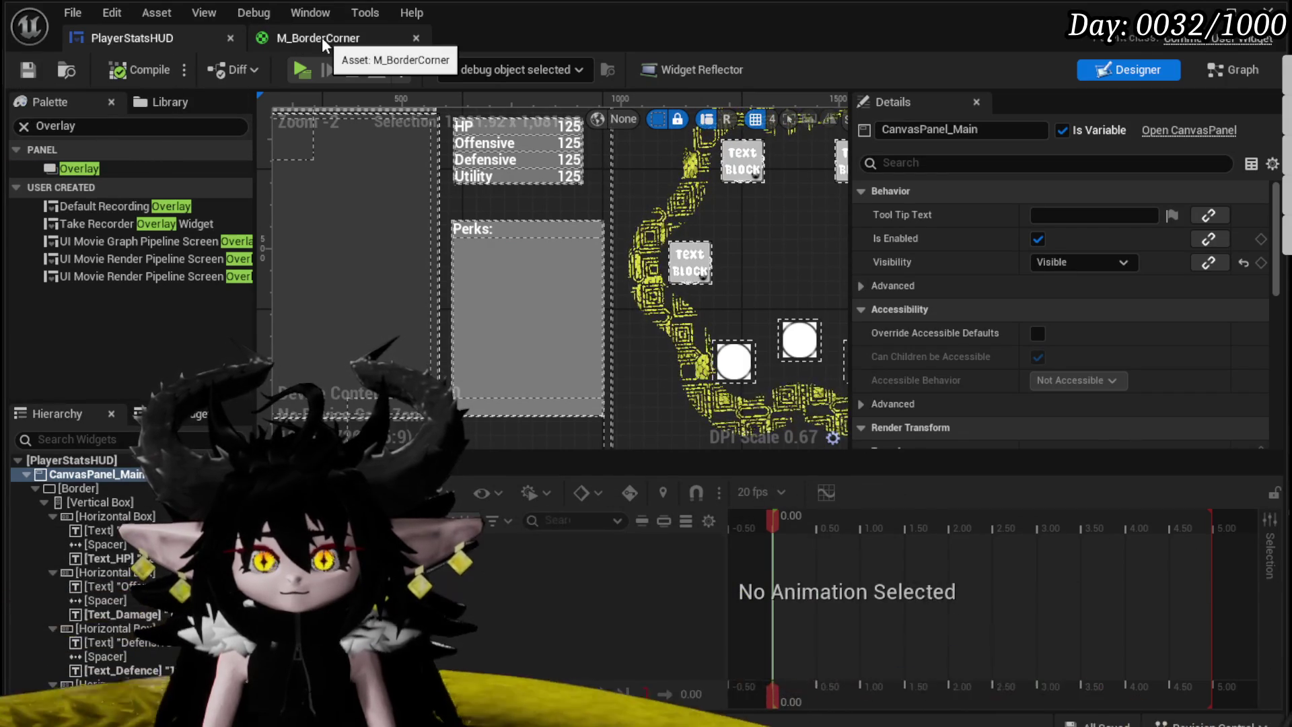
Step: Back in the level editor, choose User Interface > Widget Blueprint from the Border folder's context menu
key(alt+Tab)
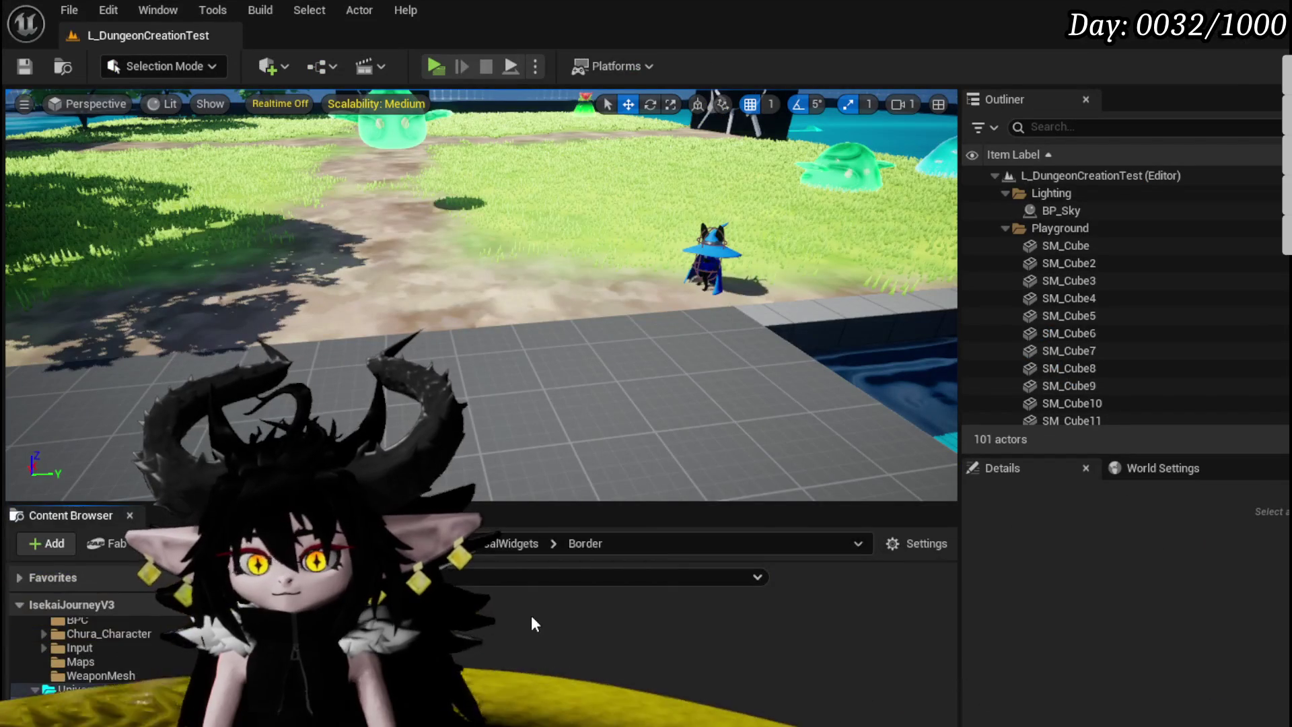
right_click(531, 615)
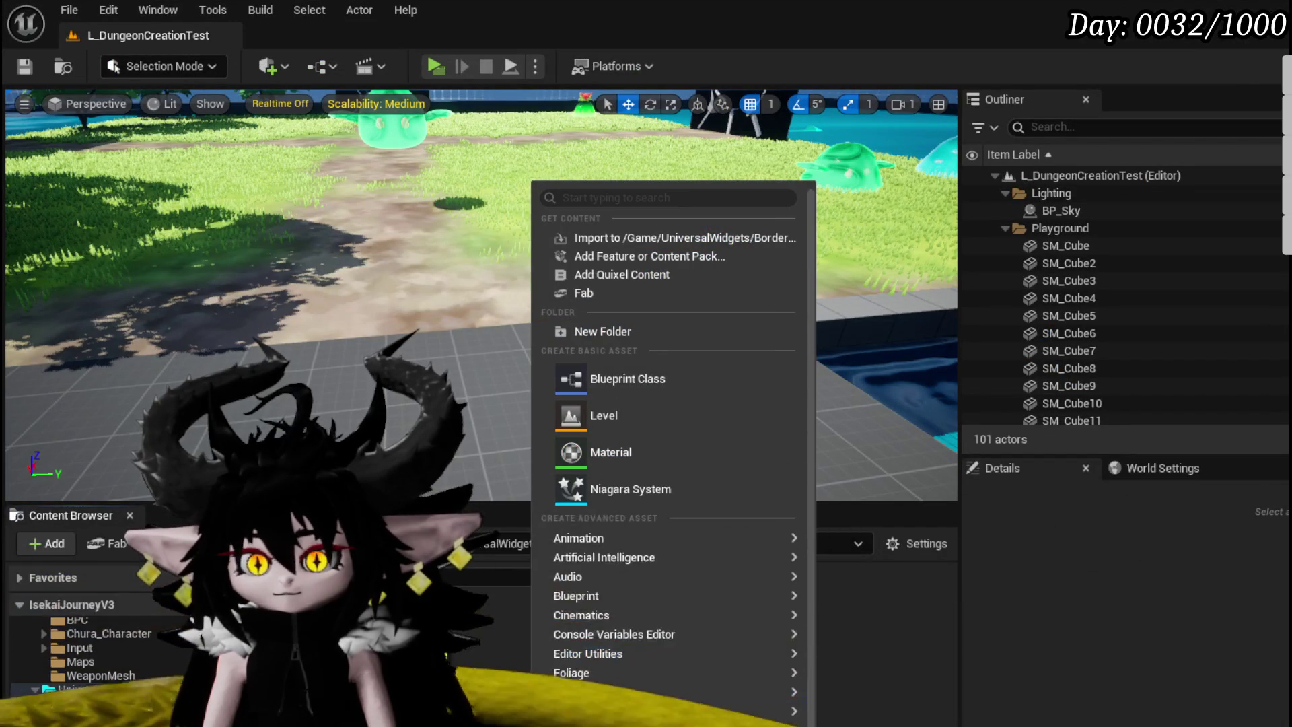
scroll(673, 538, down, 2)
mouse_move(673, 636)
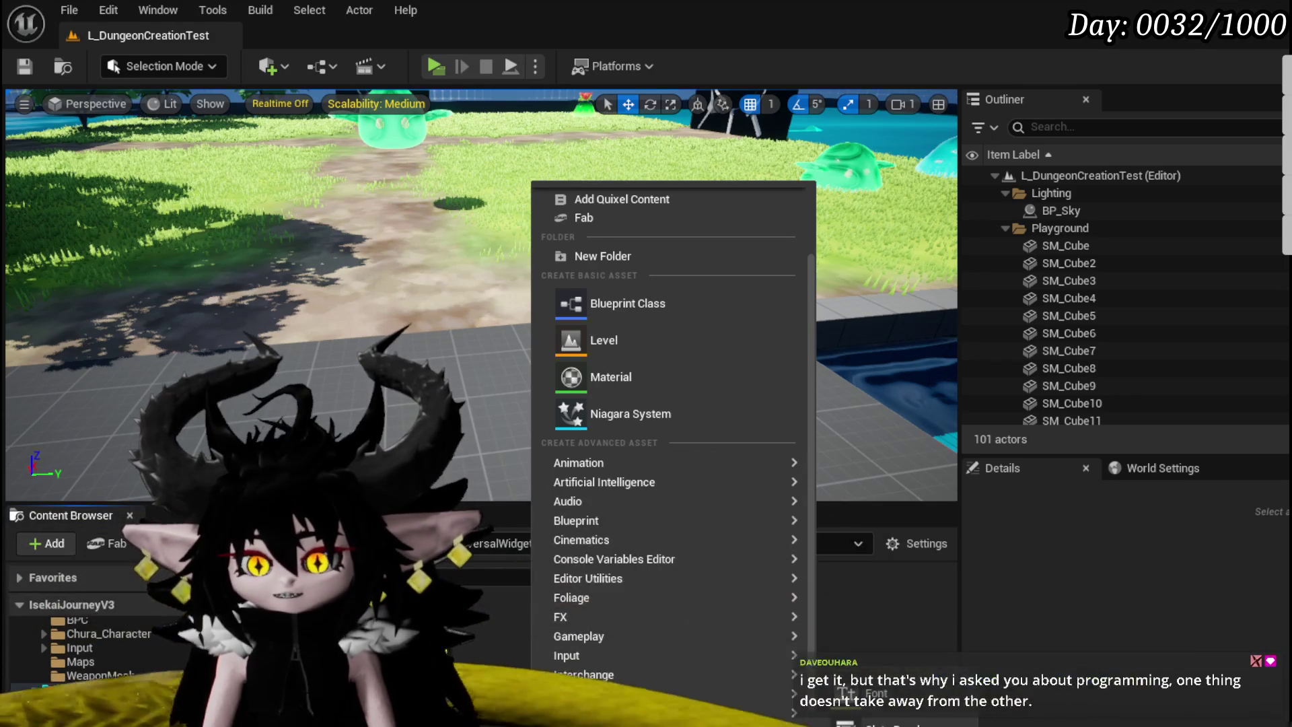
click(875, 706)
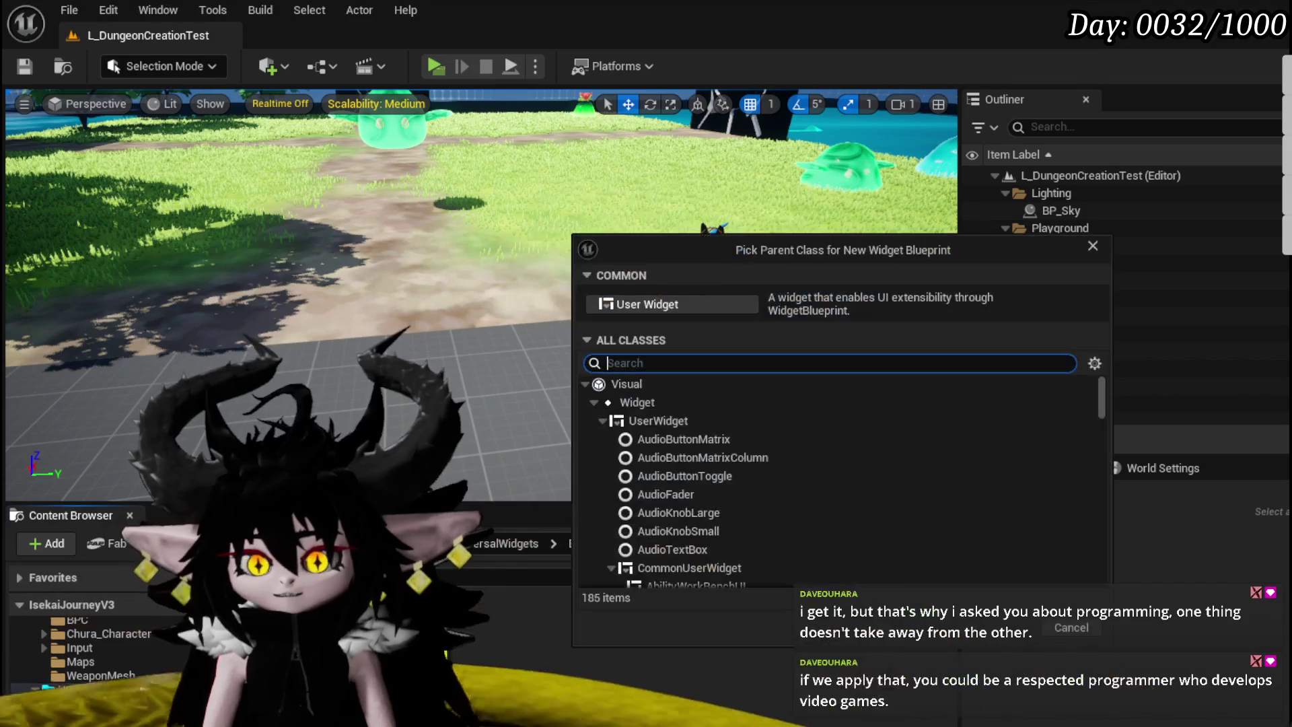
Step: Pick UserWidget instead of CommonUserWidget as the parent class and create the asset
click(686, 567)
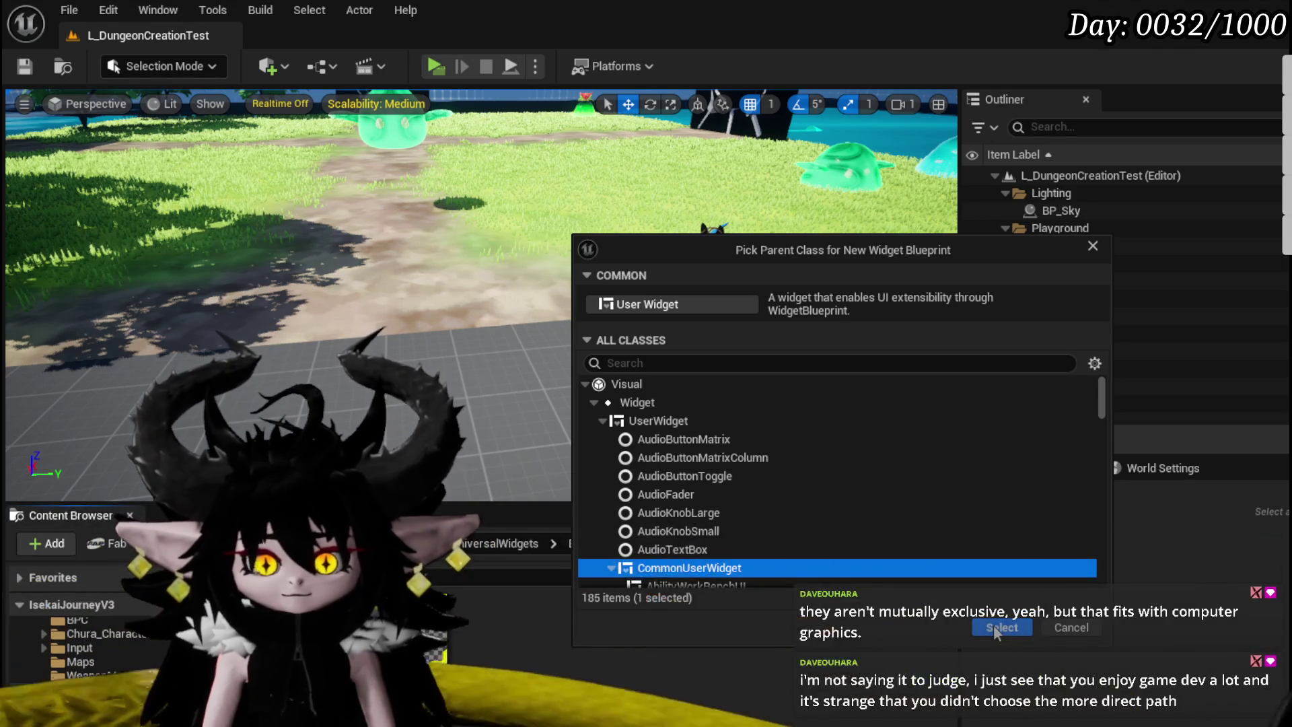
click(658, 420)
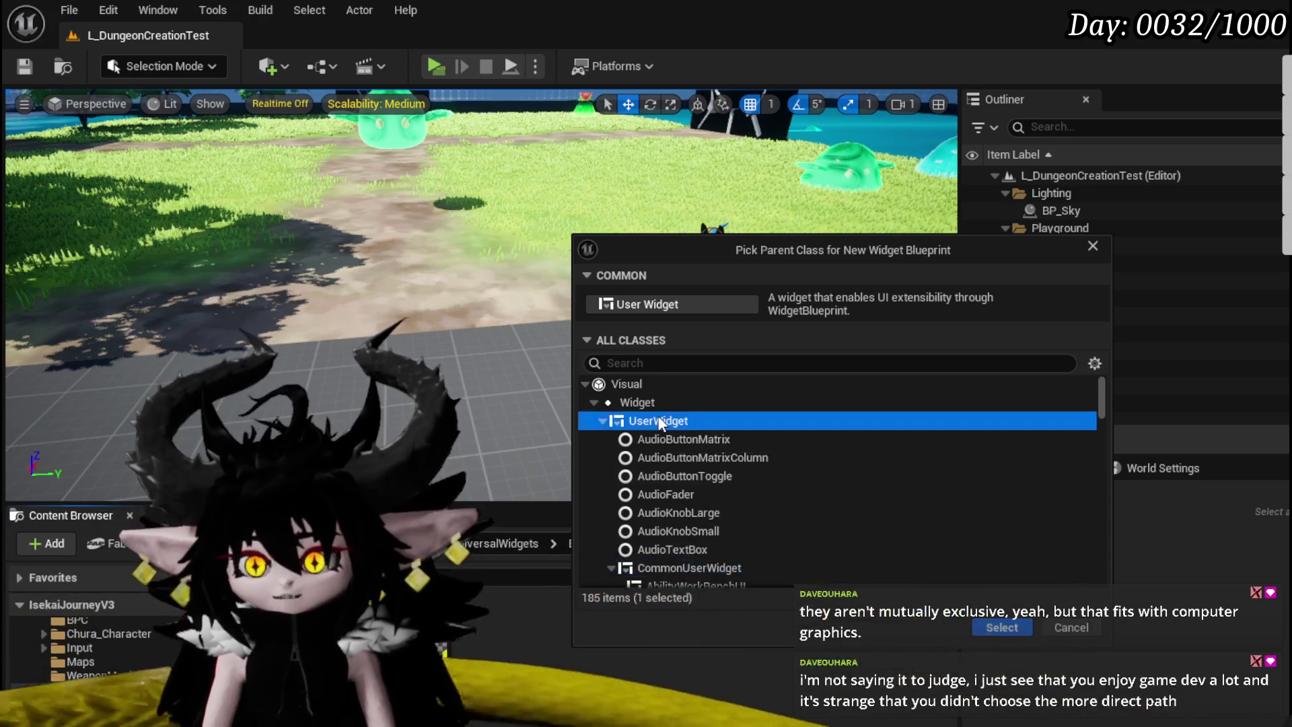
click(1003, 629)
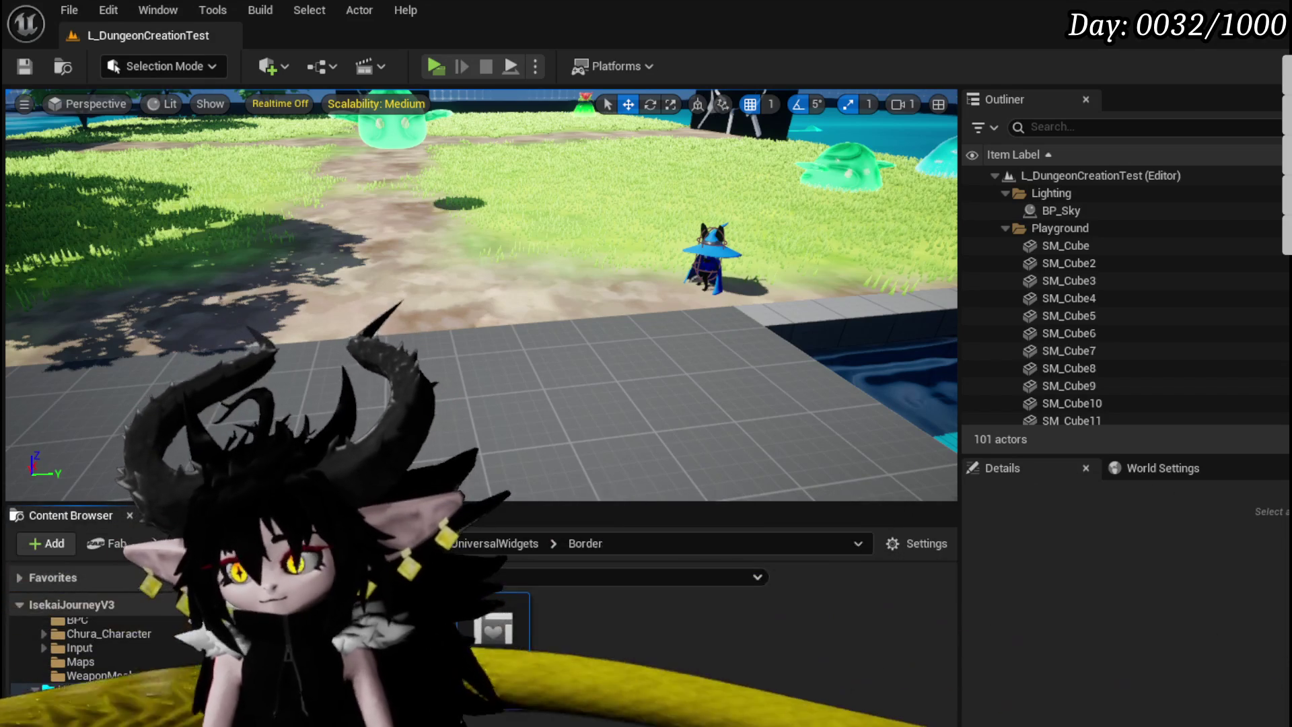
Step: Save the new MW_ContainerBorder asset and open it in the widget editor
key(ctrl+shift+s)
click(983, 657)
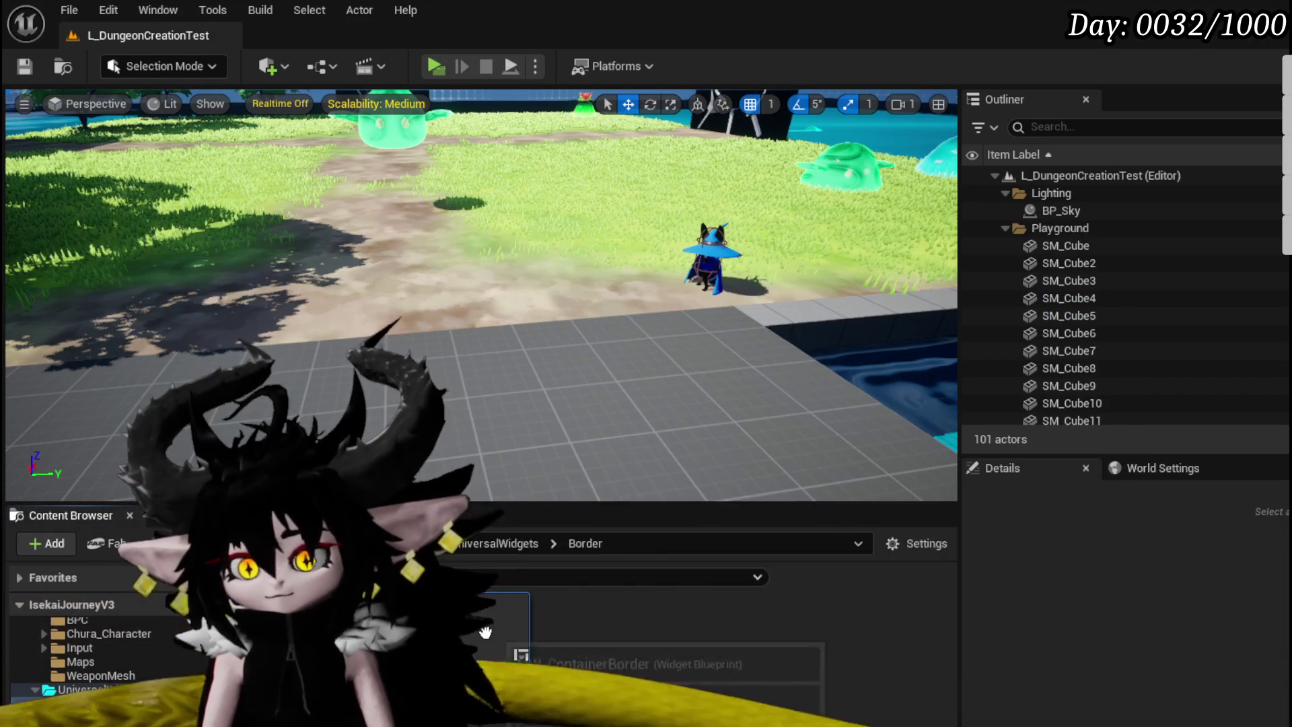
double_click(502, 666)
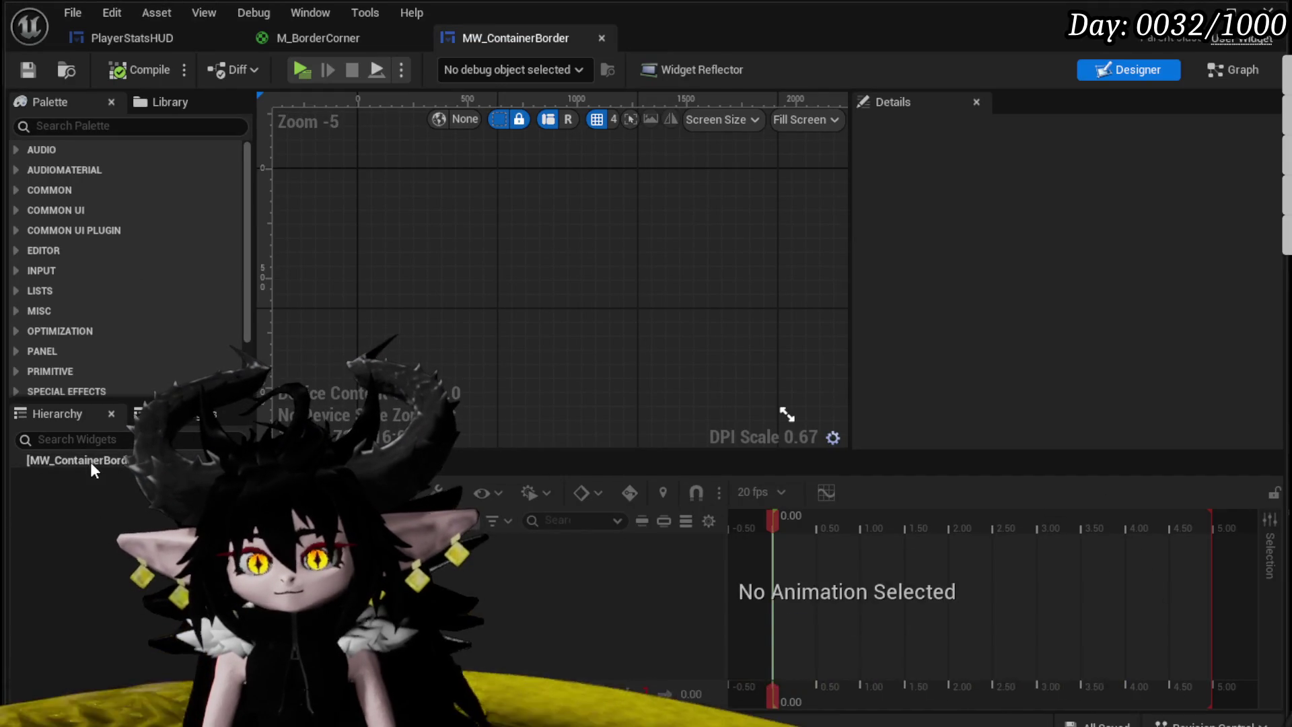
Step: Add a Border from the Palette as the root and nest an Overlay inside it
click(70, 126)
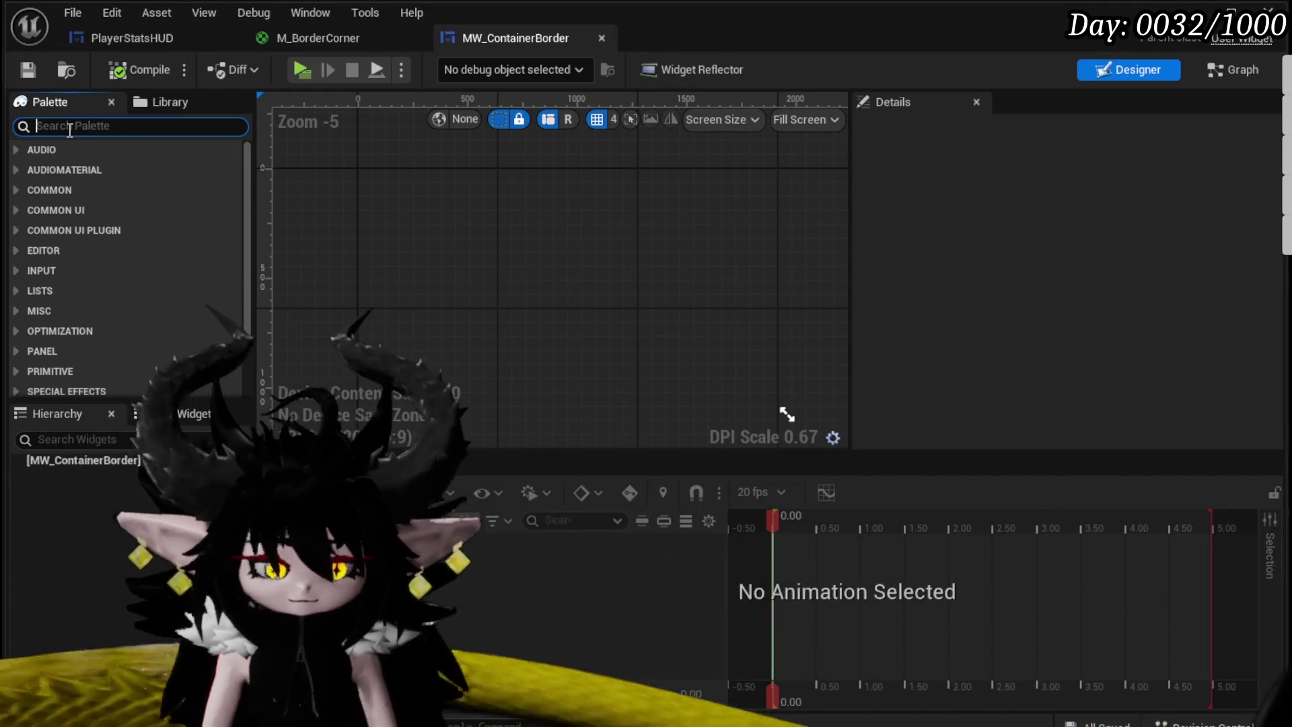
text(Border)
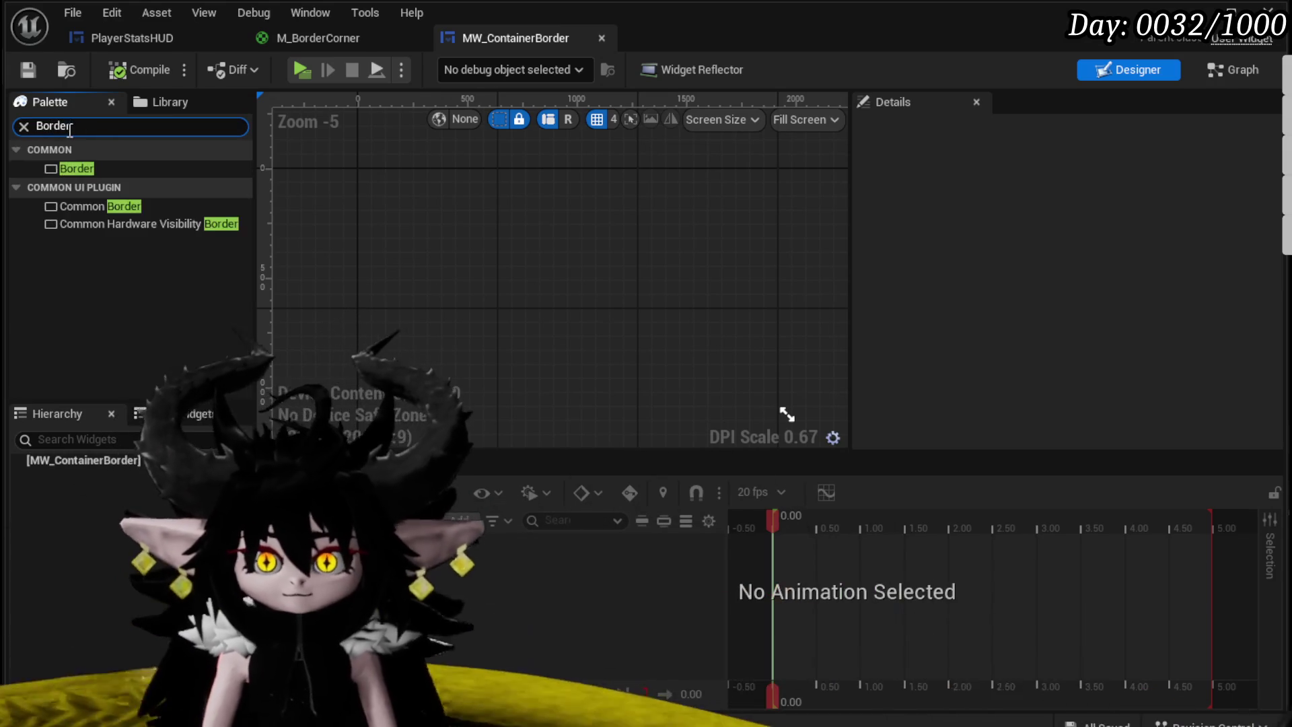
click(88, 168)
drag(72, 462, 72, 460)
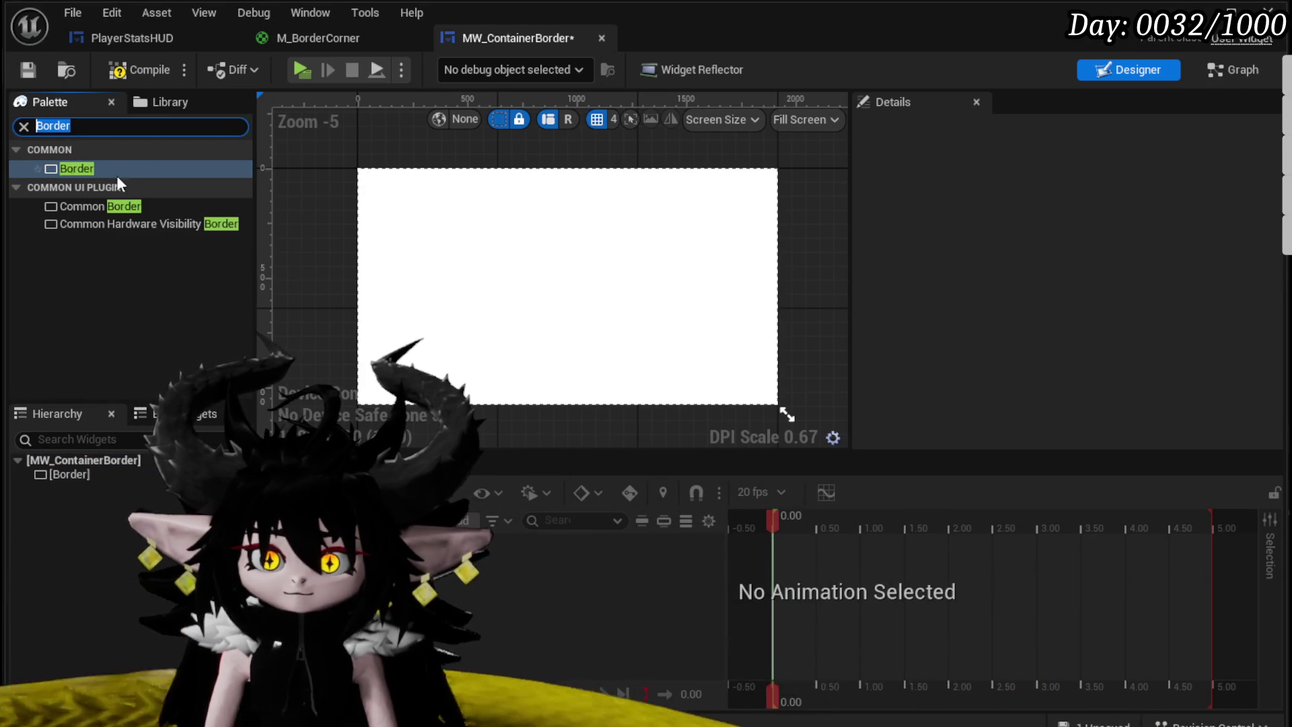
text(Overlay)
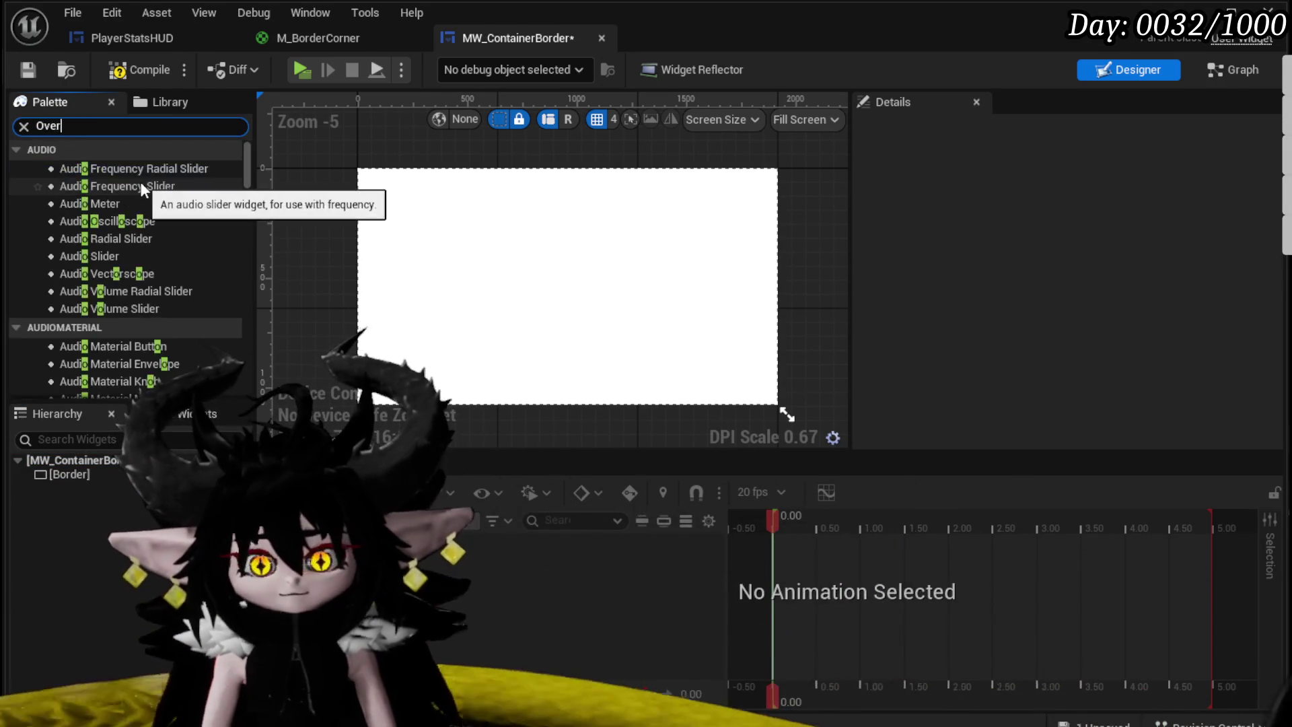
mouse_move(79, 168)
mouse_down()
mouse_move(102, 185)
mouse_move(61, 470)
mouse_up()
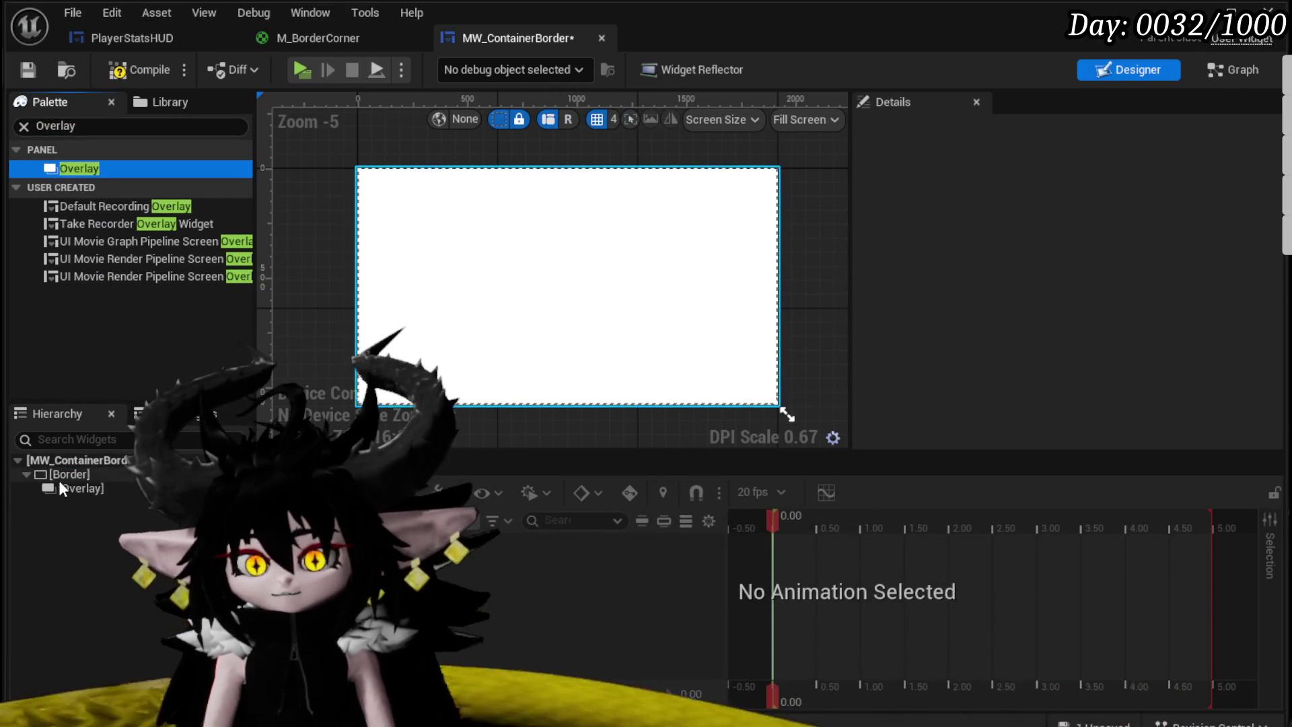
Step: Inspect the Overlay and Border, keep the Border's vertical alignment at Fill, and widen the canvas
click(81, 491)
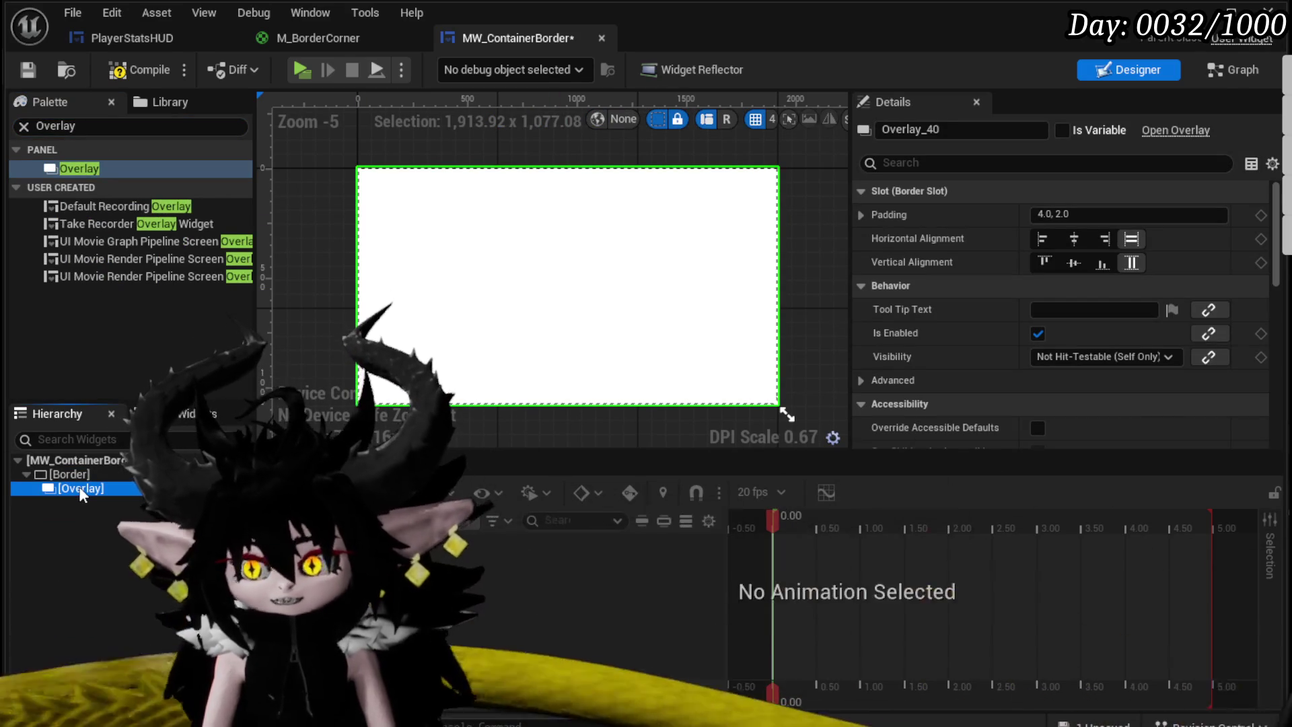
click(75, 475)
click(1075, 236)
click(1132, 239)
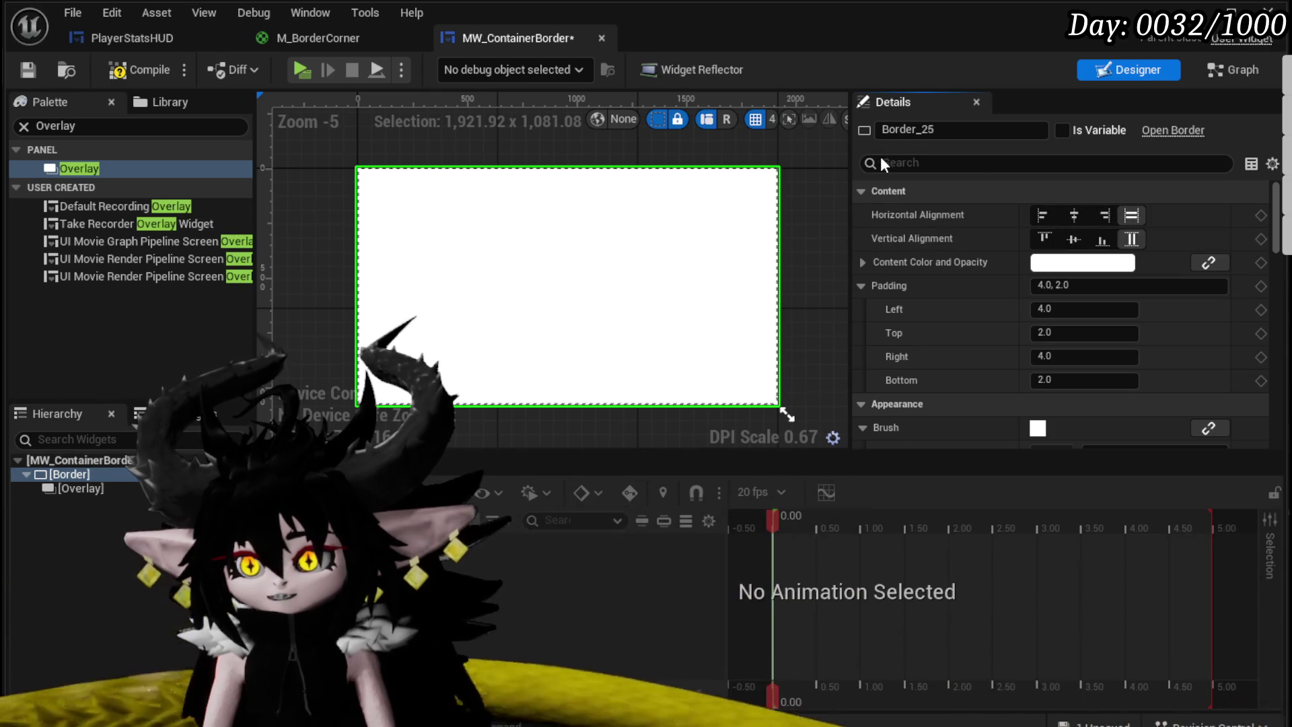
drag(851, 162, 1061, 165)
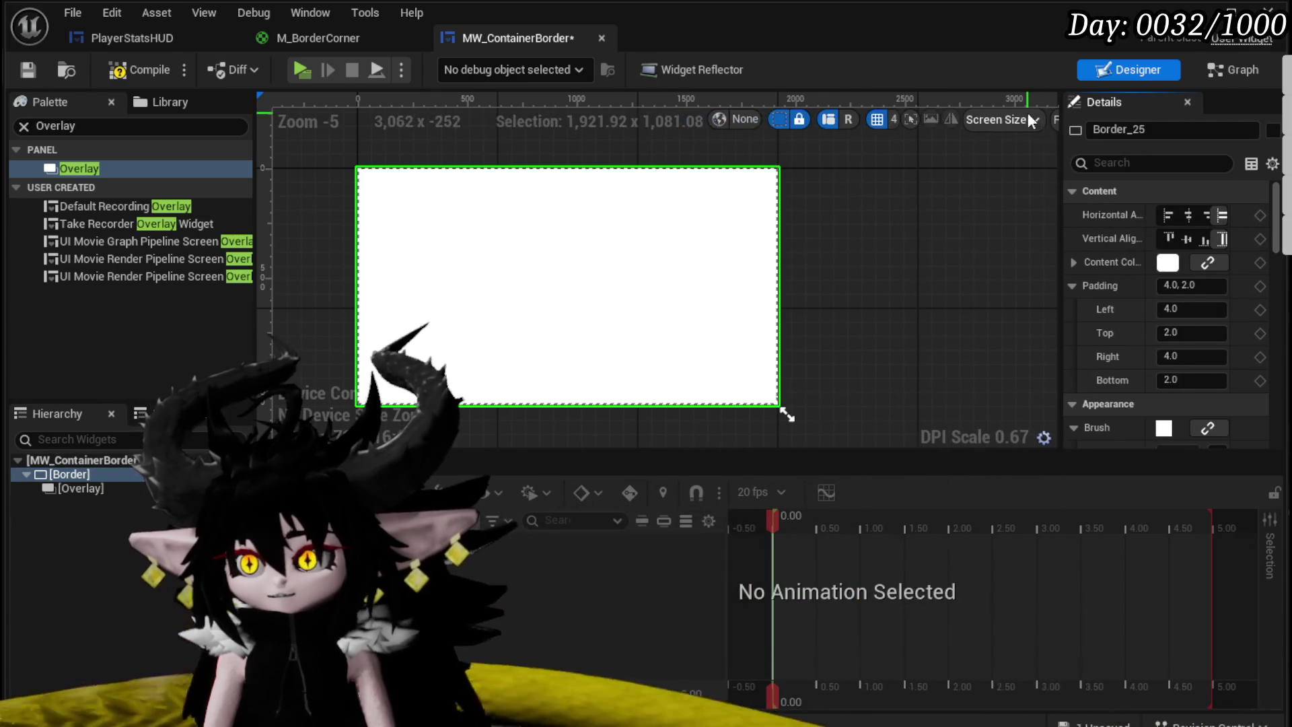
click(1039, 122)
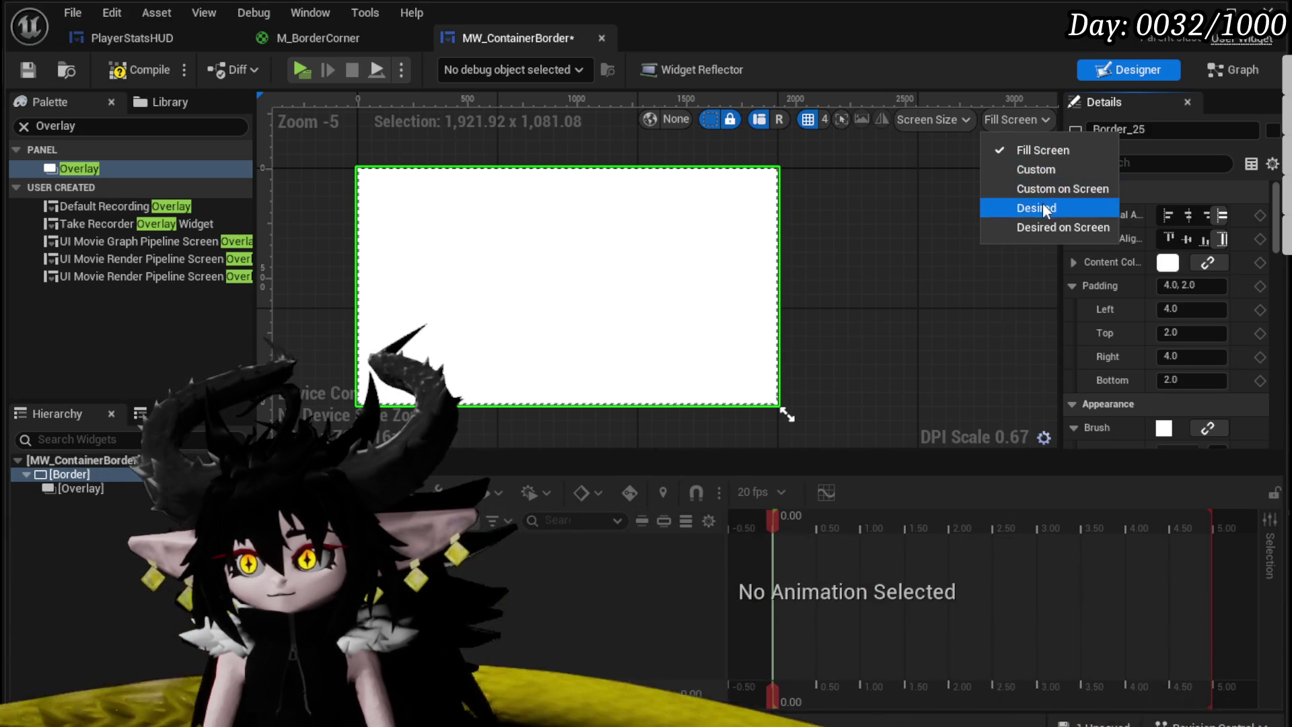
Step: Preview the widget at its Desired size and compile MW_ContainerBorder
click(1043, 205)
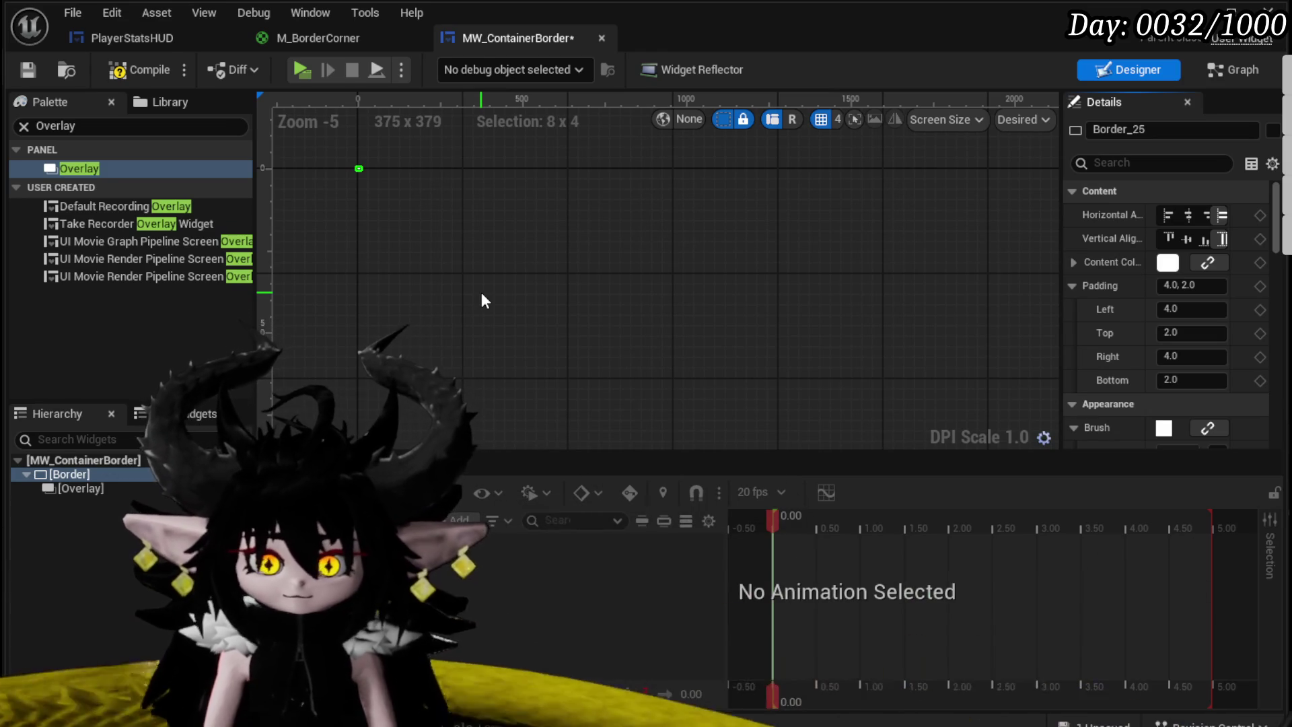
scroll(427, 255, up, 2)
scroll(430, 269, up, 9)
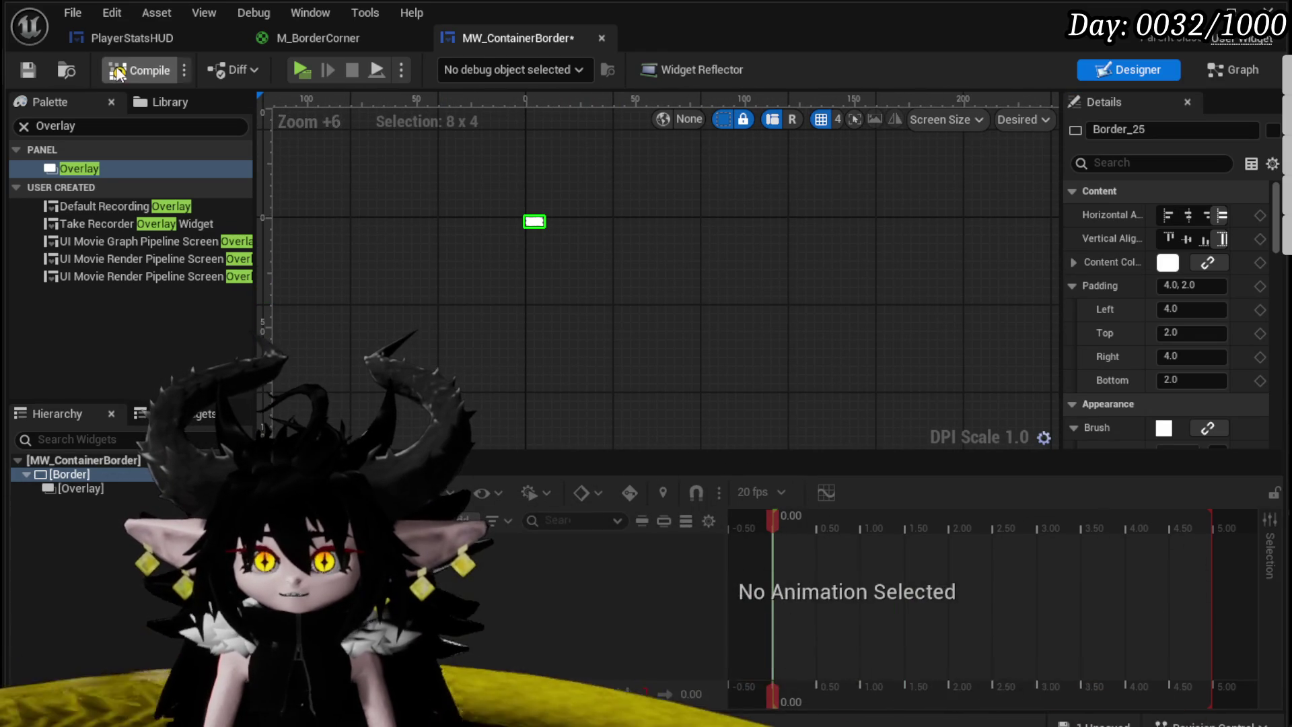
click(15, 70)
Step: Widen the Details panel and select the Border to view its Brush, Tint and Brush Color
click(113, 490)
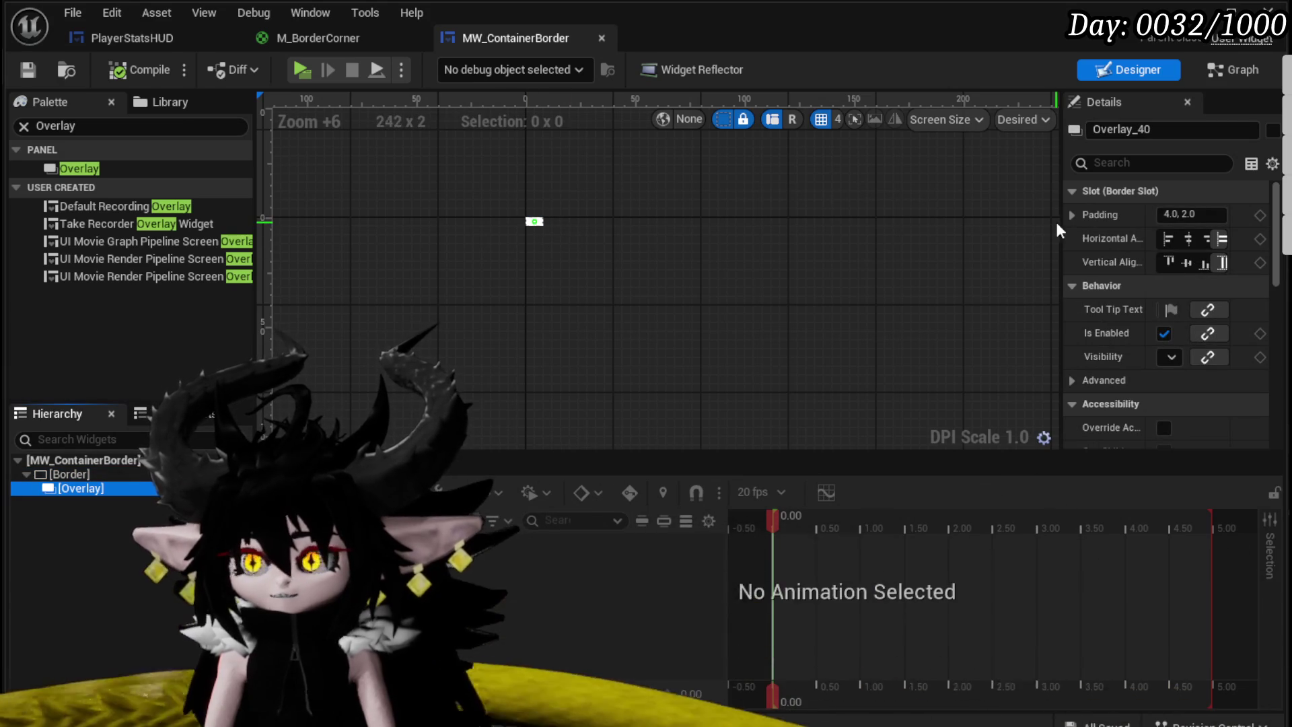
drag(1061, 220, 892, 226)
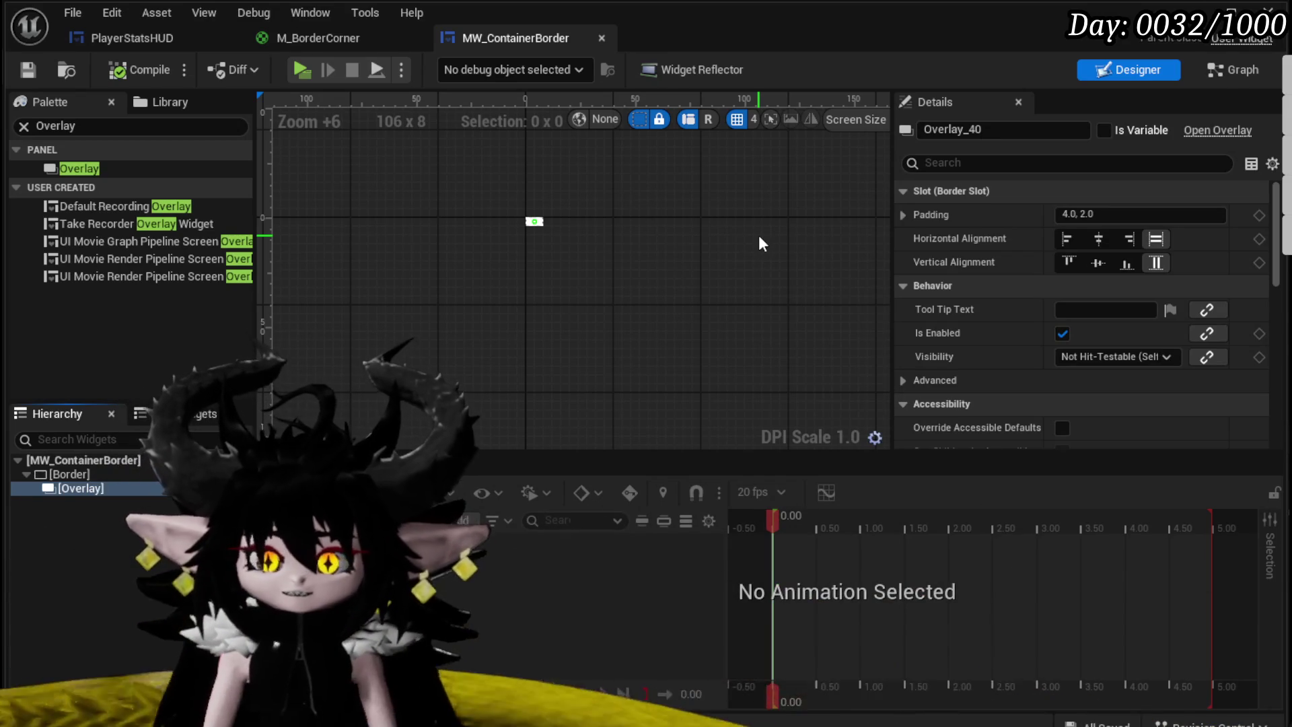
scroll(522, 222, up, 4)
click(529, 216)
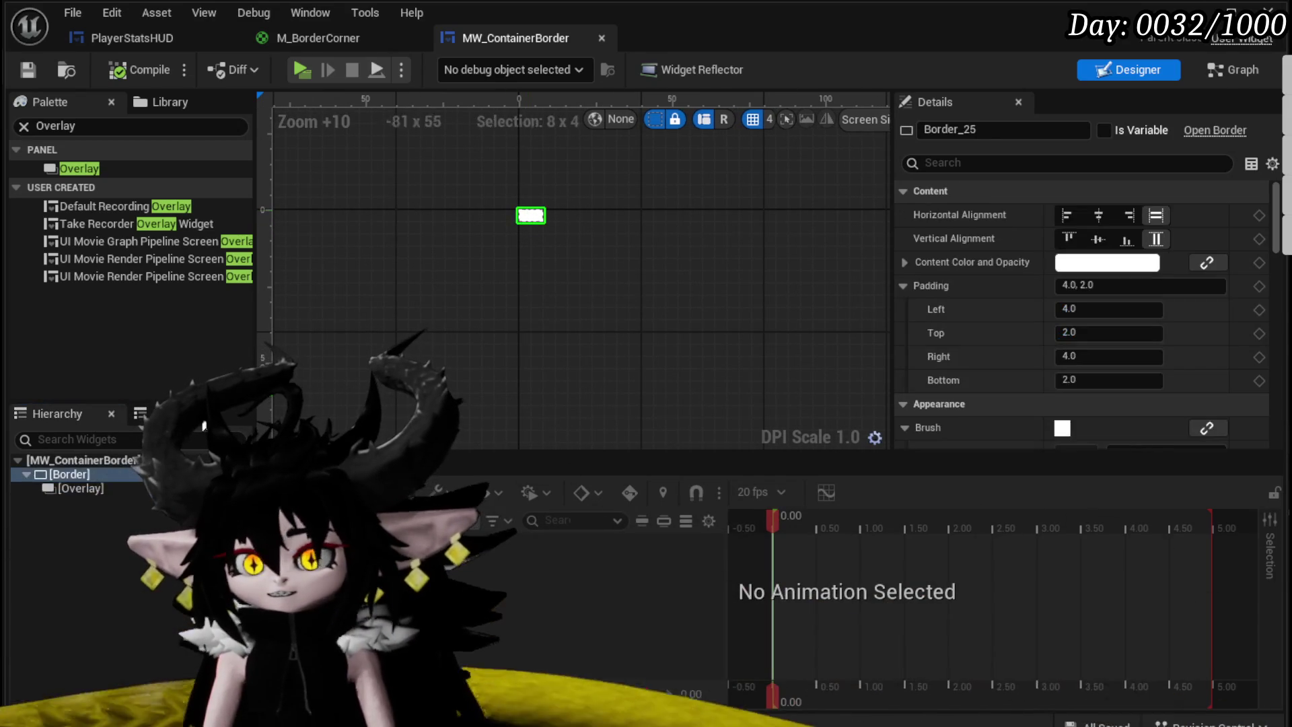
click(92, 489)
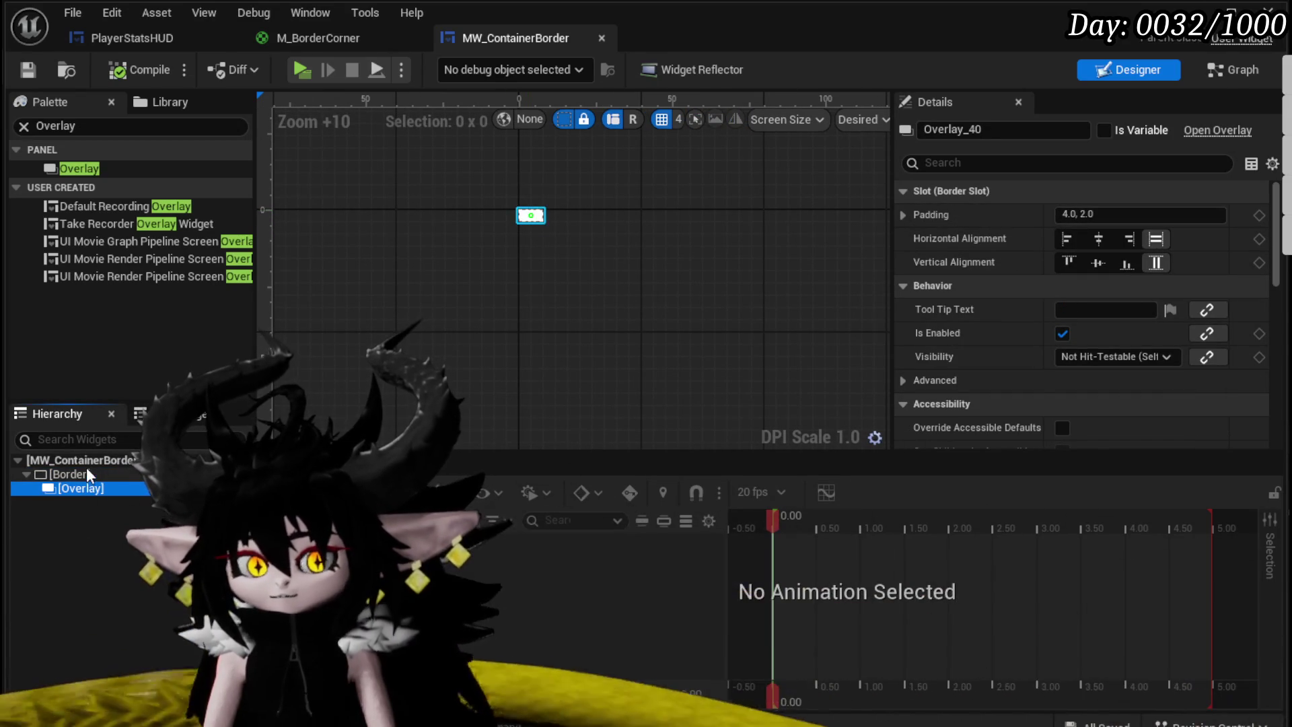
click(74, 473)
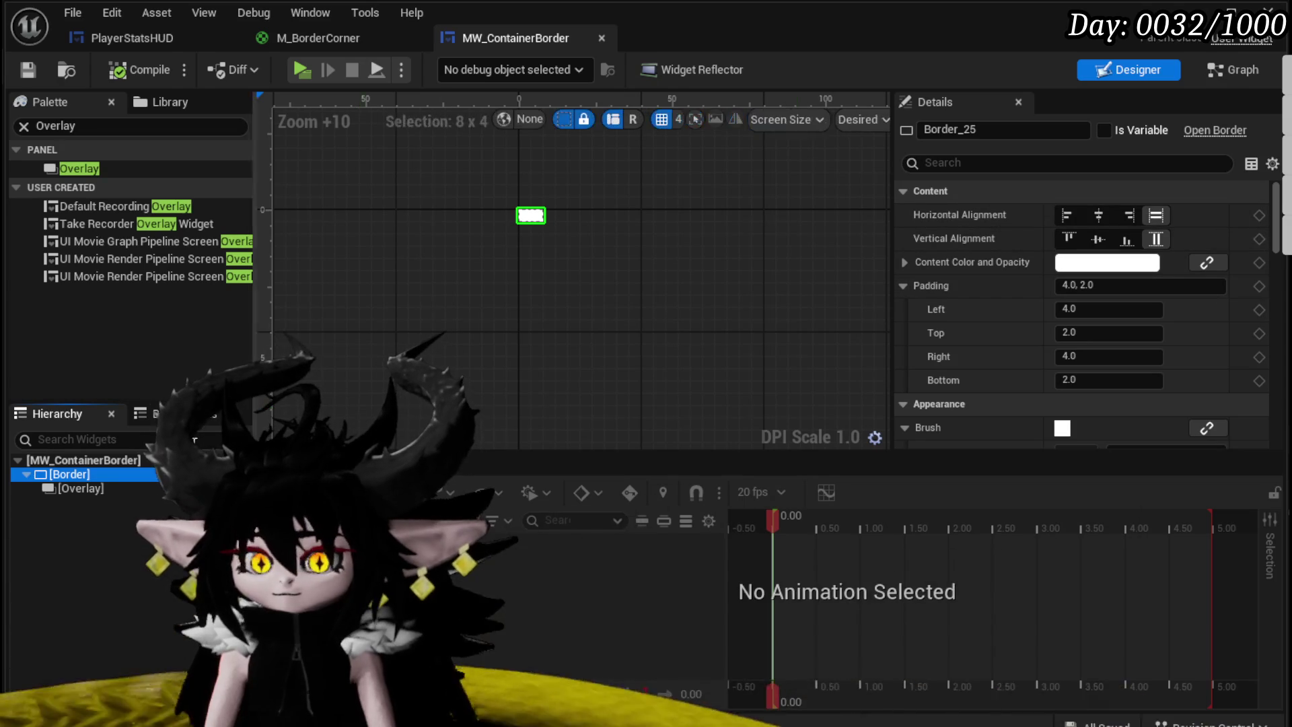
scroll(1051, 293, down, 3)
scroll(1053, 301, down, 4)
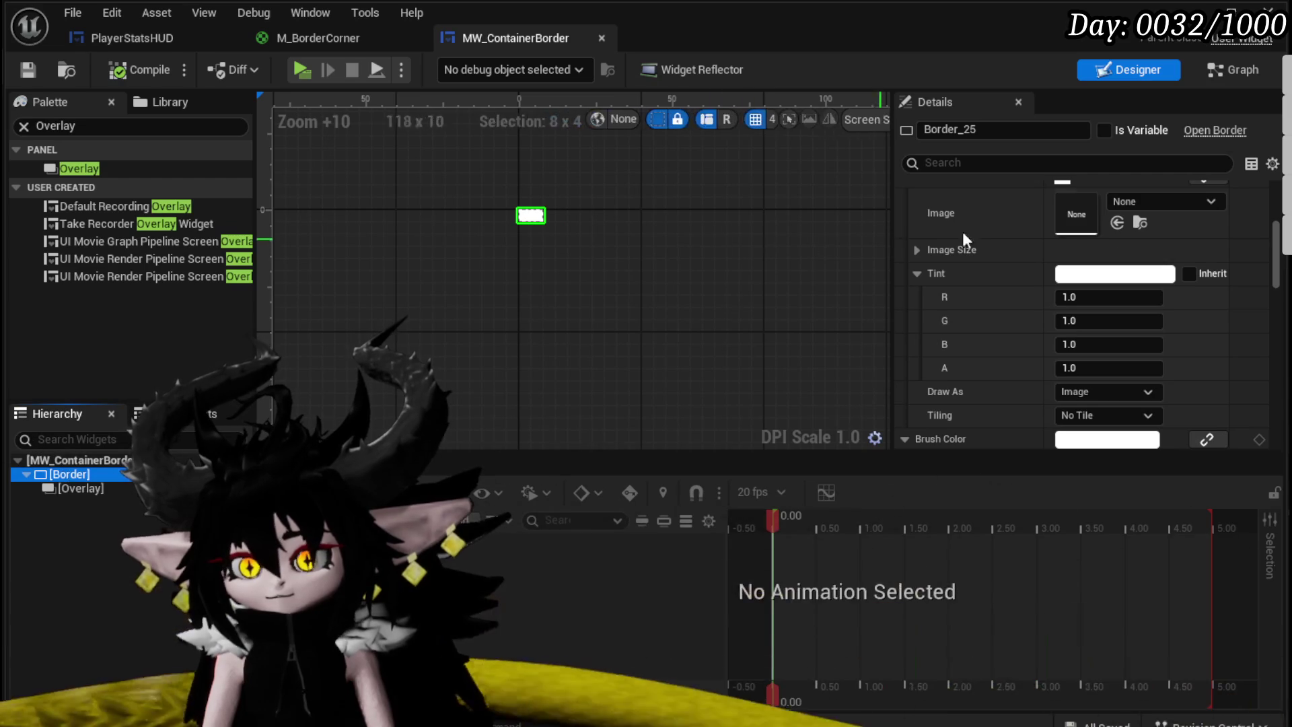
Step: Set the Border's Brush Color to dark grey (0.130208 RGB) and save the asset
scroll(1035, 271, down, 2)
click(1085, 357)
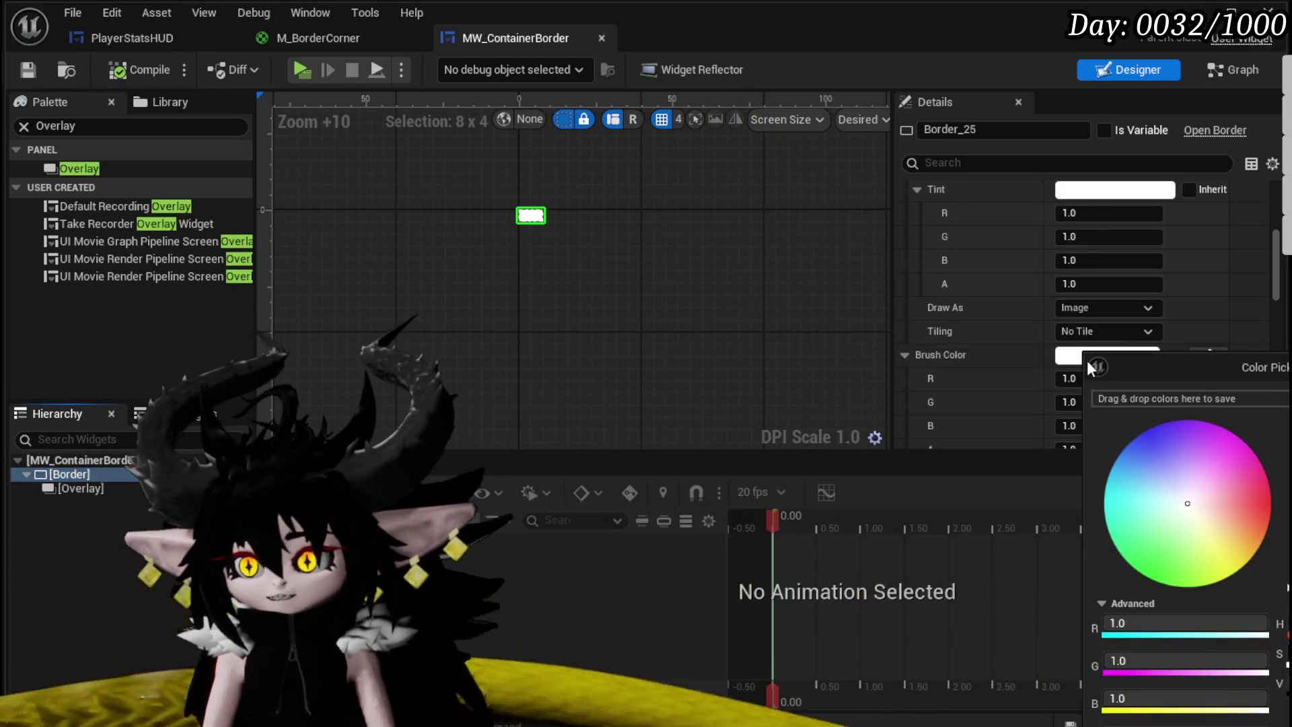
drag(1289, 700, 1286, 700)
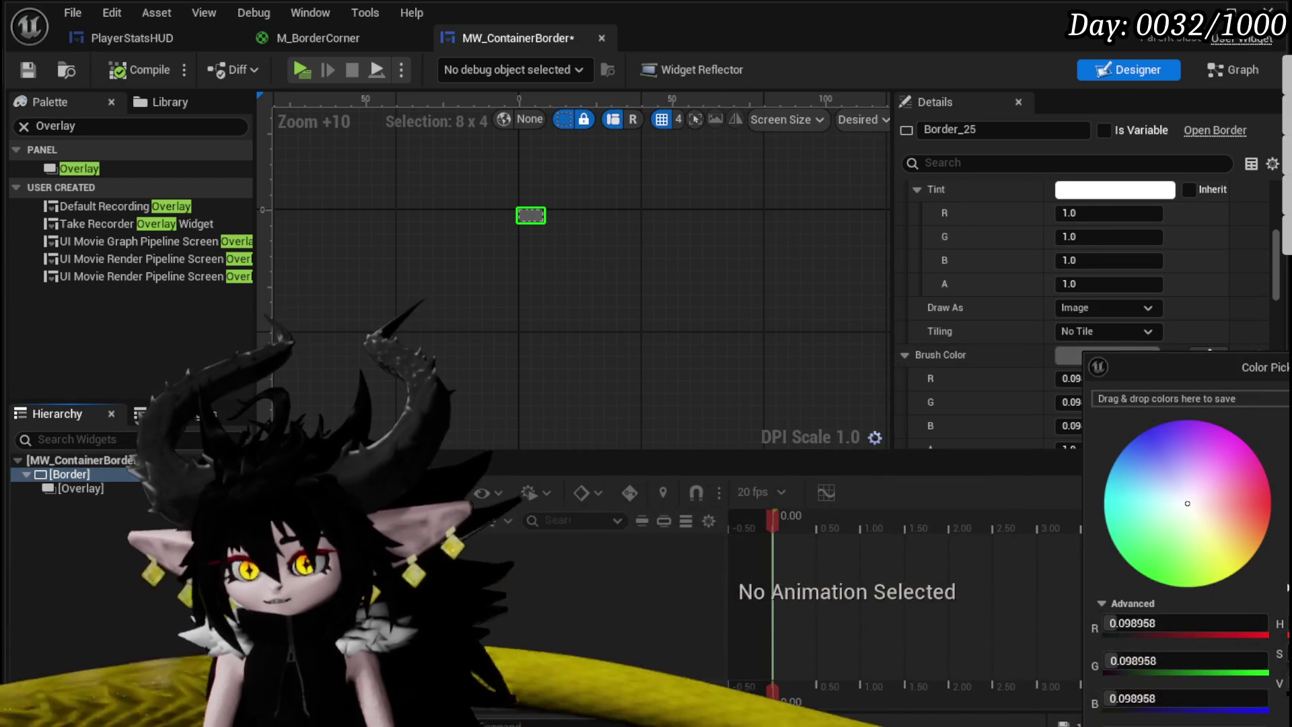
click(1009, 471)
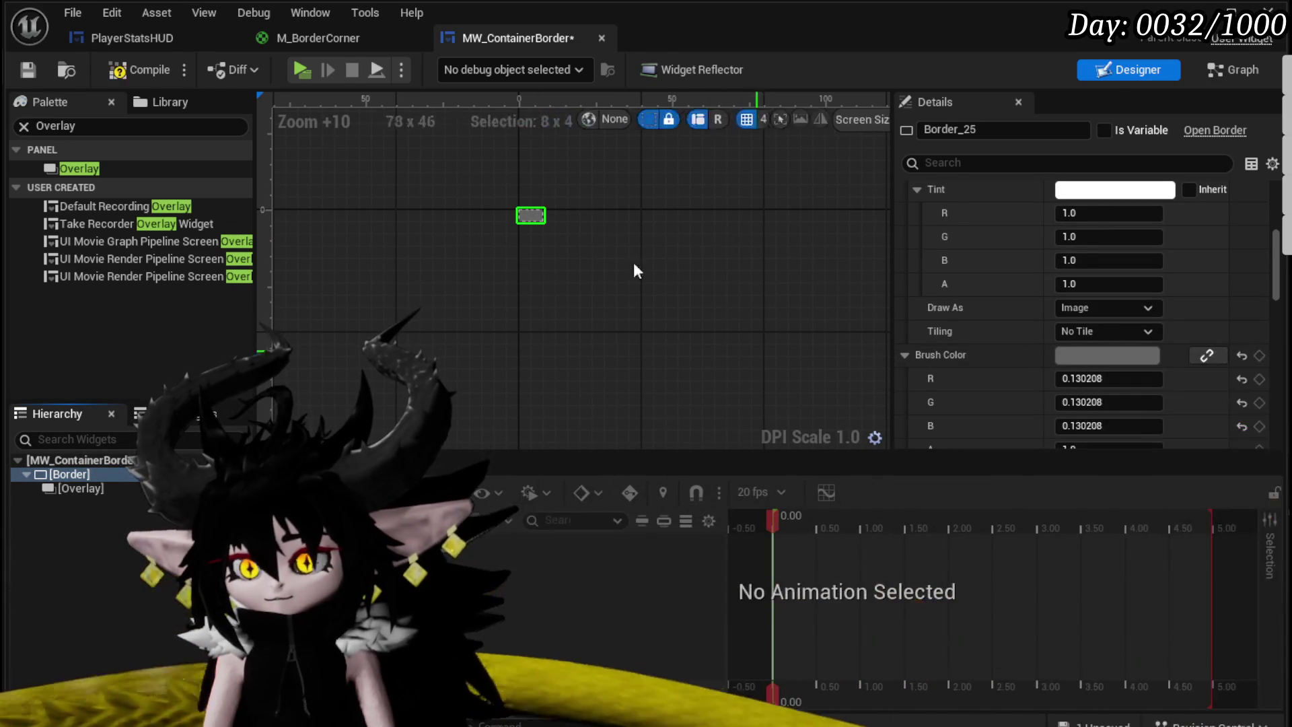
click(34, 71)
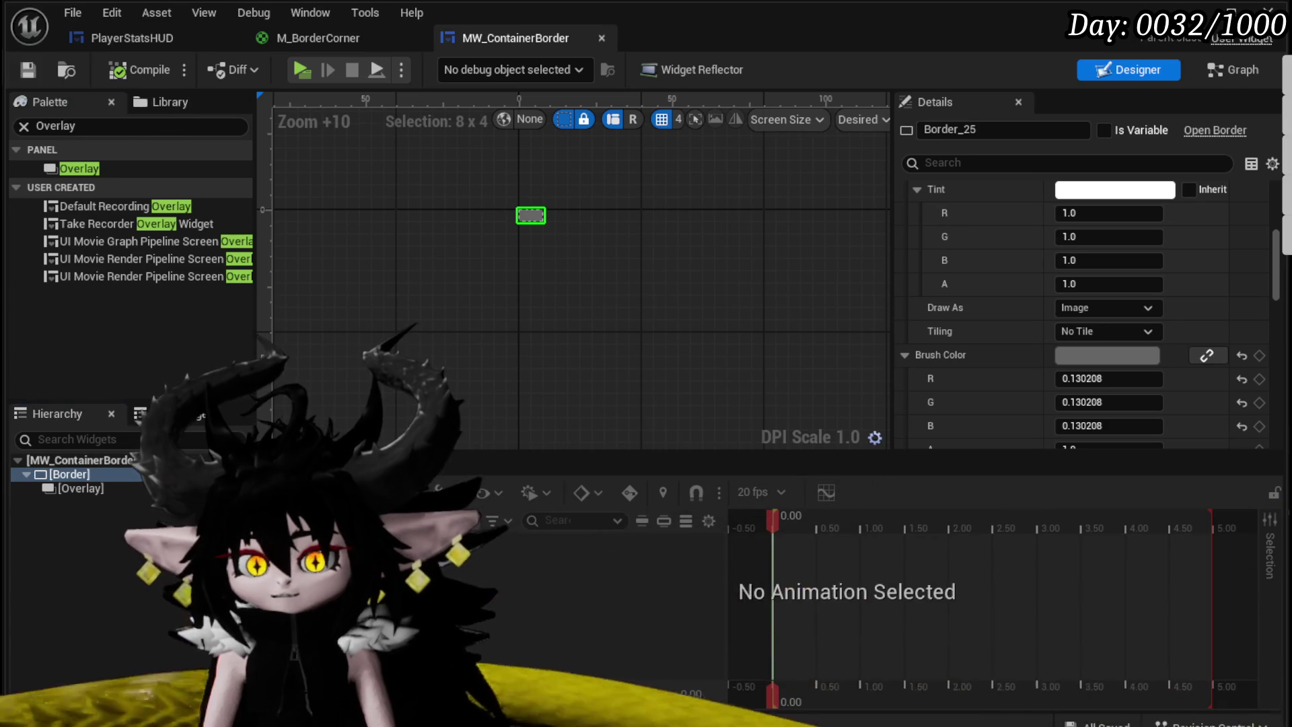
click(81, 488)
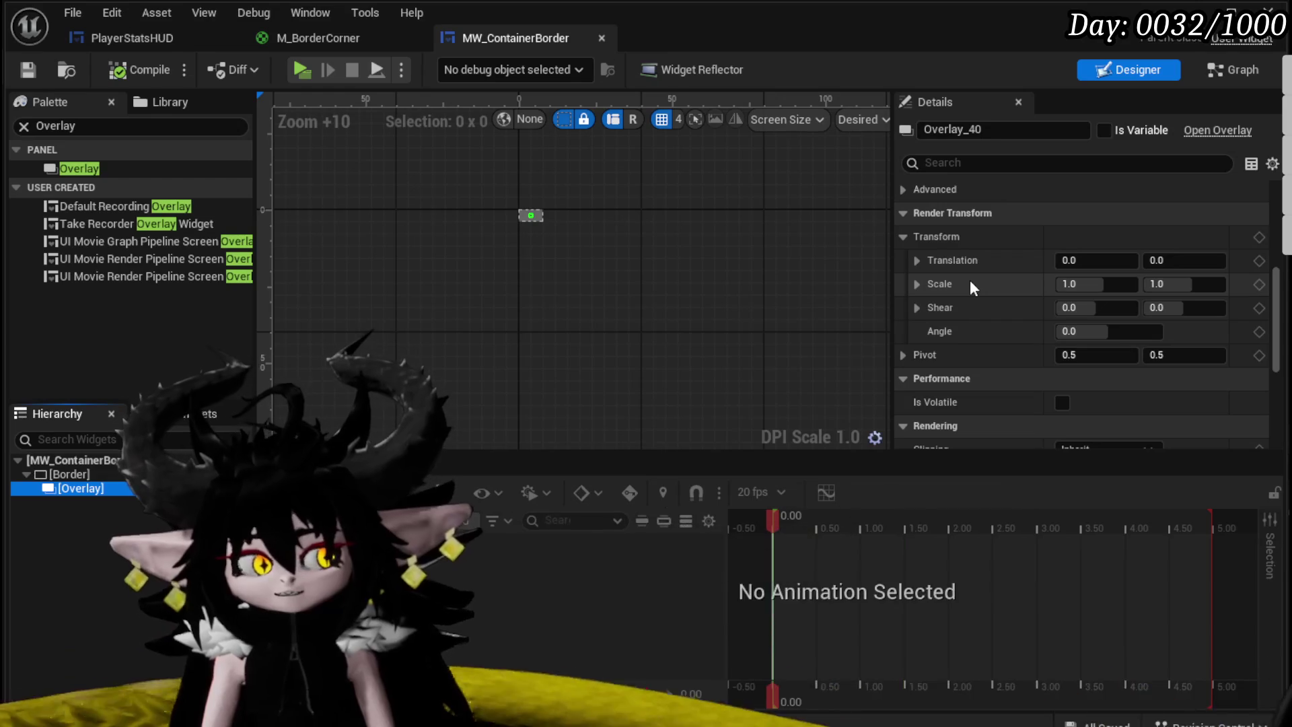
scroll(530, 201, up, 8)
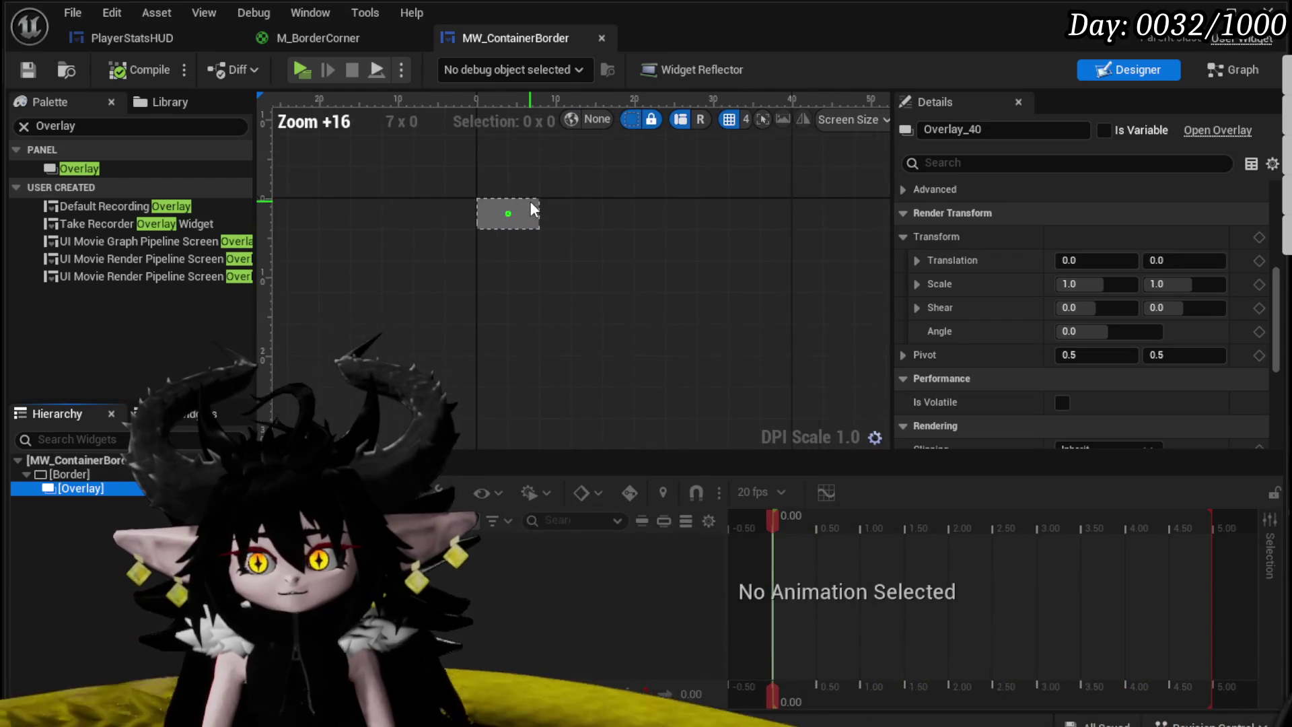
scroll(1034, 246, up, 6)
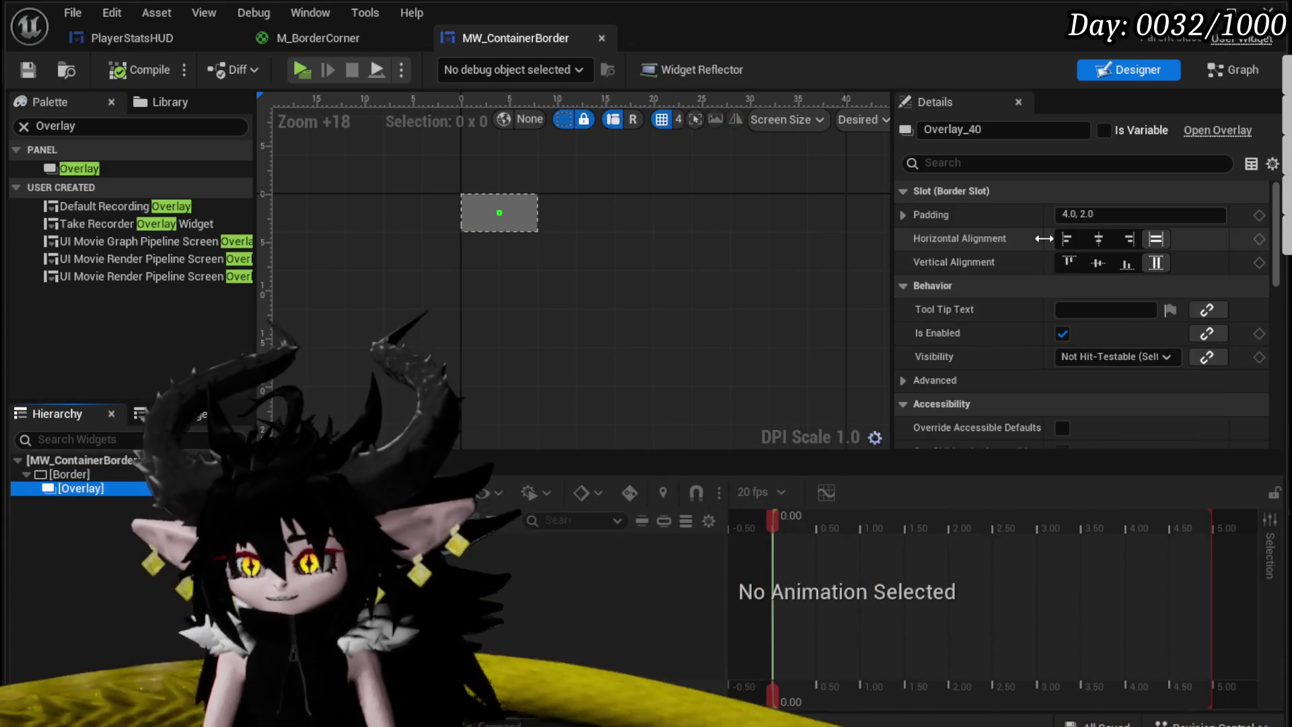
scroll(1043, 239, down, 5)
scroll(1044, 239, down, 10)
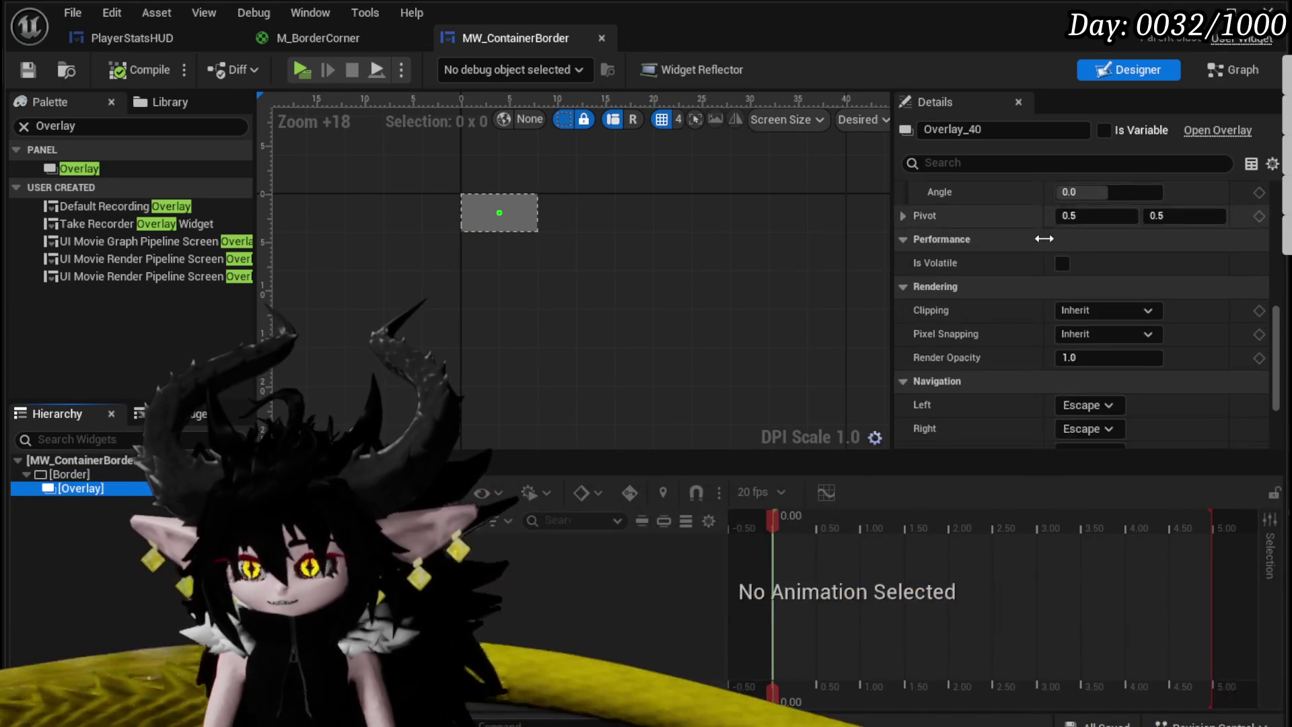
click(500, 212)
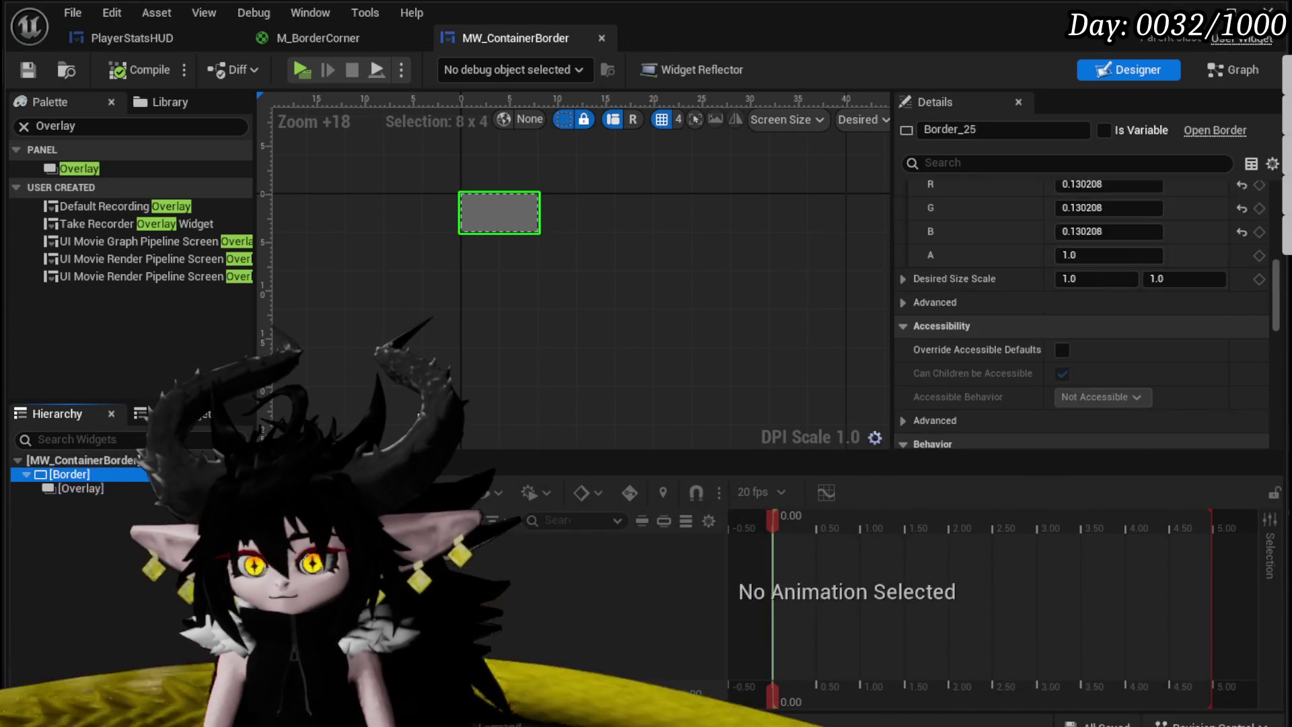
scroll(1080, 264, up, 5)
scroll(1081, 268, up, 3)
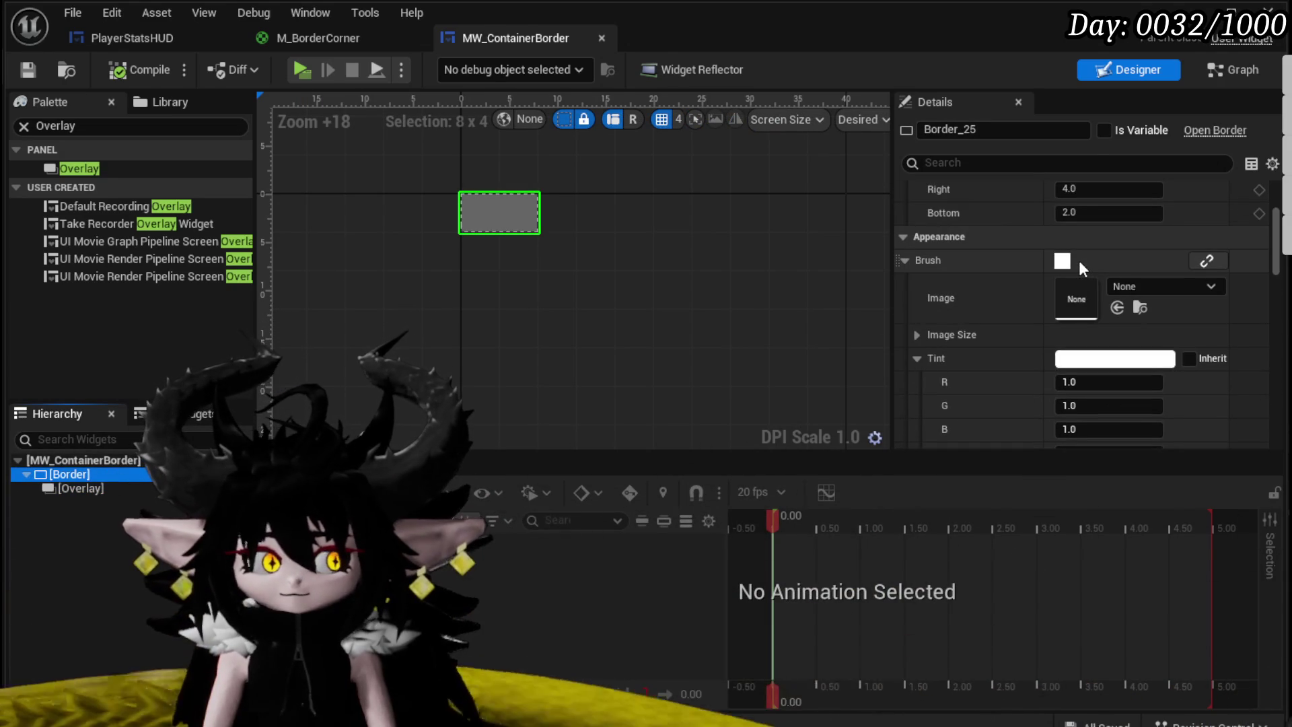
Step: Select the inner Overlay and keep its vertical alignment at Fill
scroll(1079, 260, up, 5)
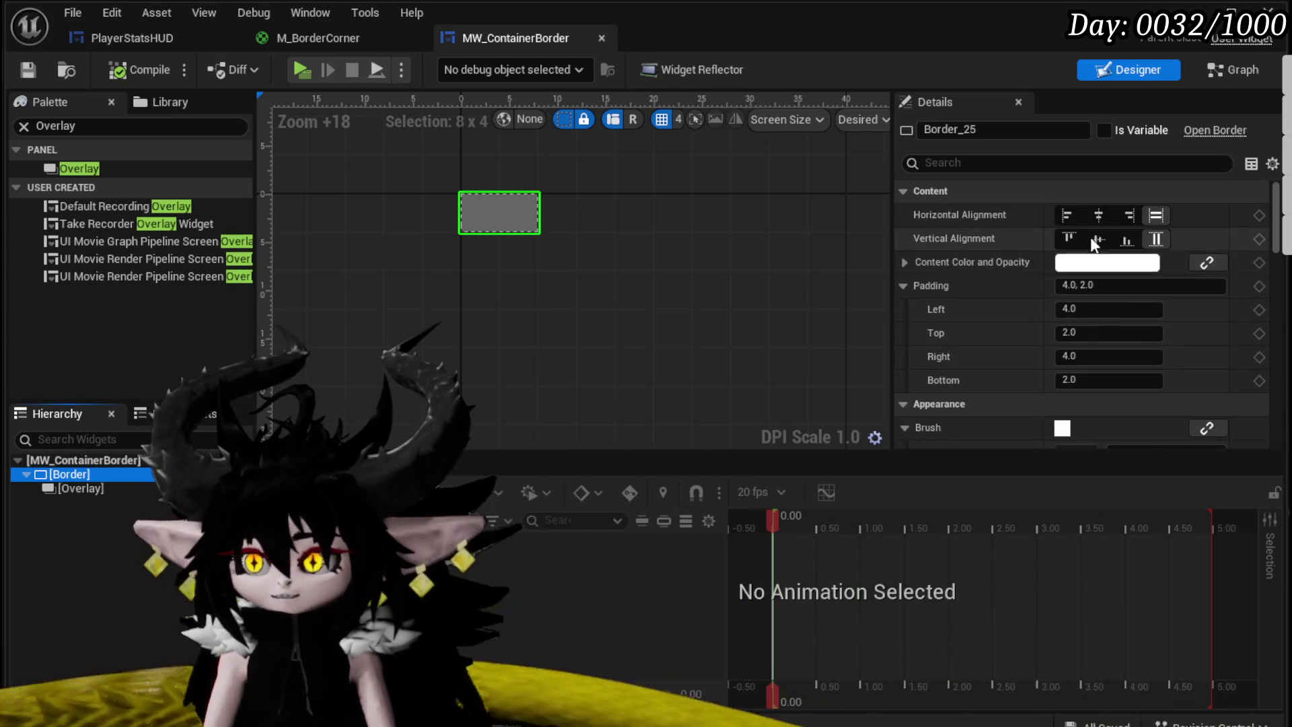
click(1097, 214)
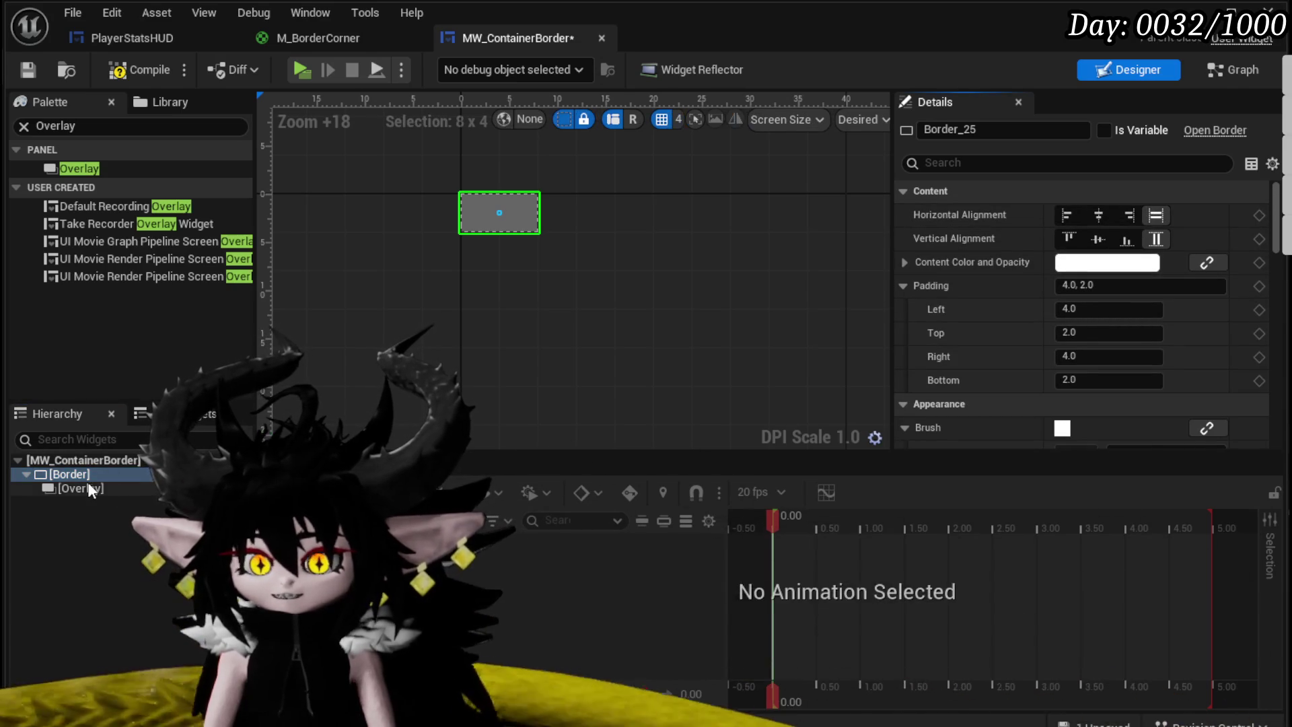
click(81, 488)
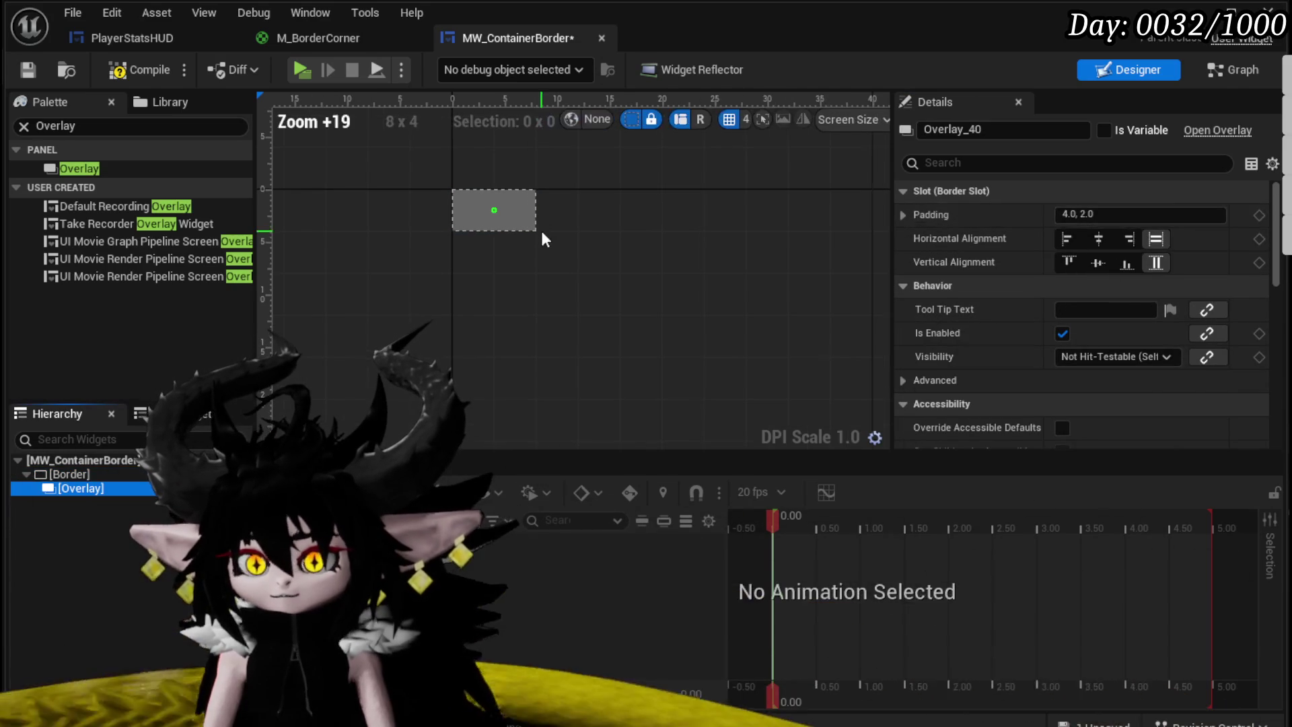
scroll(540, 228, up, 1)
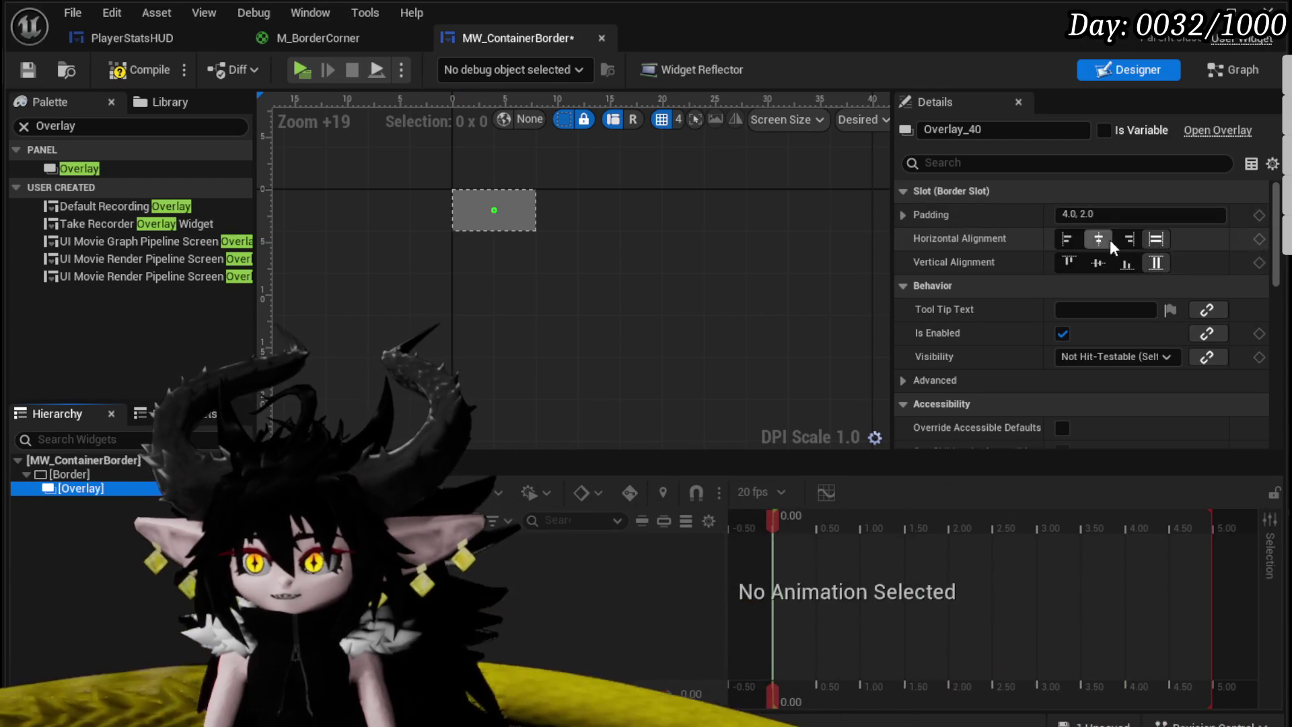
click(1098, 263)
click(1157, 262)
Step: Set the Overlay's slot padding to 20.0 on all sides, then compile and save
click(1156, 214)
text(0)
key(Return)
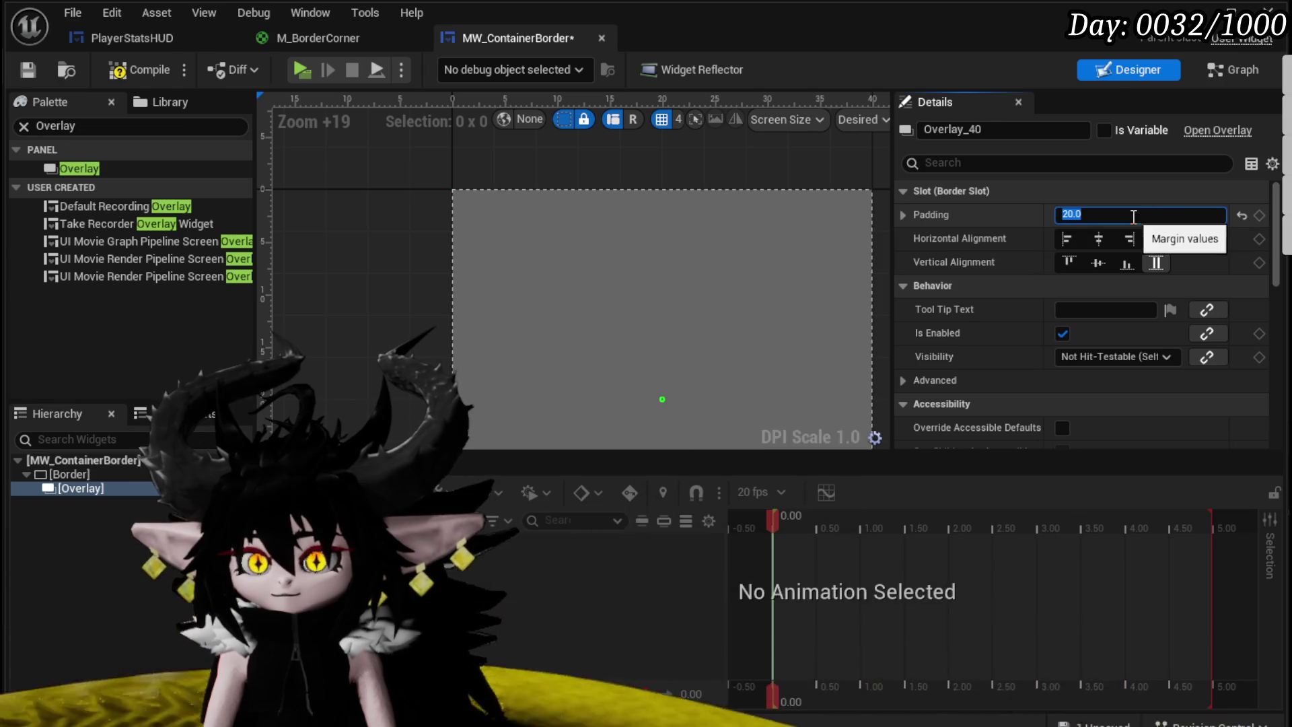
key(Return)
scroll(490, 231, down, 3)
click(30, 69)
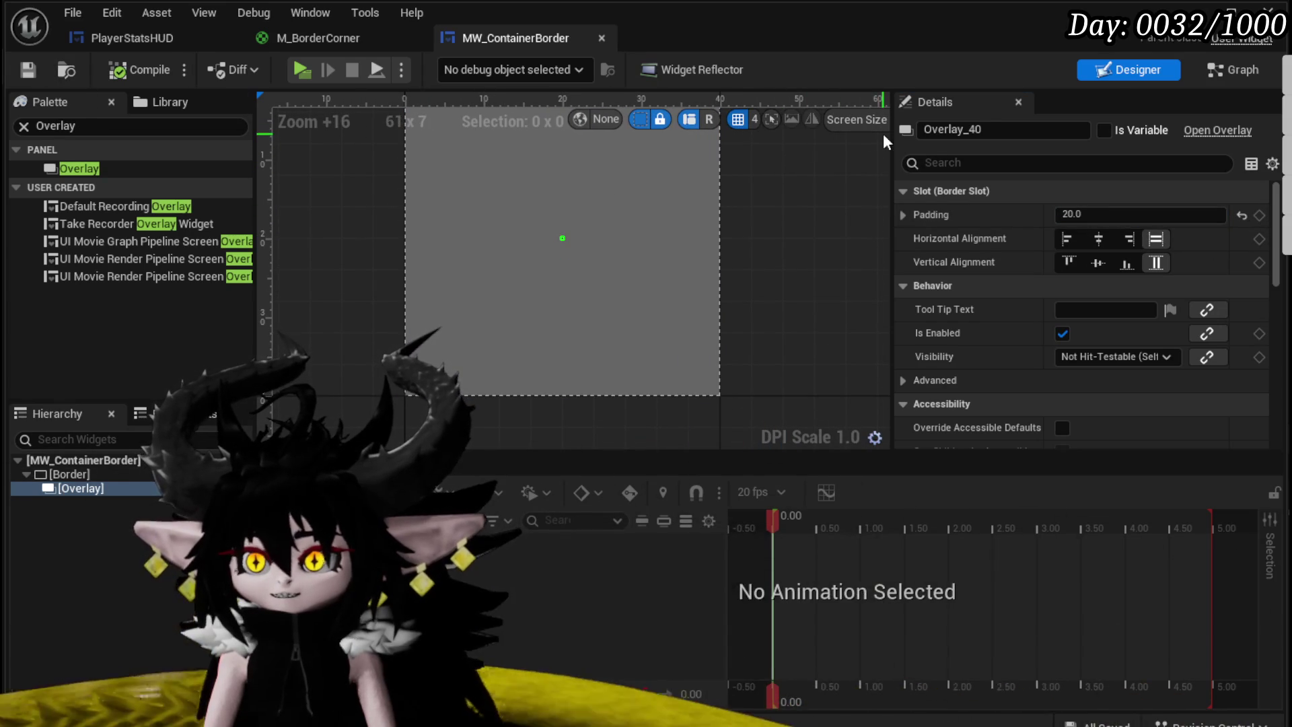
drag(889, 132, 1016, 150)
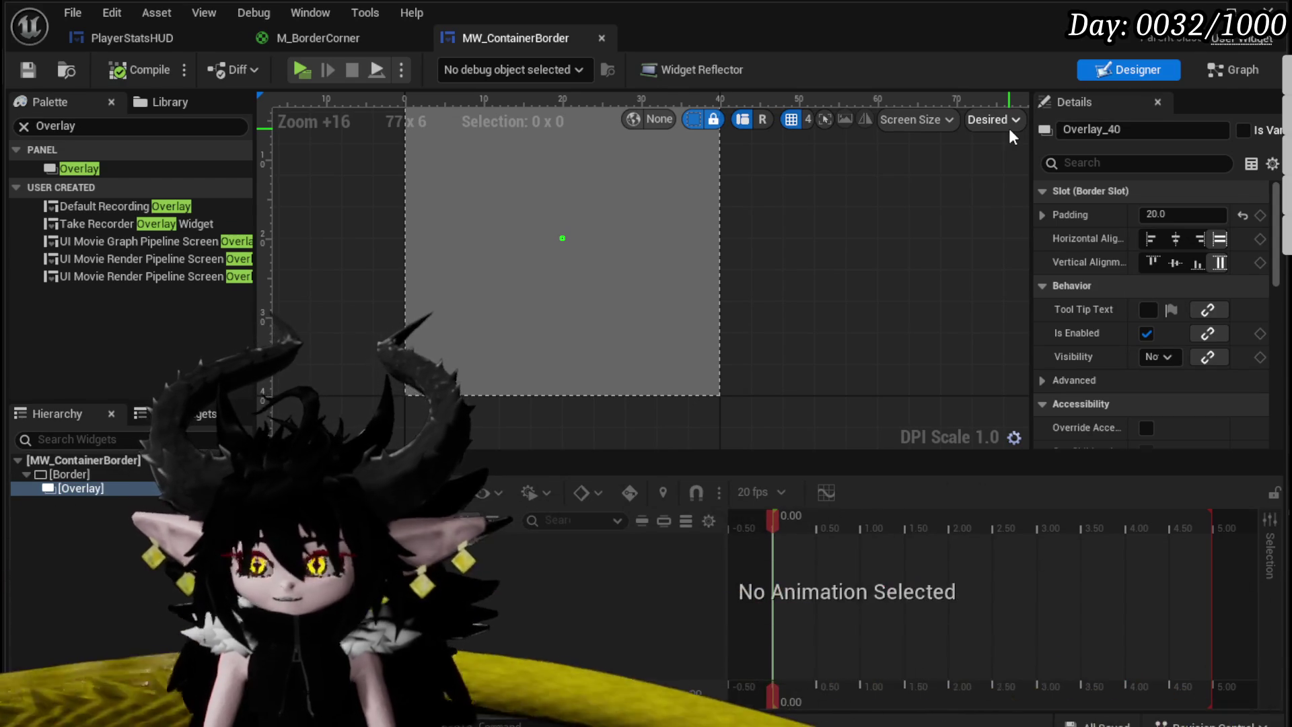
Step: Switch the designer preview from Desired to Custom size to view the grey frame
click(1008, 130)
click(1008, 128)
click(1008, 127)
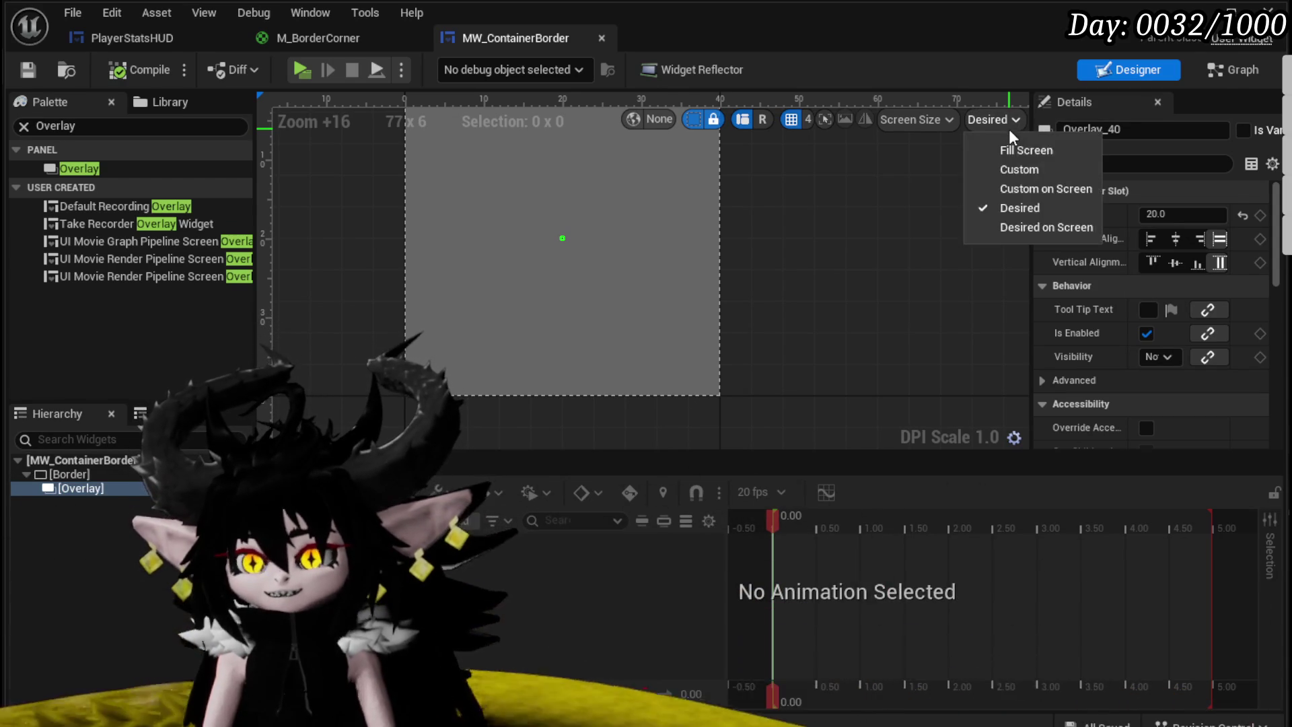
click(1015, 169)
scroll(776, 206, down, 7)
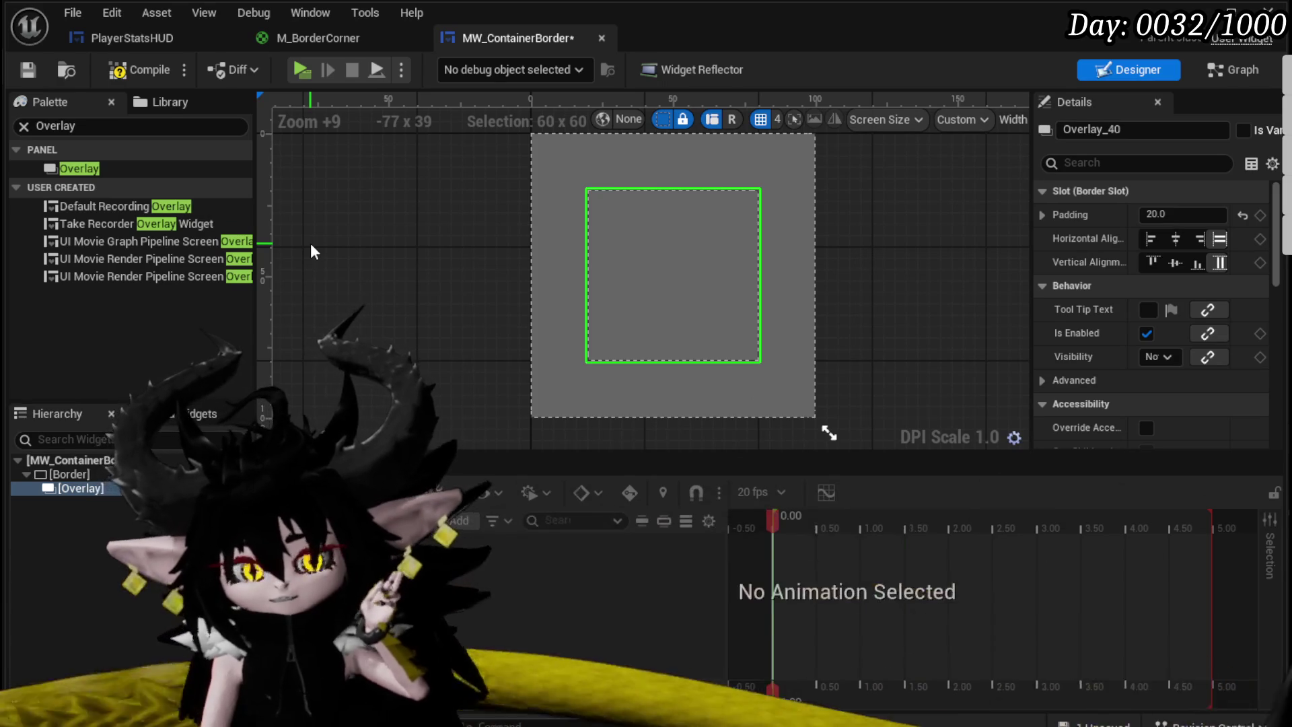
Step: Select the outer Border, frame it on the canvas, then compile and save MW_ContainerBorder
click(564, 163)
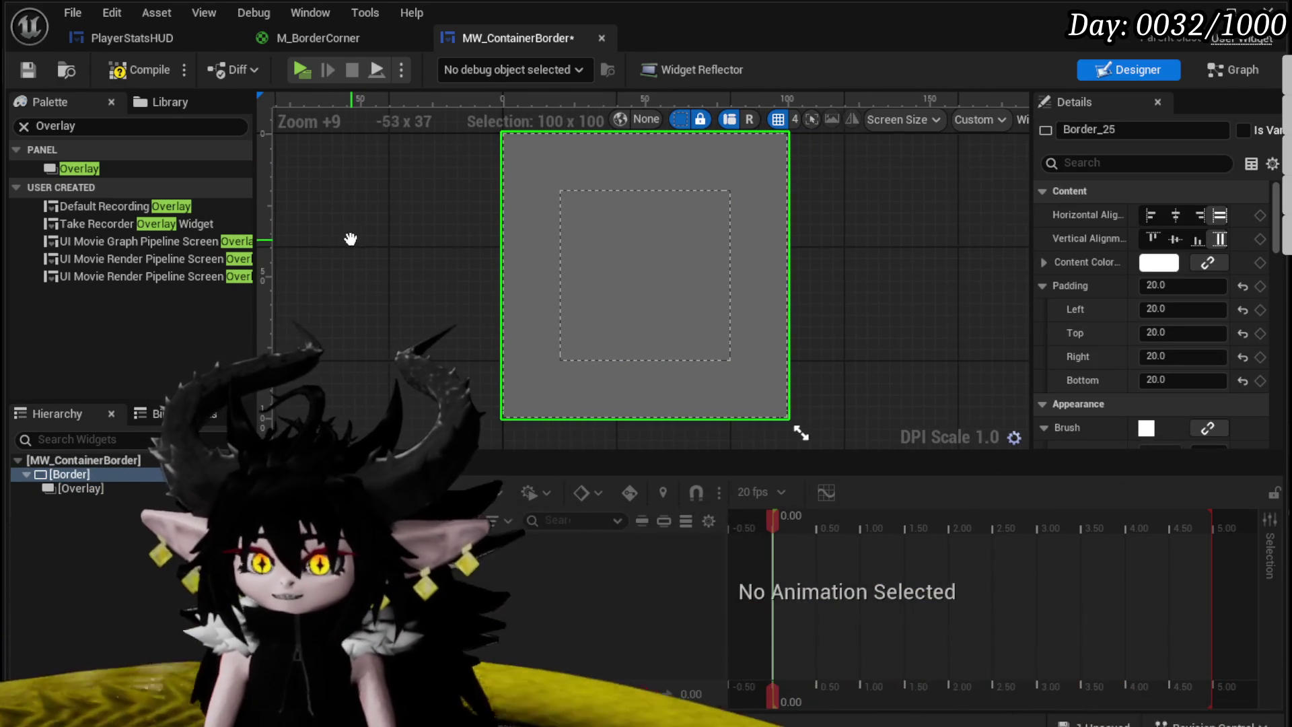
scroll(345, 252, down, 1)
drag(344, 252, 276, 226)
click(118, 70)
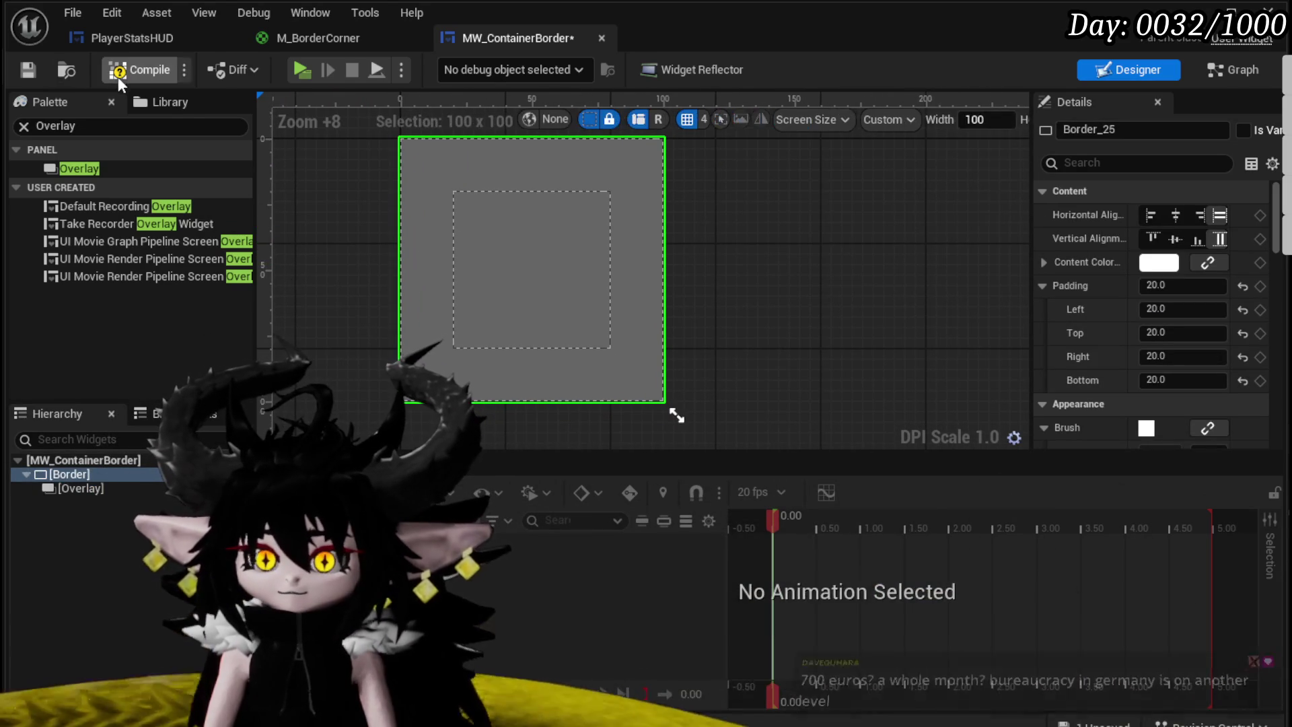
key(ctrl+s)
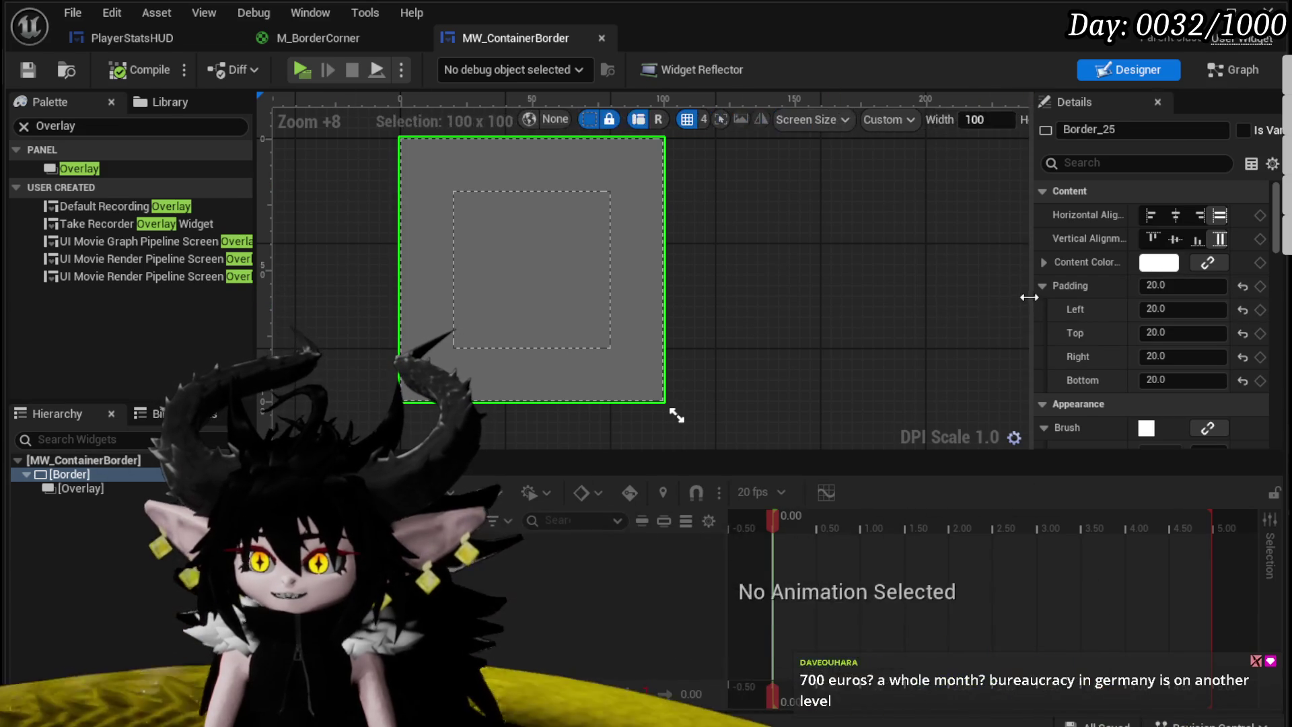
drag(1029, 291, 832, 293)
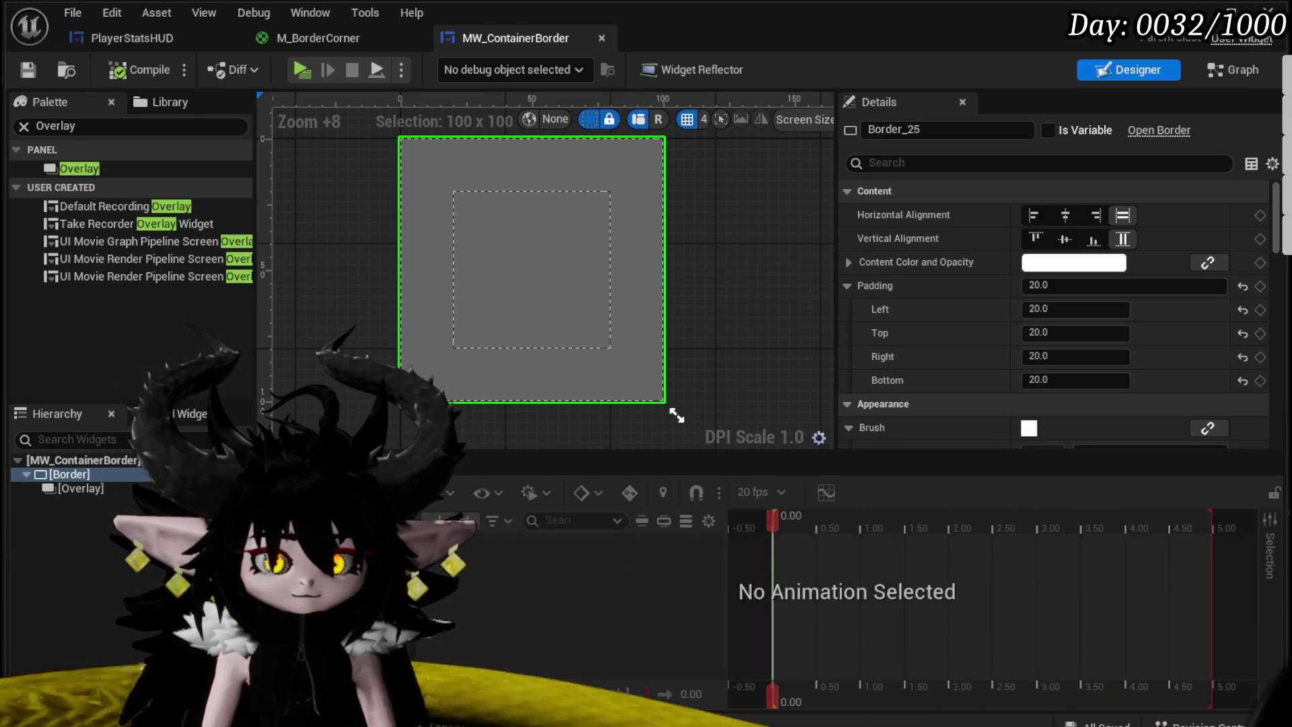
Step: Set the Overlay's padding to 0 and center it horizontally and vertically inside the Border
click(515, 226)
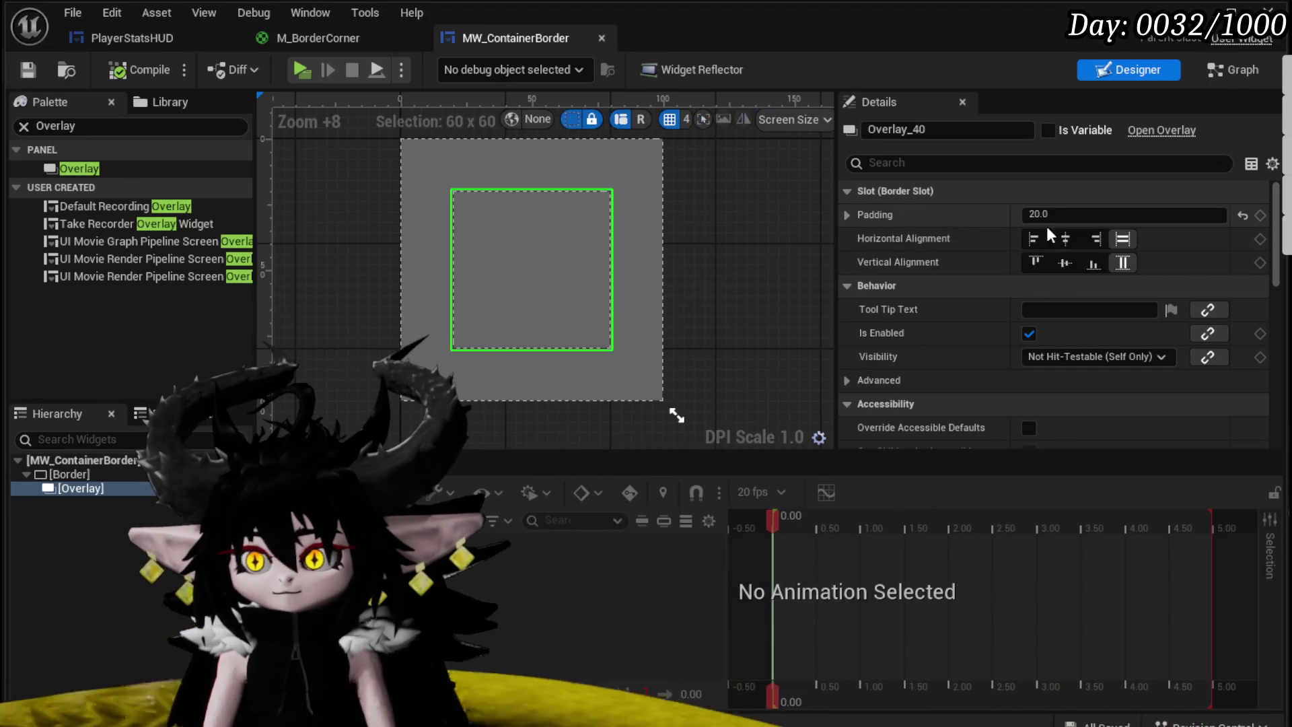
text(0)
key(Return)
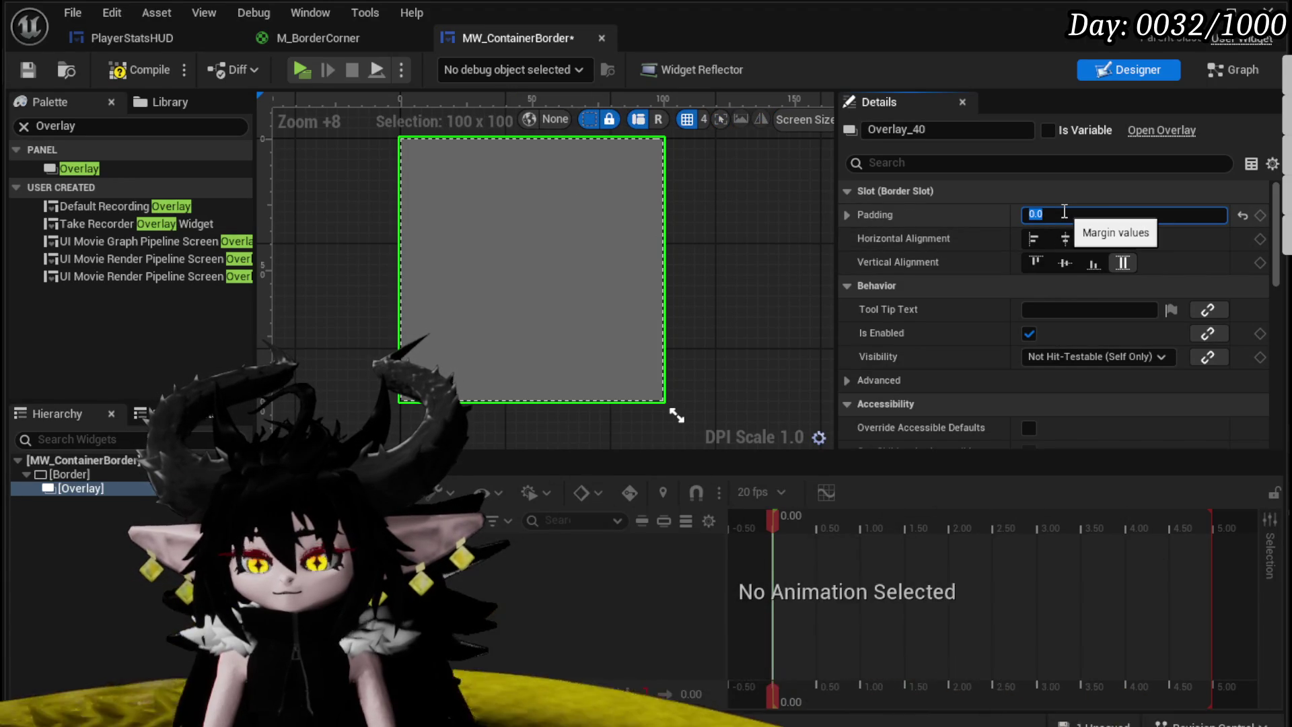
click(1065, 239)
click(1063, 264)
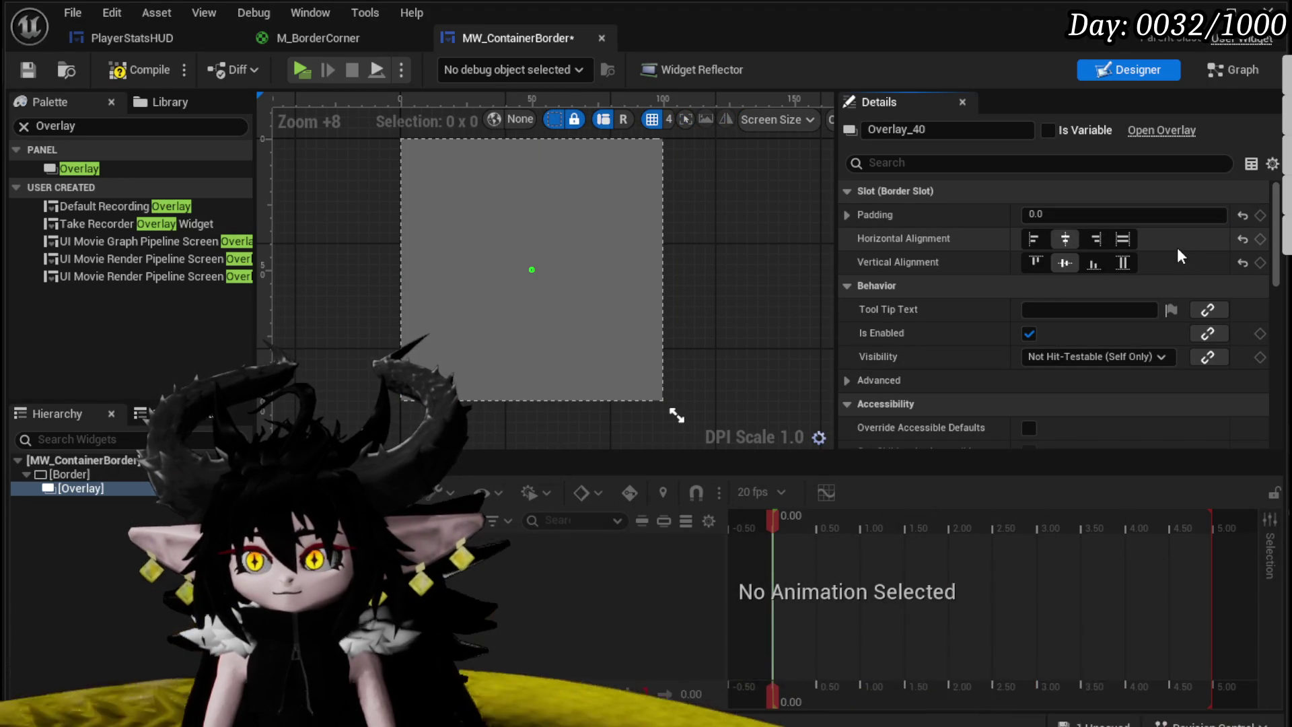
scroll(1022, 236, down, 10)
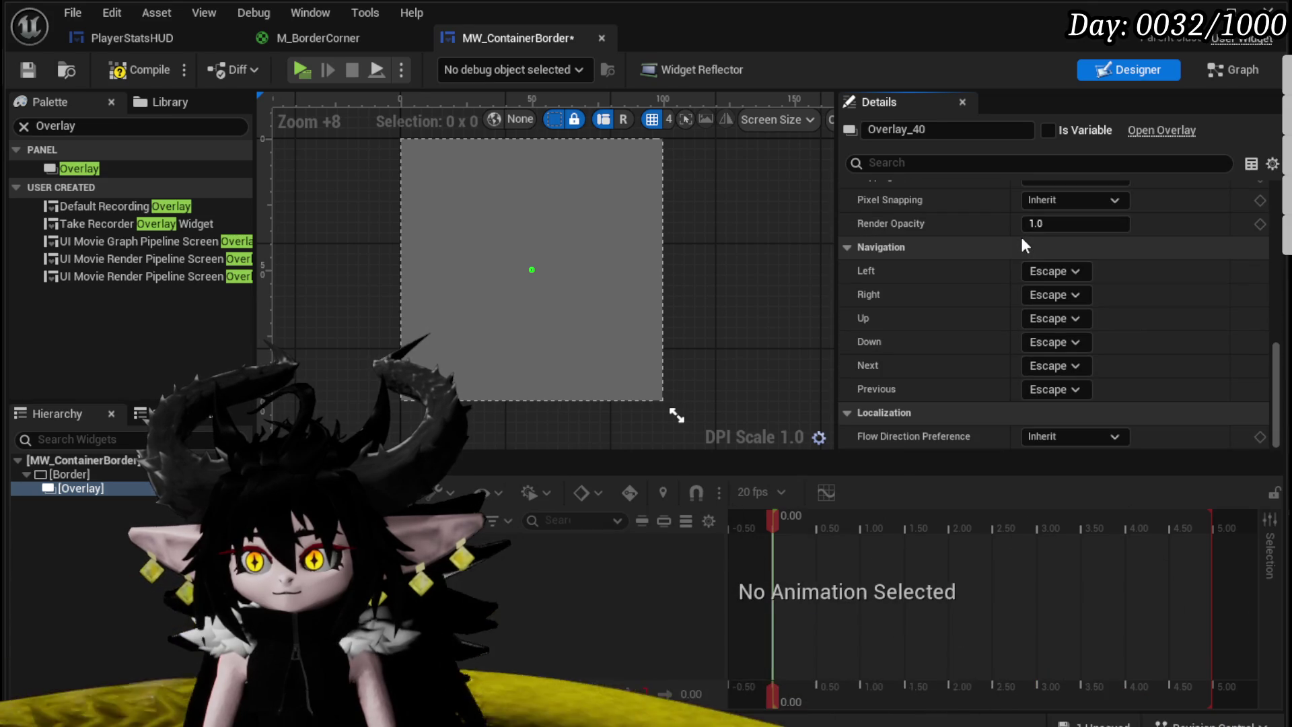
scroll(1020, 236, up, 5)
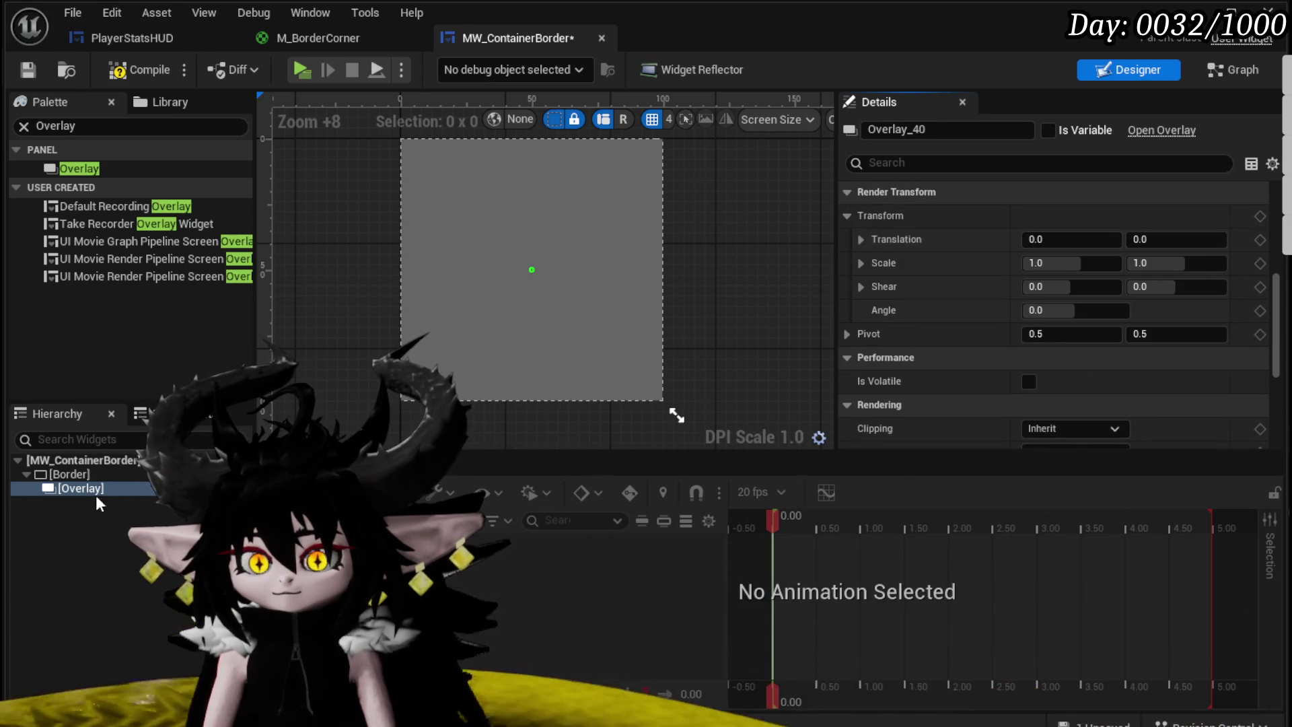
right_click(81, 489)
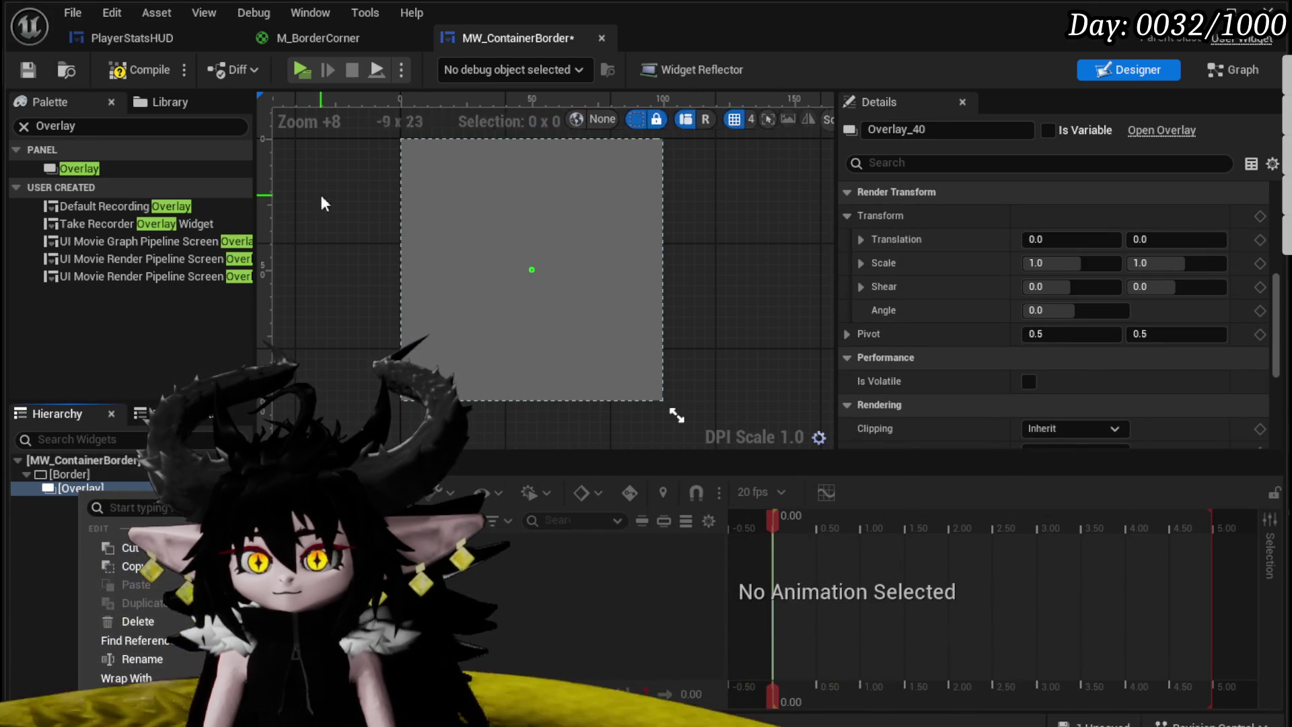
click(134, 126)
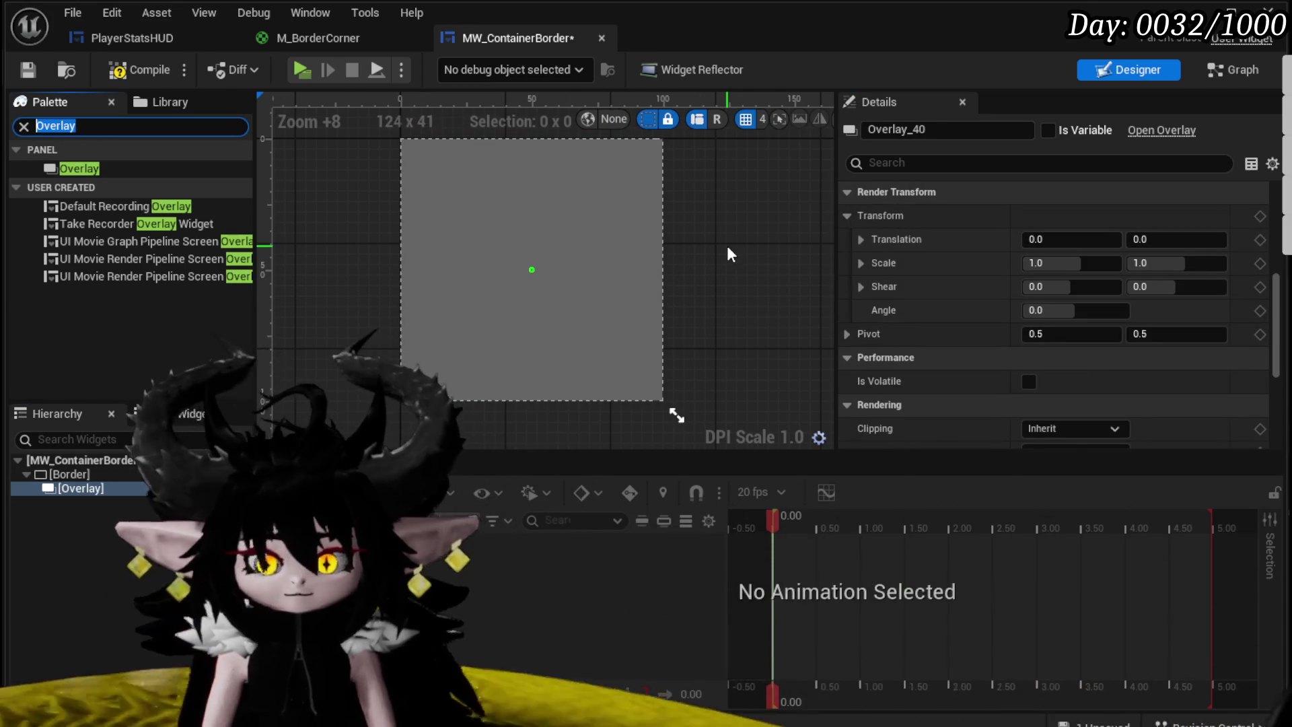
Step: Drop an Image widget into the Overlay and set its horizontal alignment to Center
text(image)
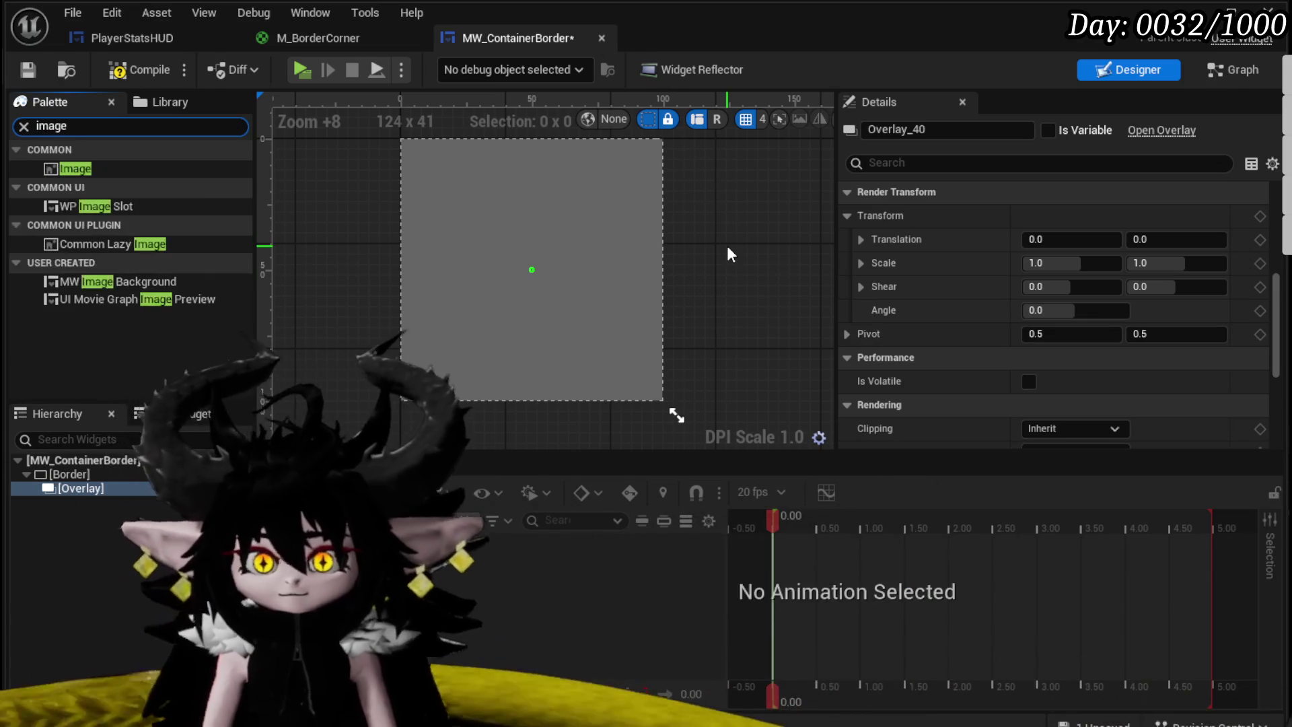
mouse_move(71, 169)
mouse_down()
mouse_move(115, 458)
mouse_move(76, 487)
mouse_up()
scroll(1170, 270, up, 6)
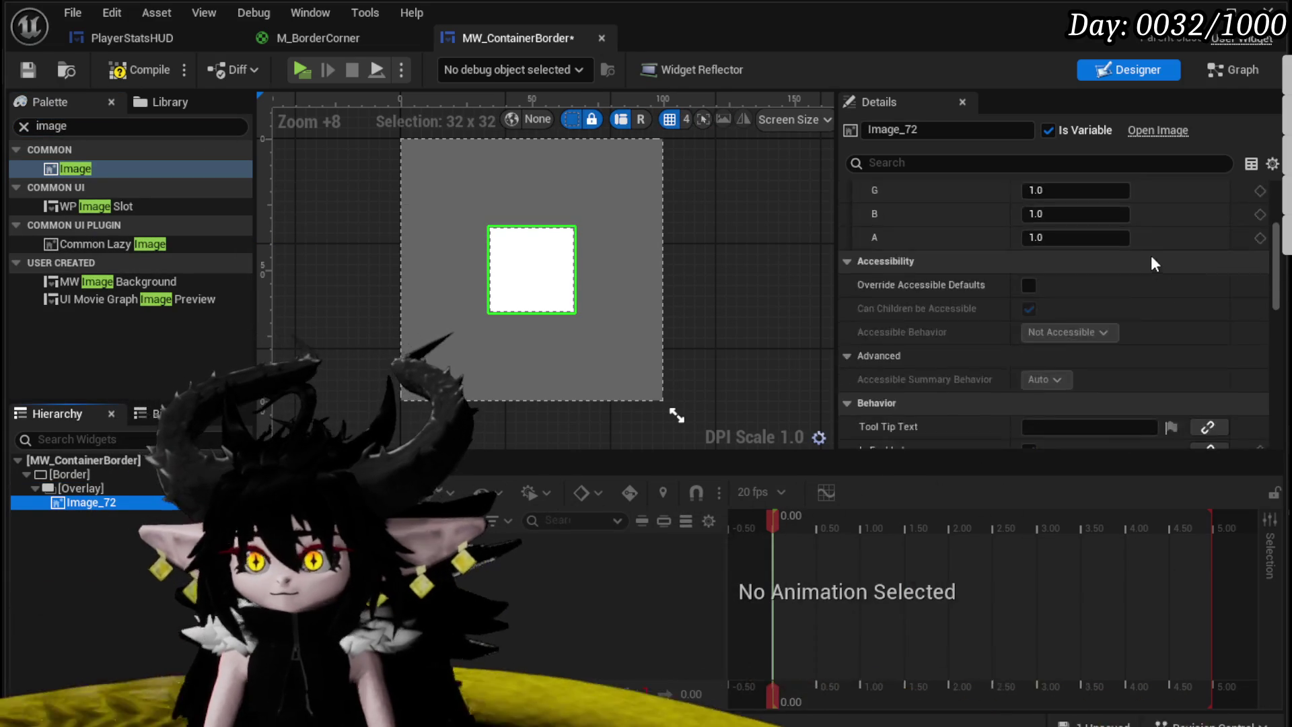
click(1122, 239)
click(1124, 263)
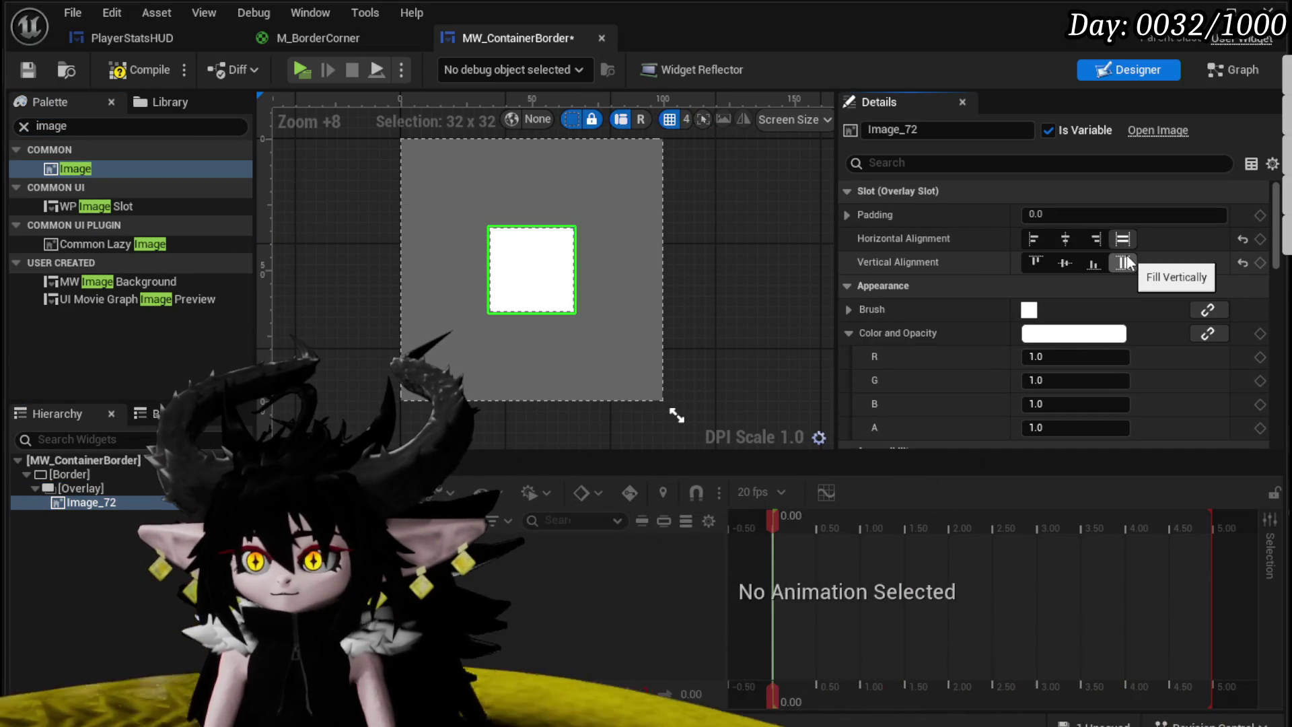
click(1065, 238)
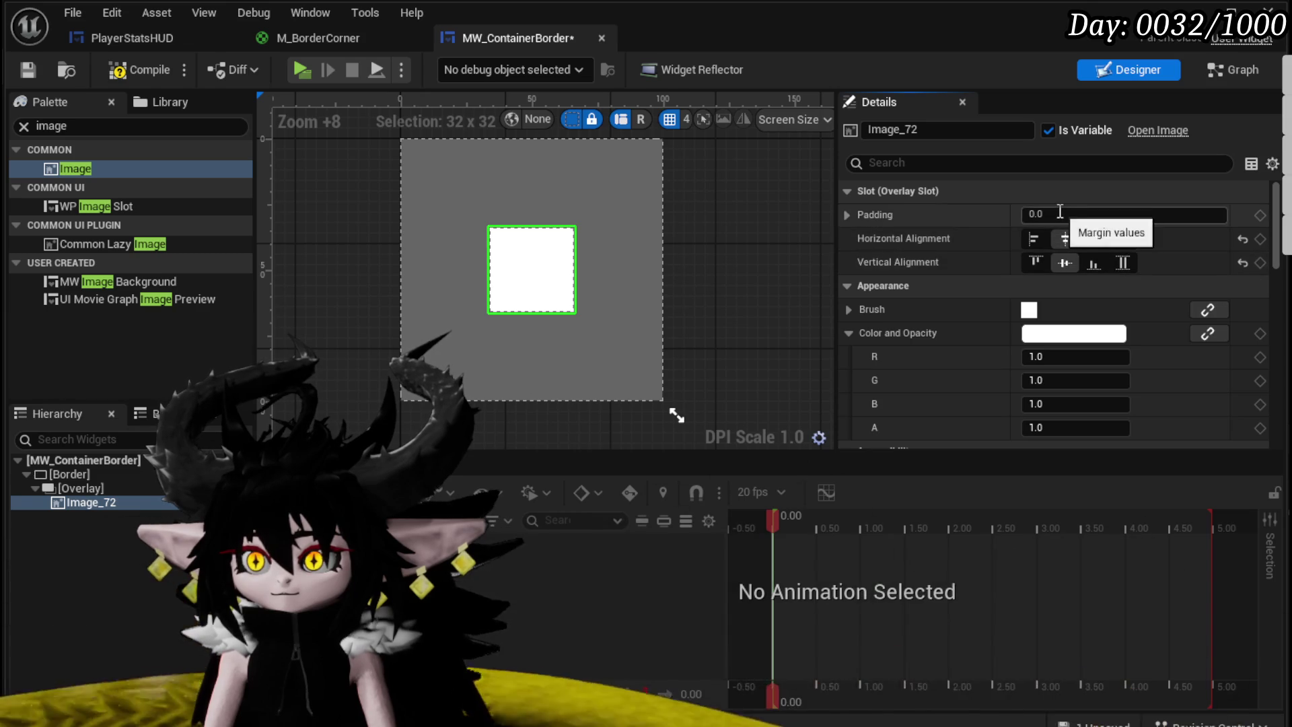
scroll(1072, 296, down, 10)
scroll(1072, 289, down, 5)
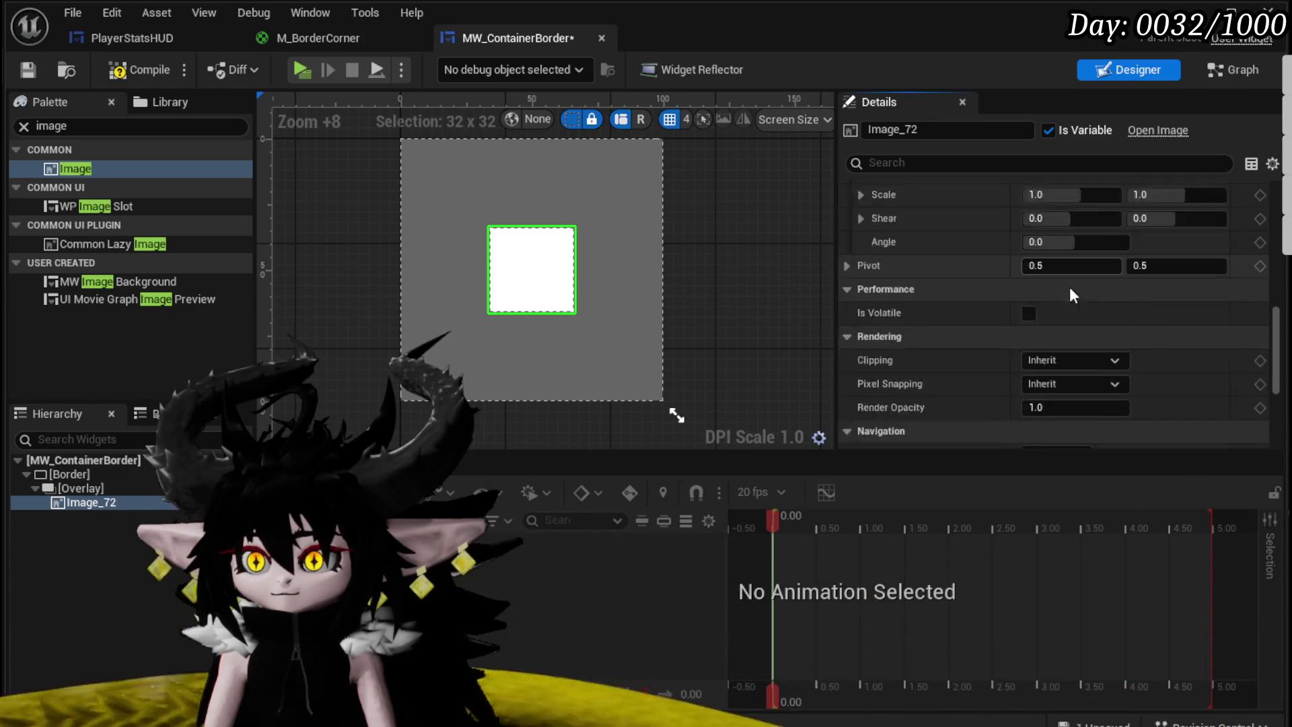
scroll(1068, 287, up, 6)
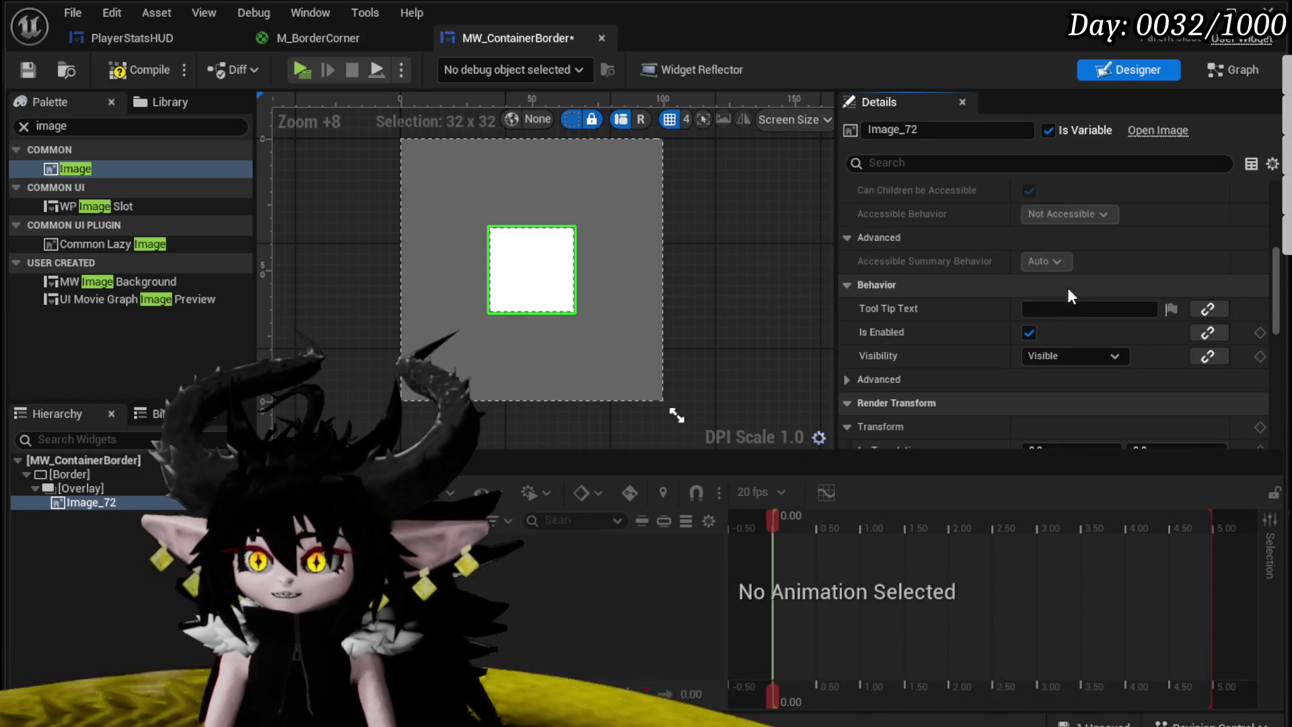
scroll(995, 356, down, 2)
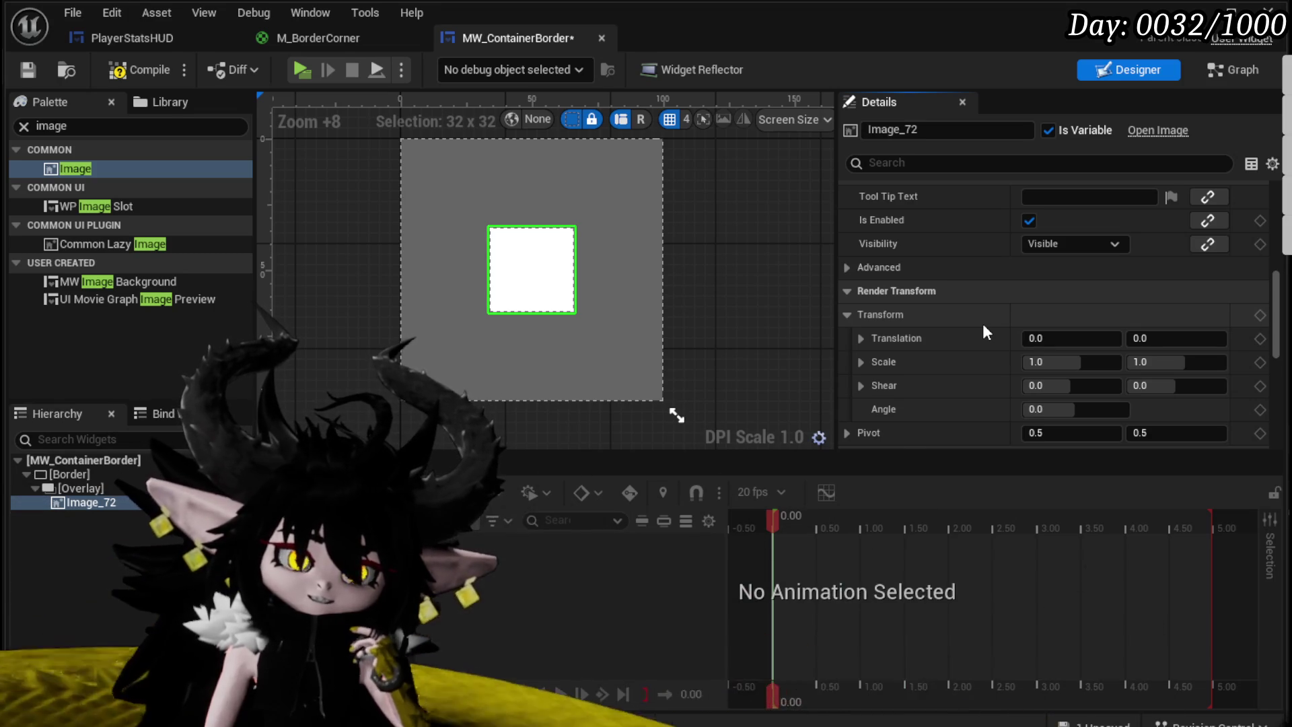
scroll(974, 299, up, 3)
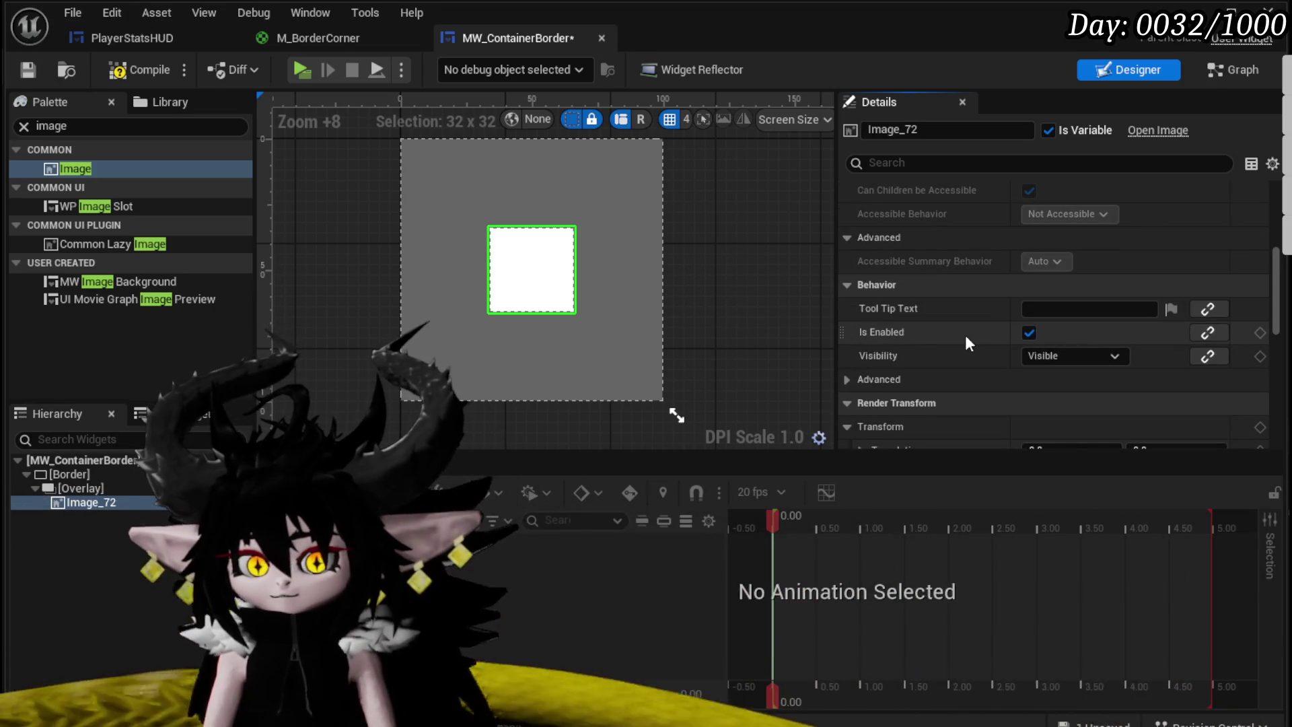
scroll(964, 333, up, 8)
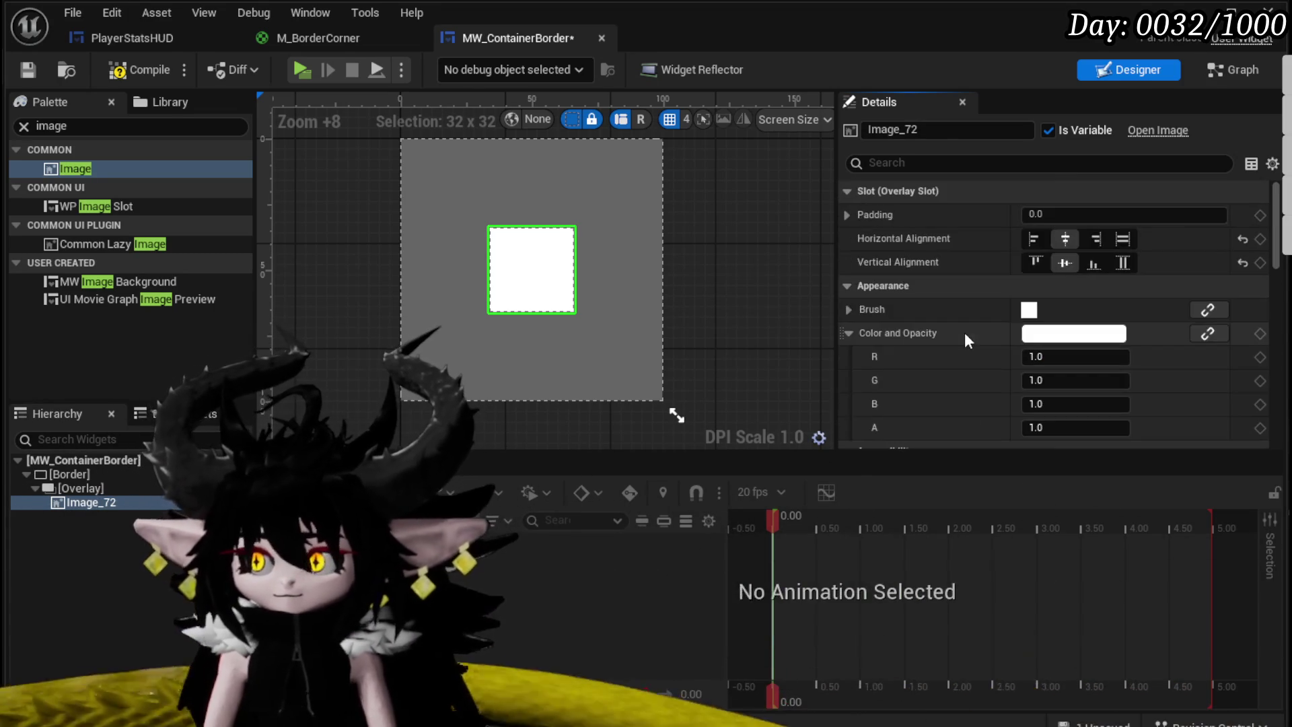
scroll(963, 332, down, 1)
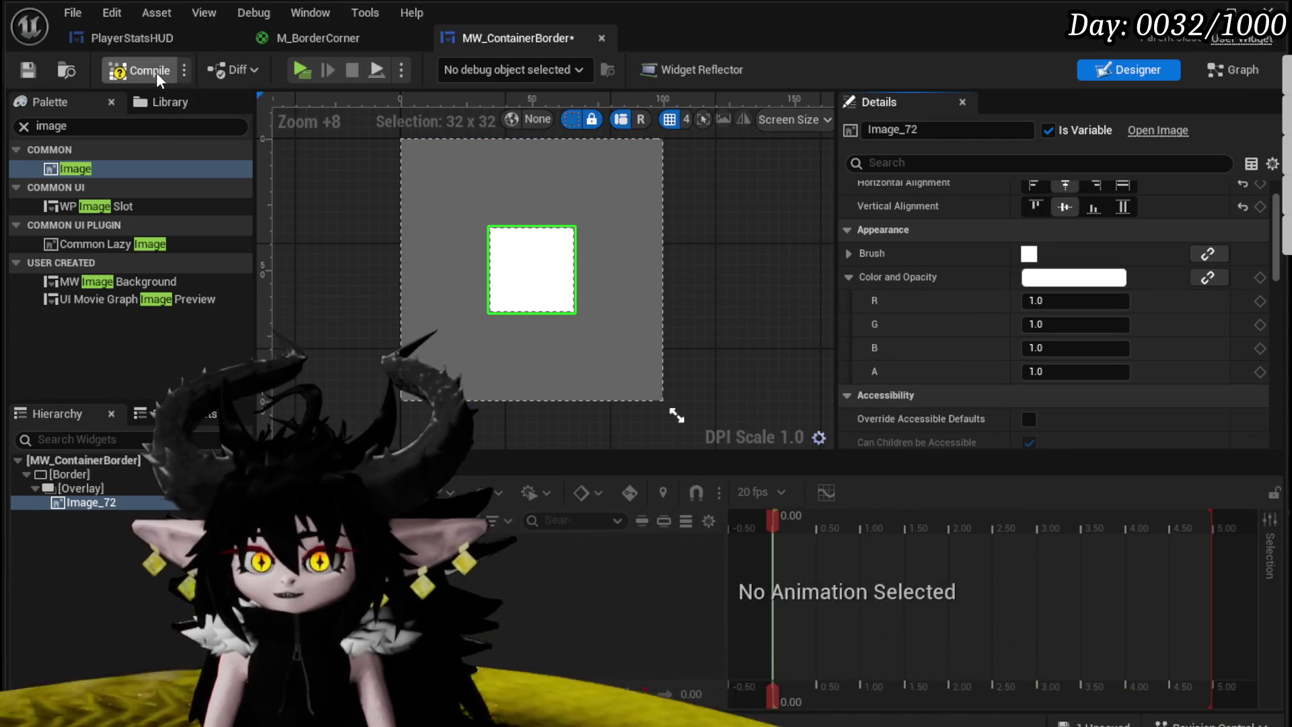
Step: Keep the white 32 x 32 Image centered, then compile and save MW_ContainerBorder
click(43, 67)
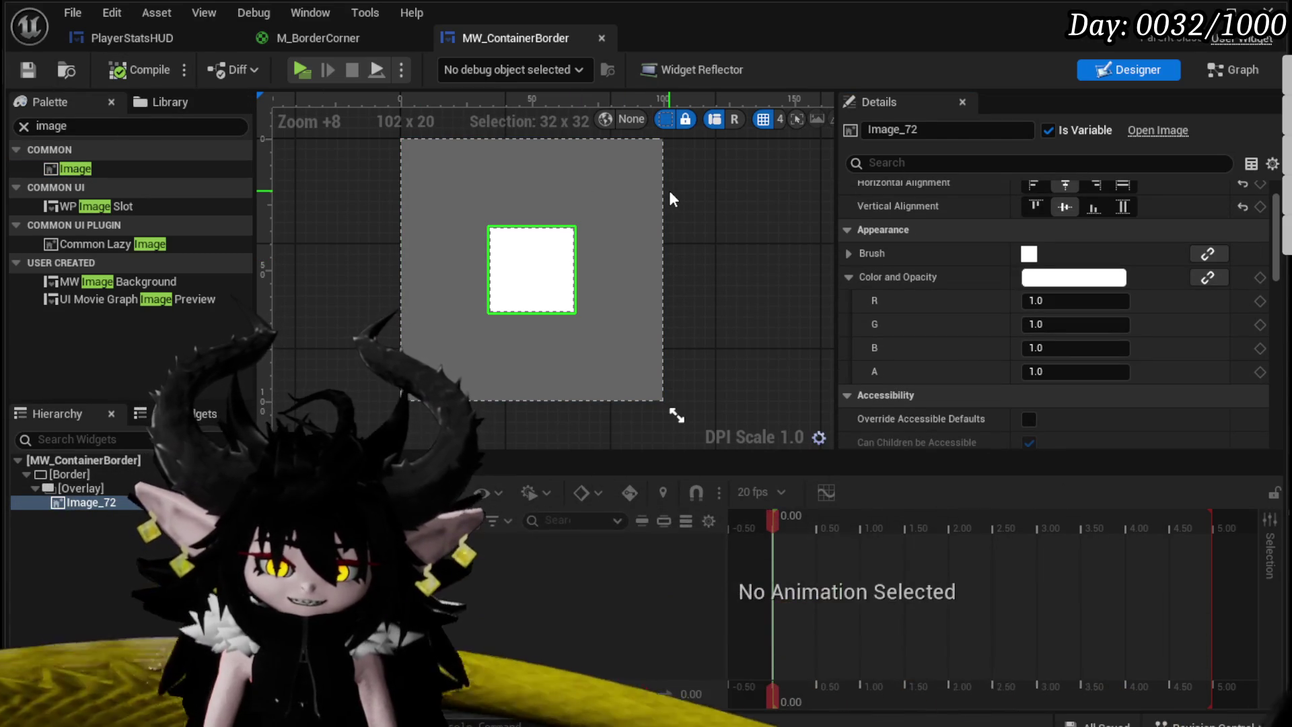
scroll(996, 203, down, 3)
scroll(997, 206, down, 10)
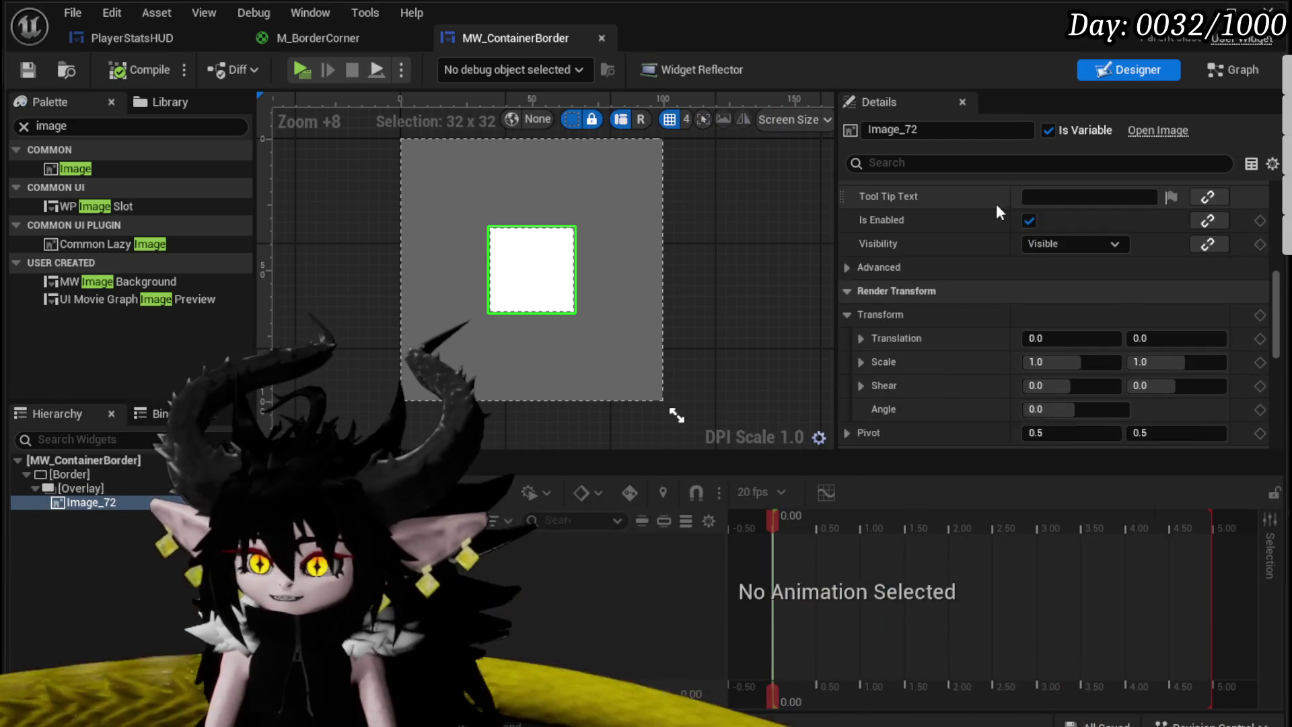
scroll(996, 204, up, 12)
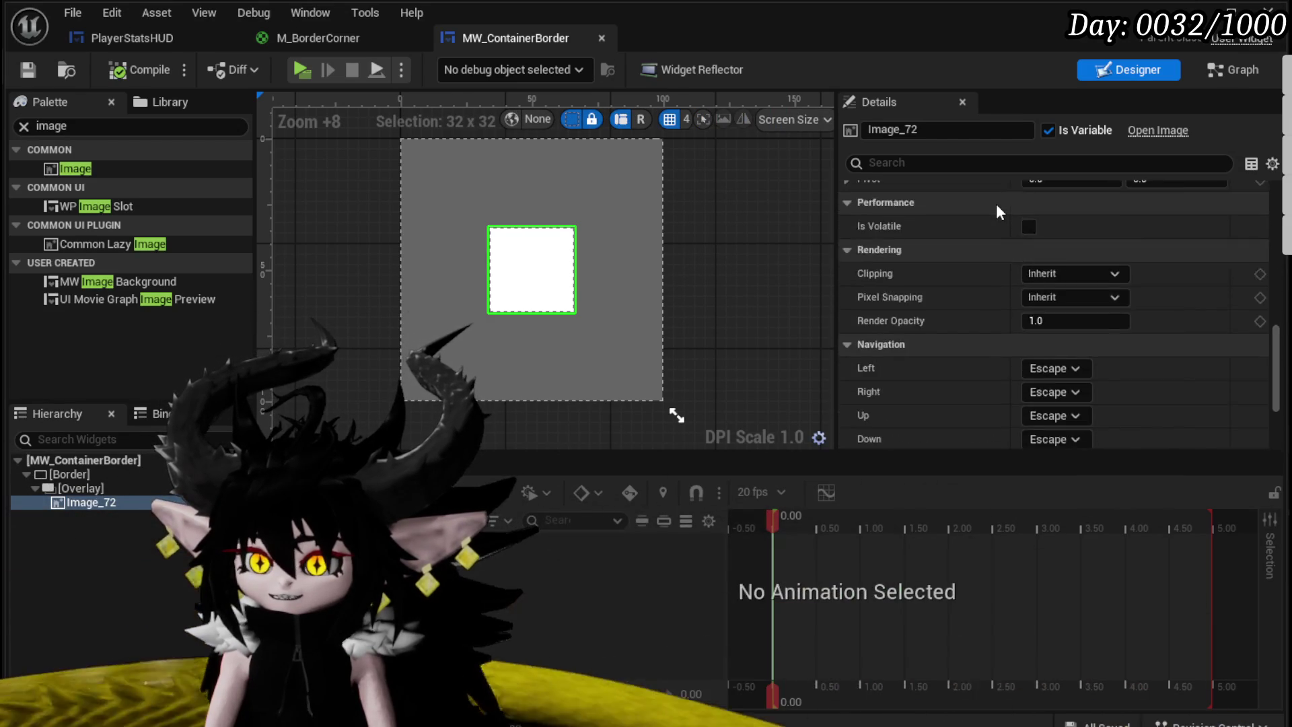
scroll(995, 203, up, 2)
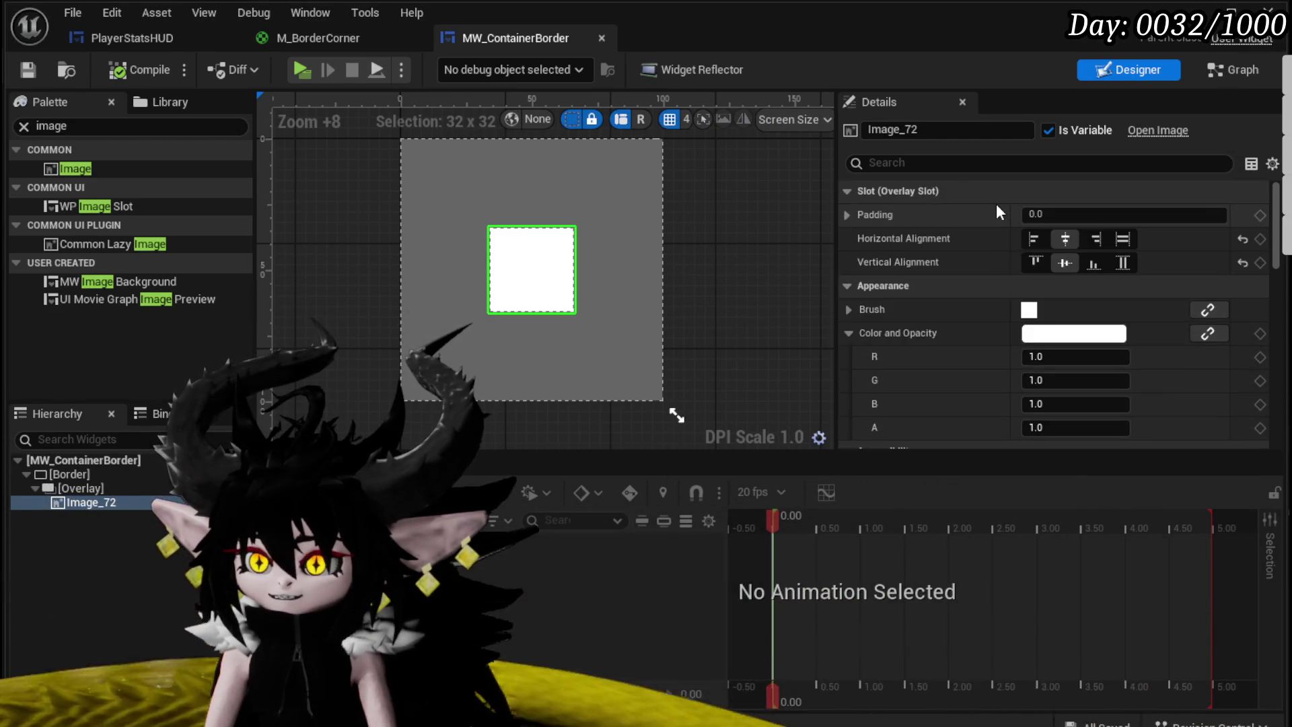
click(1126, 240)
click(1063, 239)
click(140, 69)
click(28, 70)
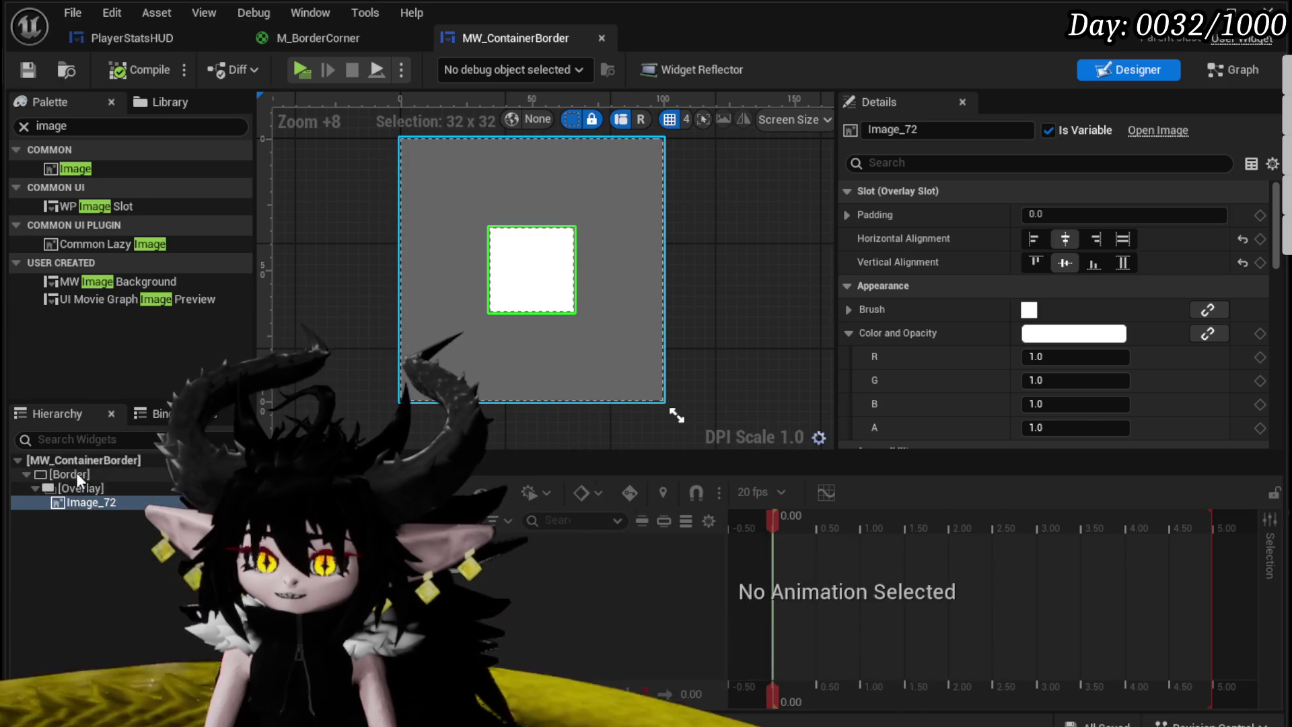
click(76, 474)
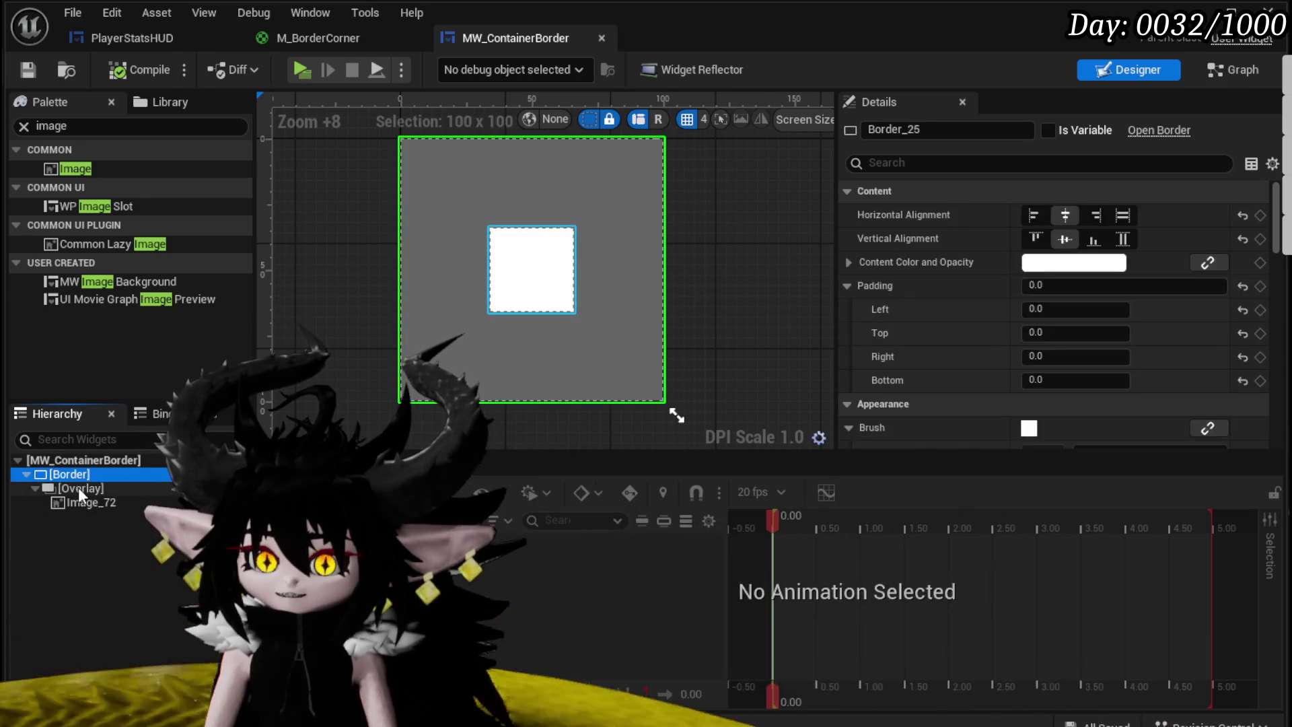
click(78, 488)
click(74, 473)
click(78, 487)
click(73, 473)
click(76, 486)
click(81, 503)
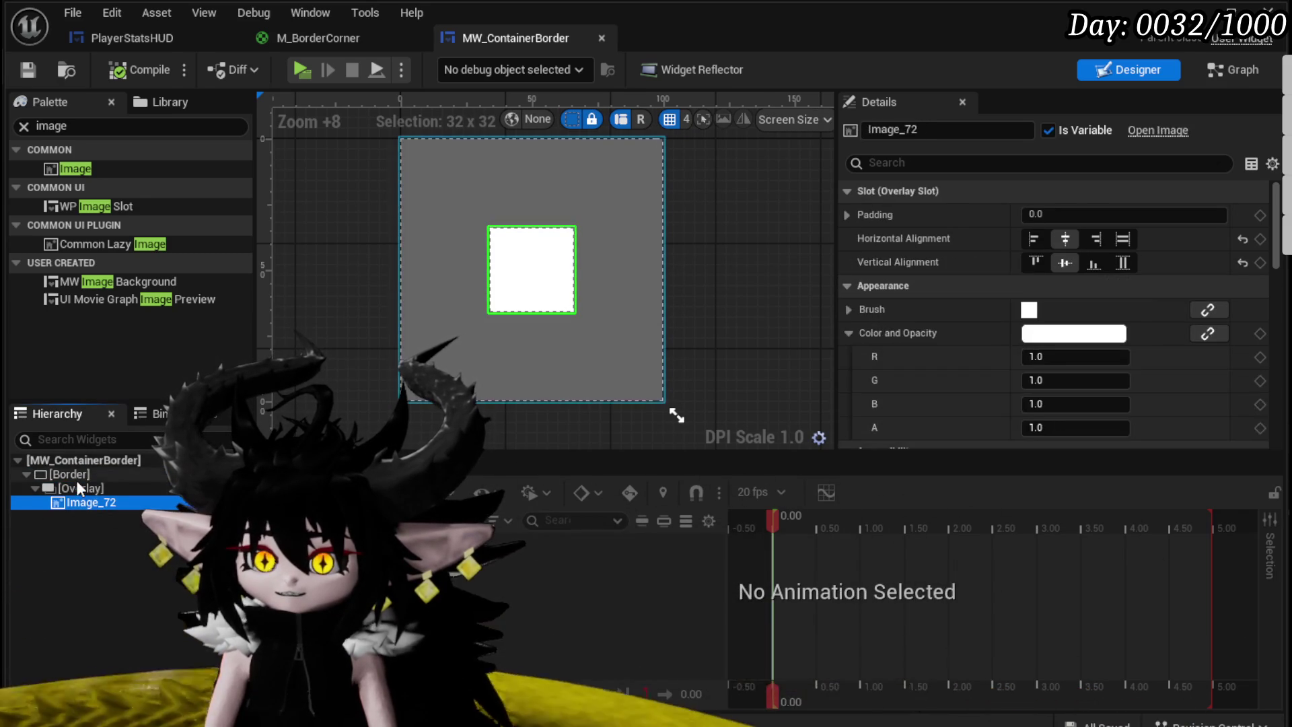
click(75, 474)
click(78, 488)
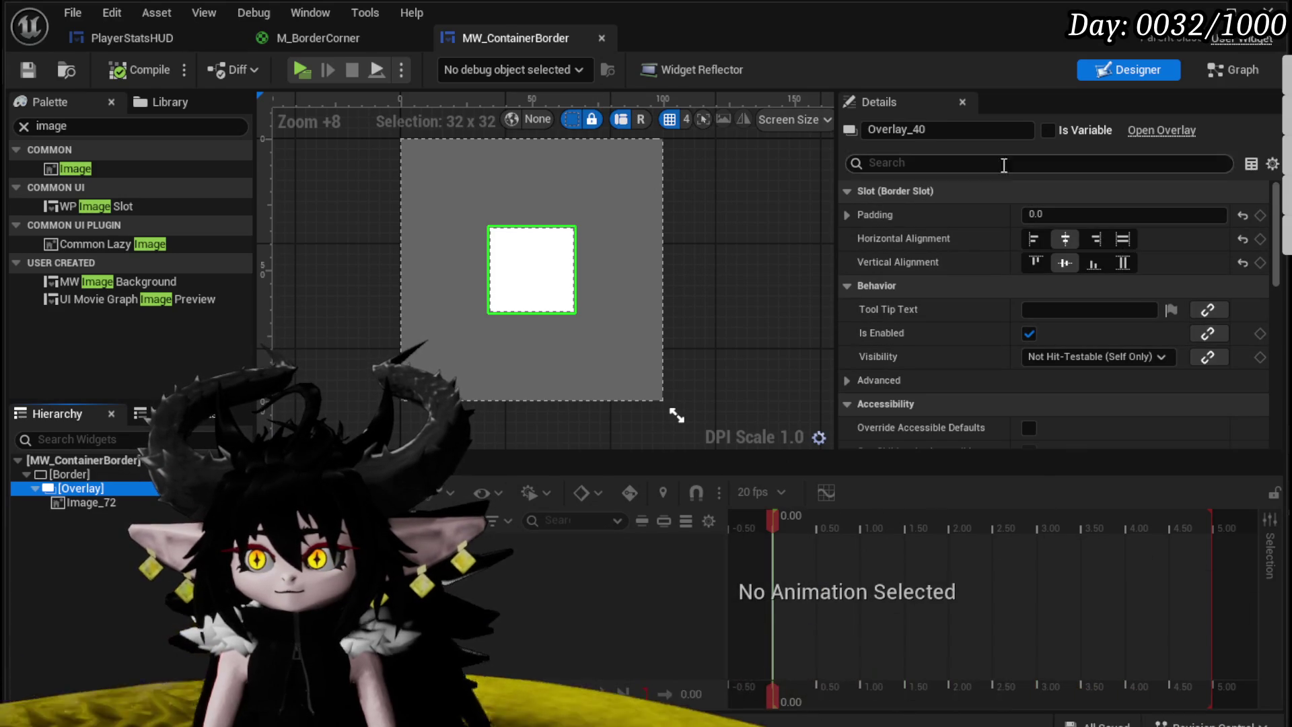
scroll(941, 202, down, 5)
scroll(941, 202, up, 3)
scroll(942, 200, down, 7)
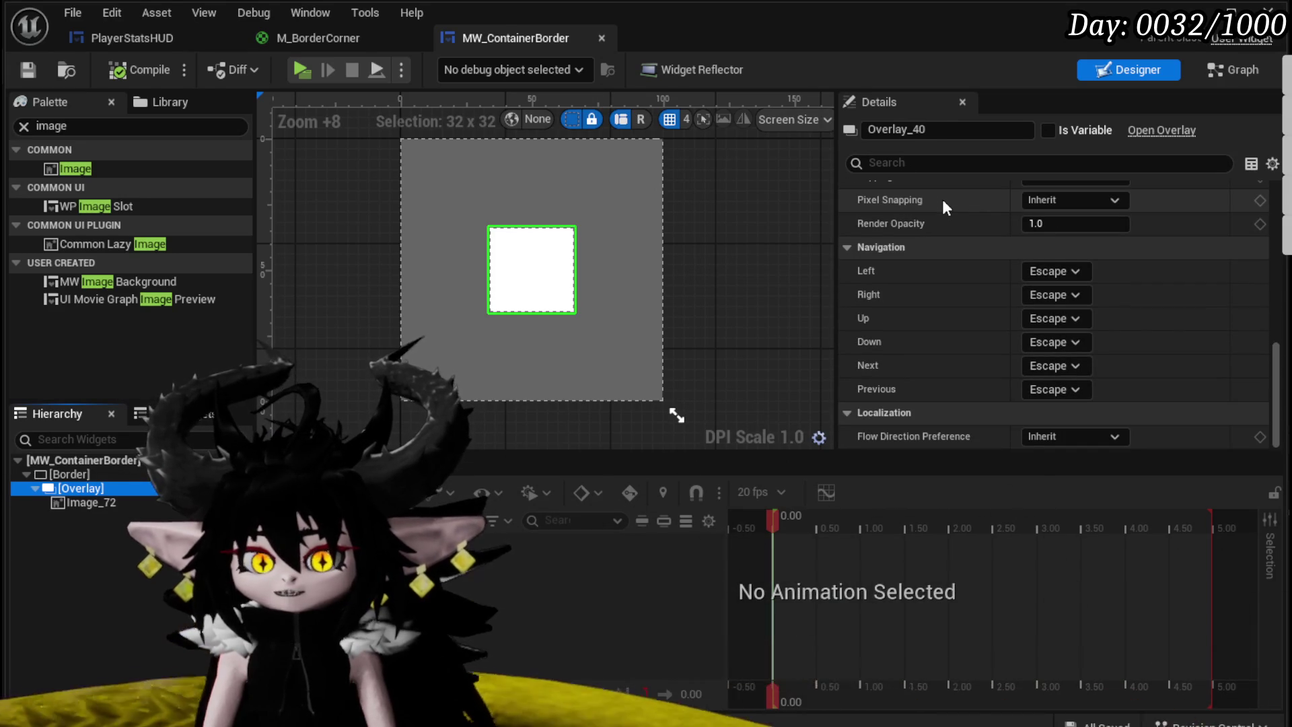
scroll(942, 199, up, 7)
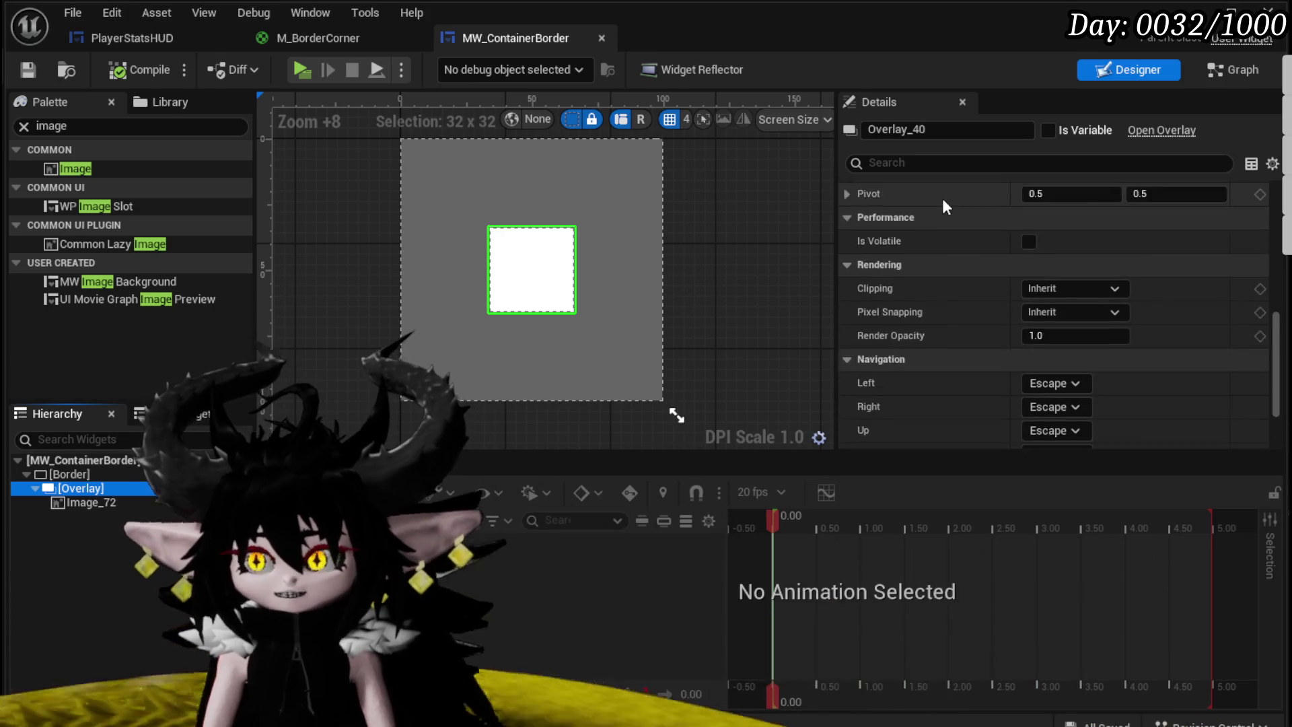
scroll(941, 198, up, 2)
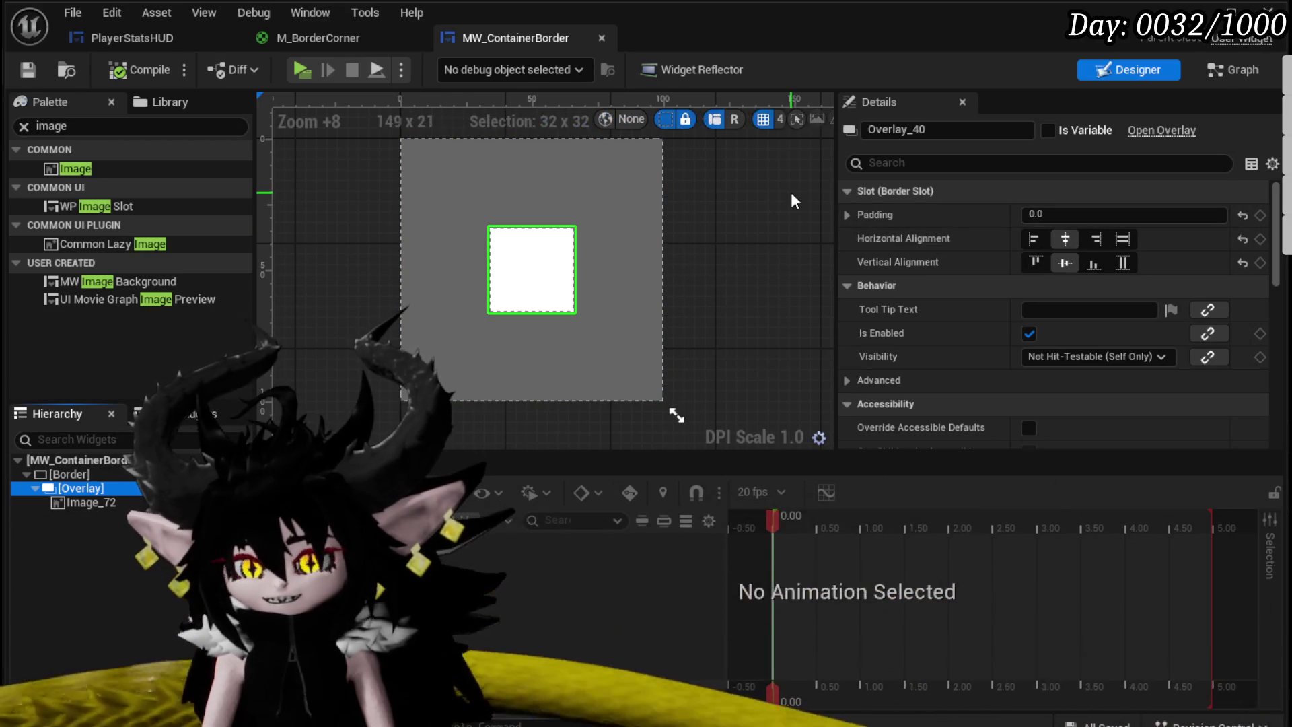
scroll(969, 200, down, 5)
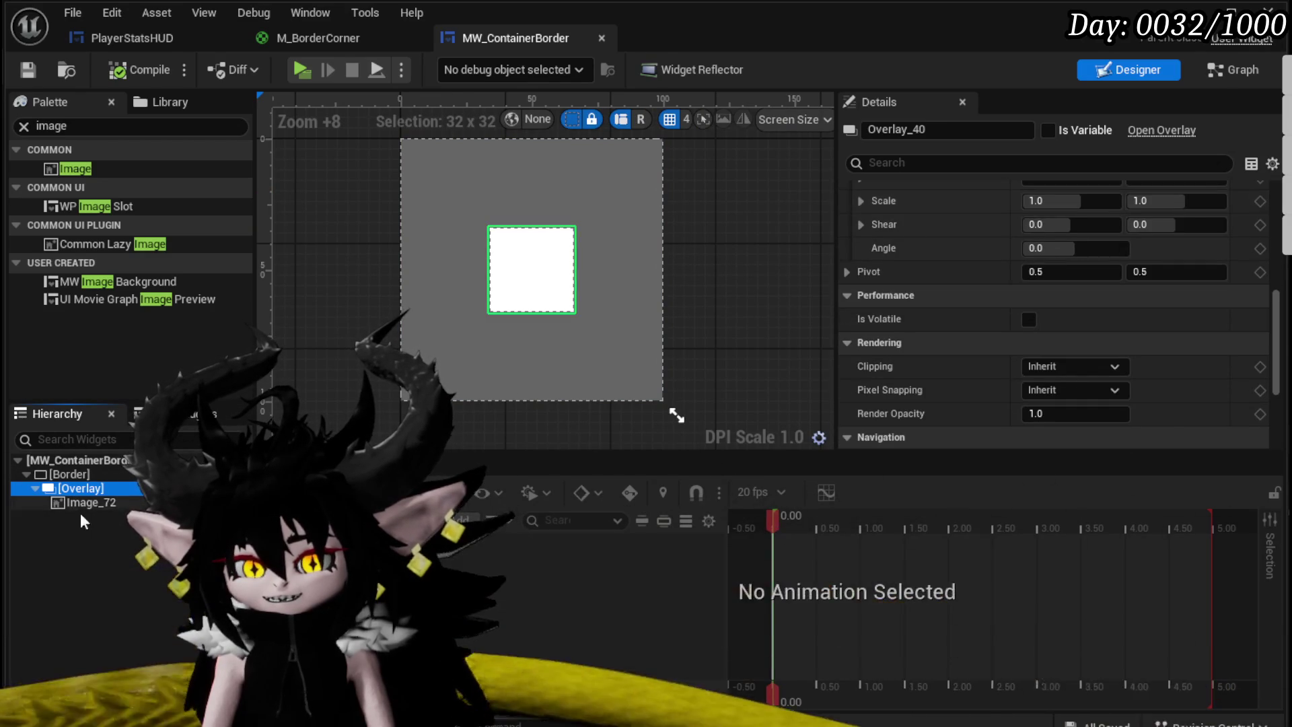
key(Down)
scroll(1080, 251, down, 5)
scroll(1081, 257, down, 3)
Step: Set the Image's brush image to the ContainerBorder_Corners texture
scroll(1081, 257, up, 8)
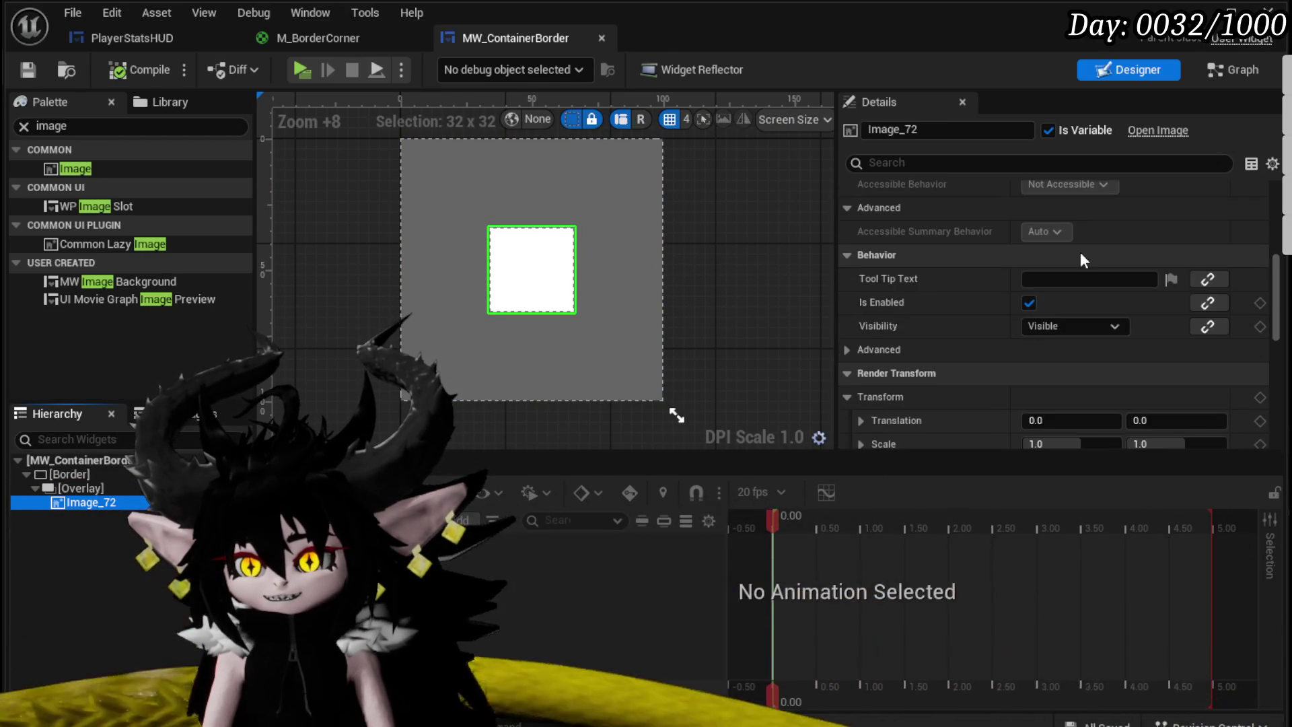
scroll(1081, 259, up, 8)
scroll(1080, 255, up, 2)
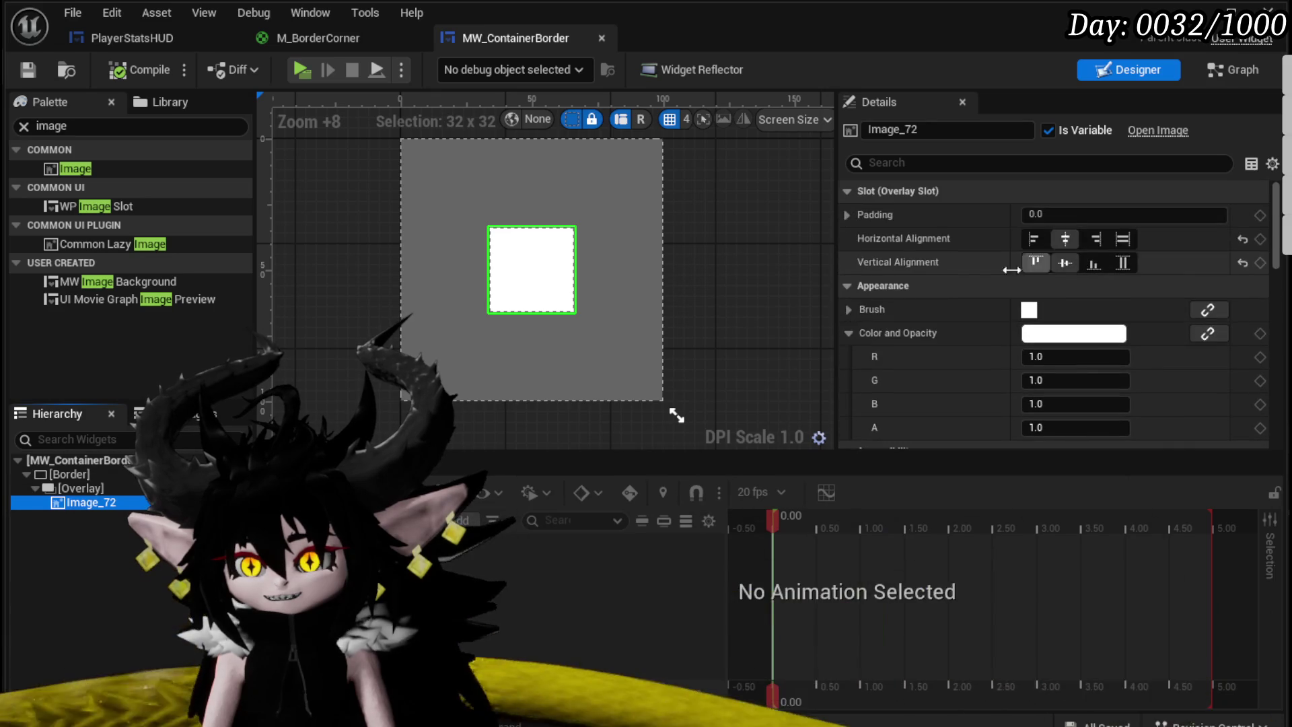
click(848, 308)
scroll(902, 343, down, 1)
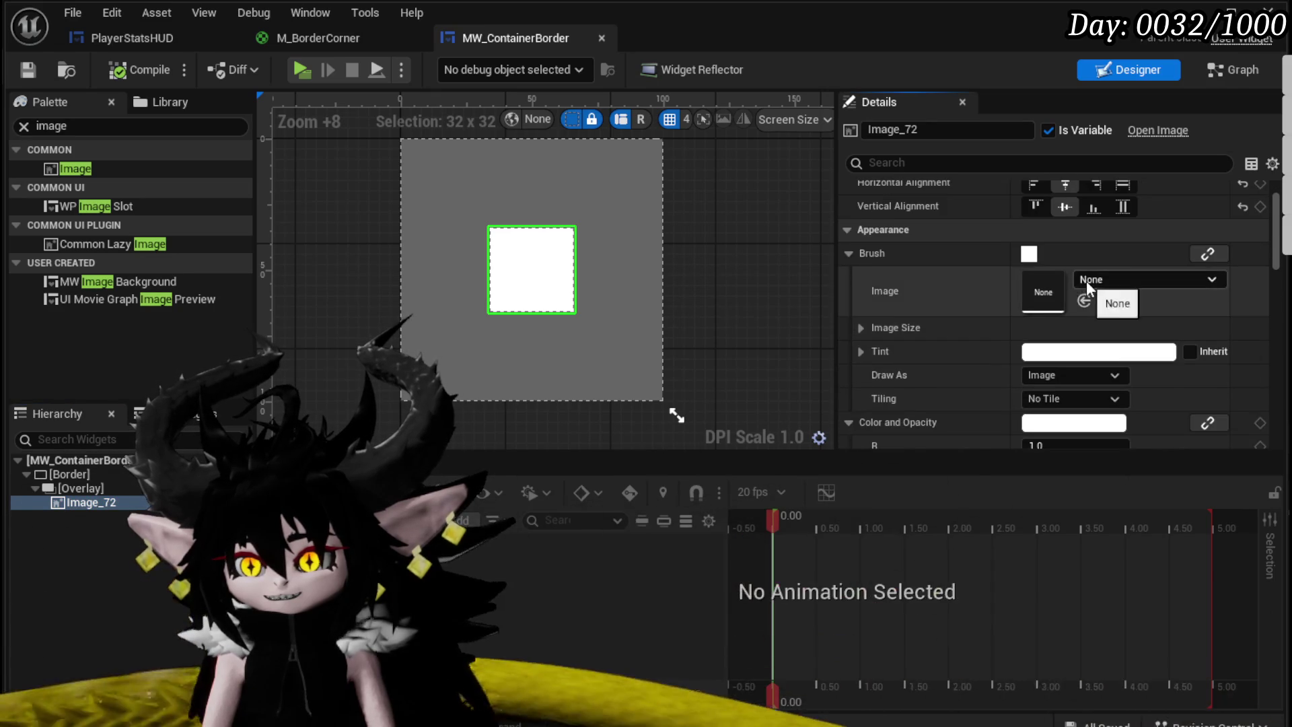
click(1086, 281)
text(Corner)
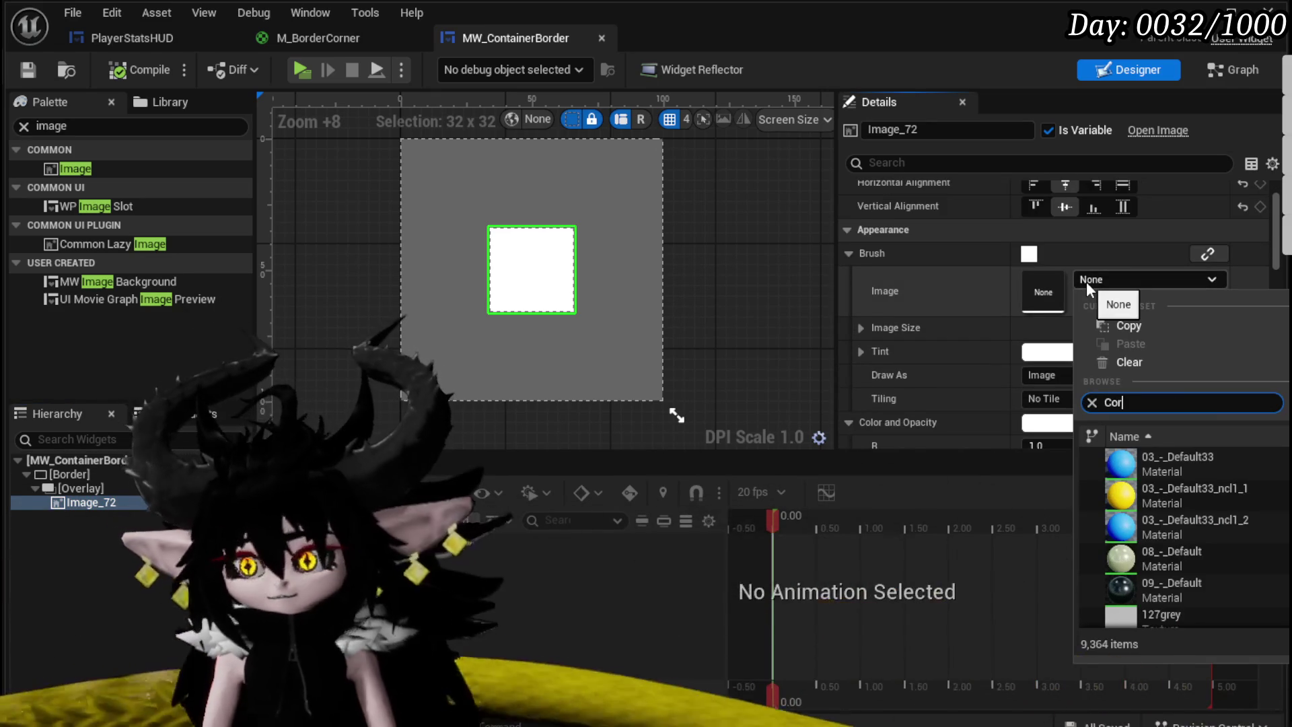
click(1165, 492)
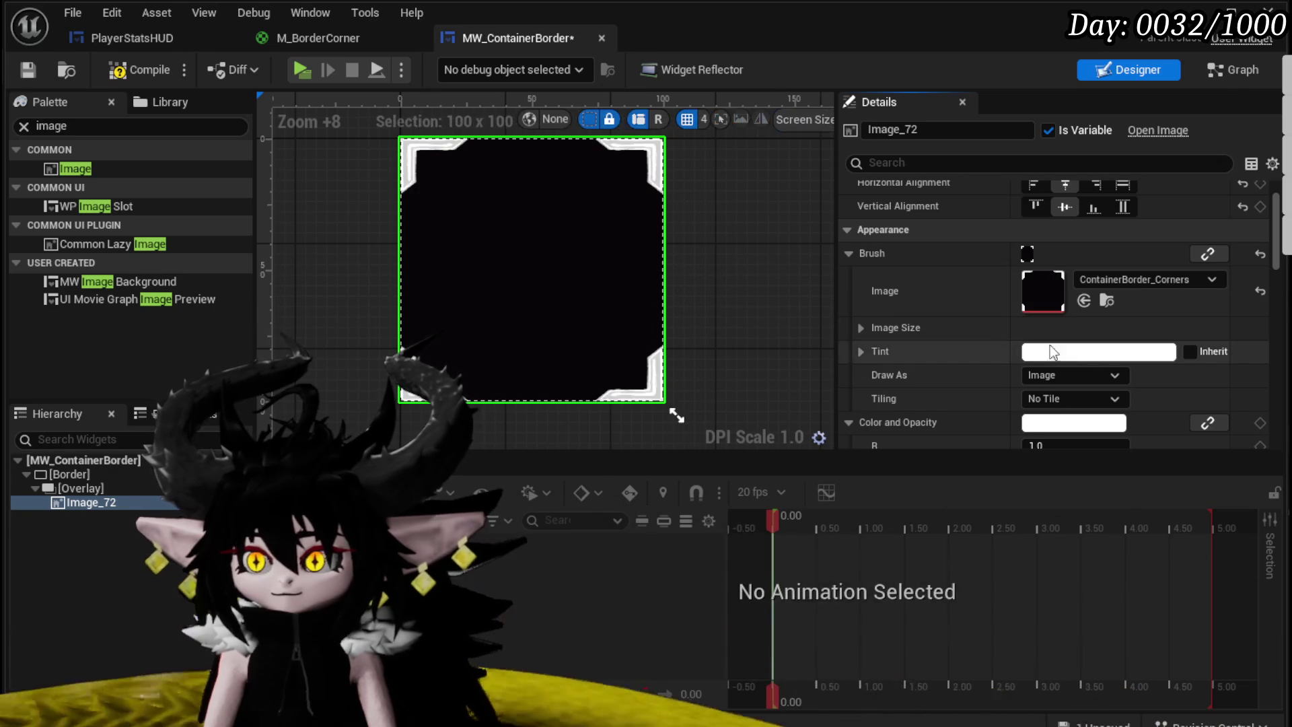
scroll(955, 330, down, 5)
click(81, 488)
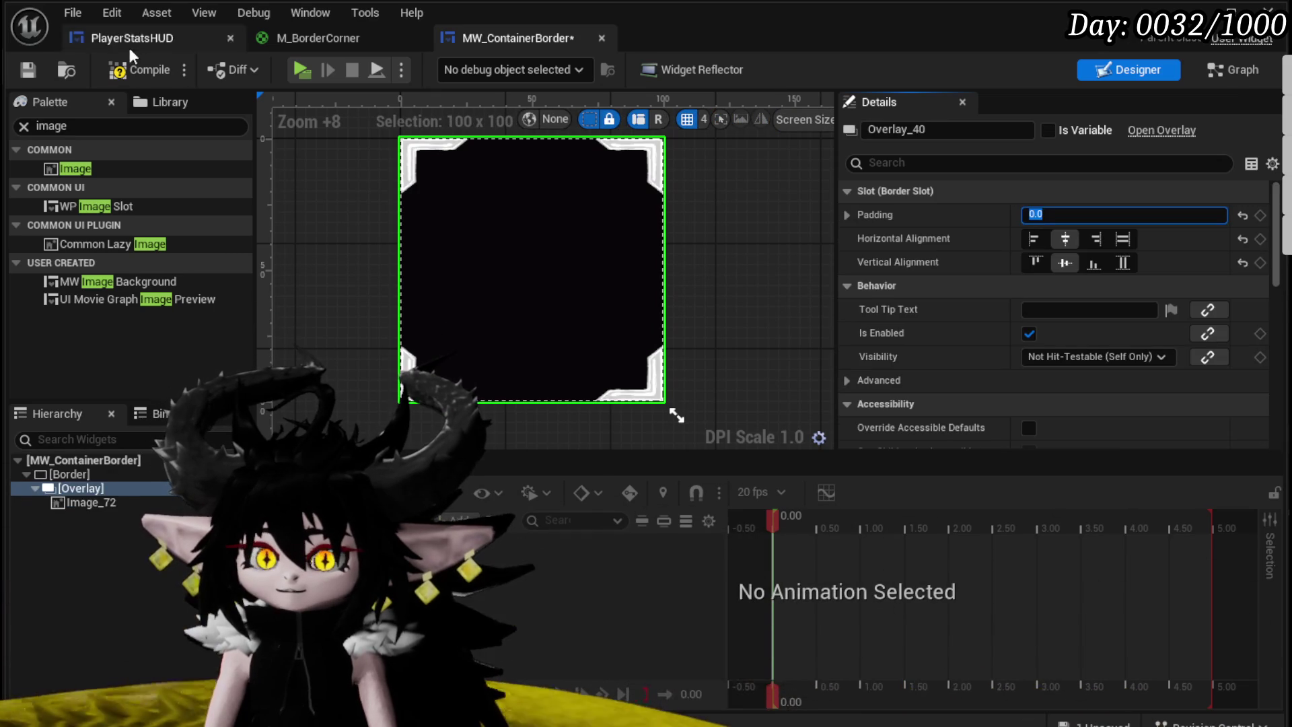
Step: Try a -5 left padding on the Overlay, then compile and save MW_ContainerBorder
click(35, 72)
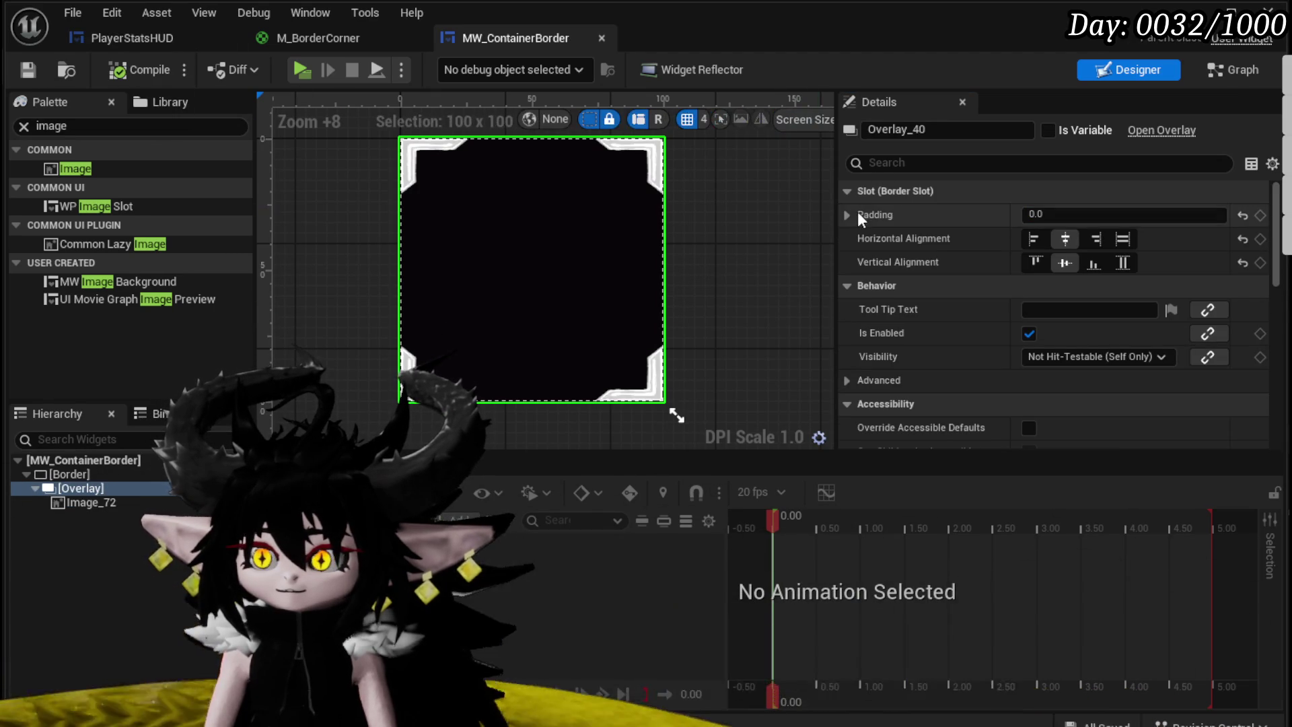
click(847, 214)
click(1063, 244)
text(-5)
key(Return)
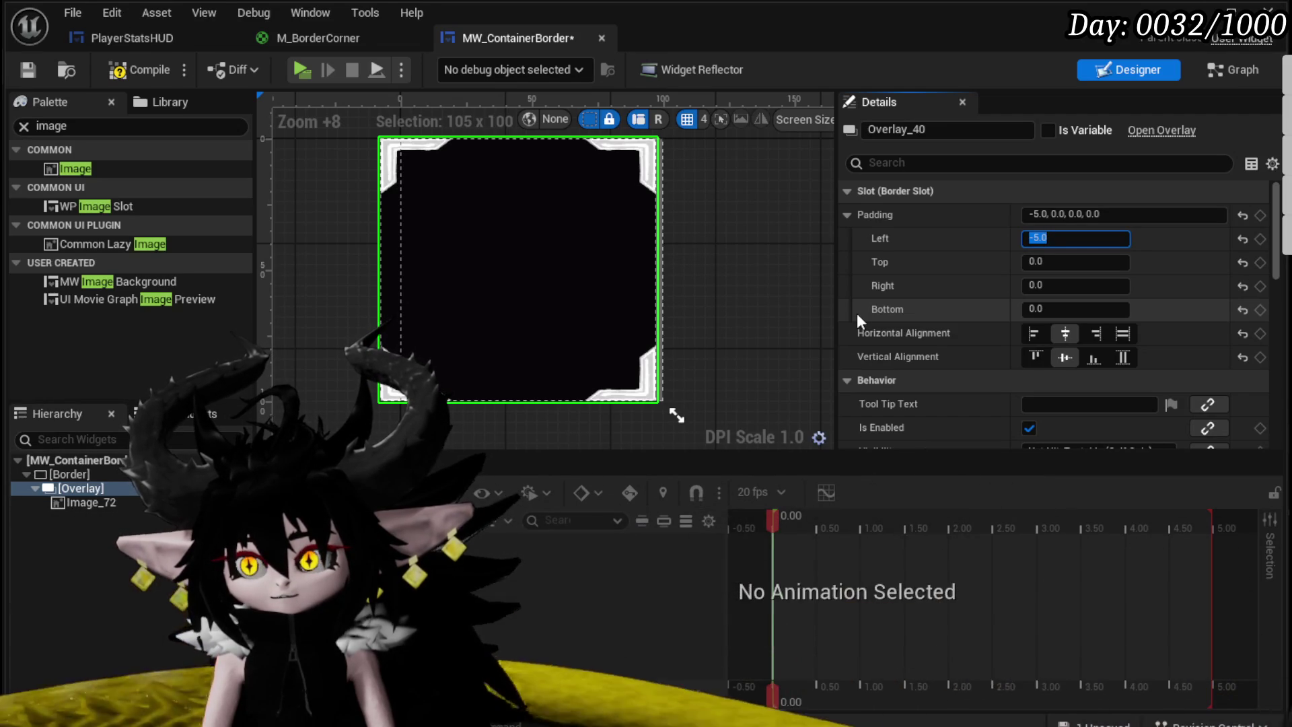
click(1125, 215)
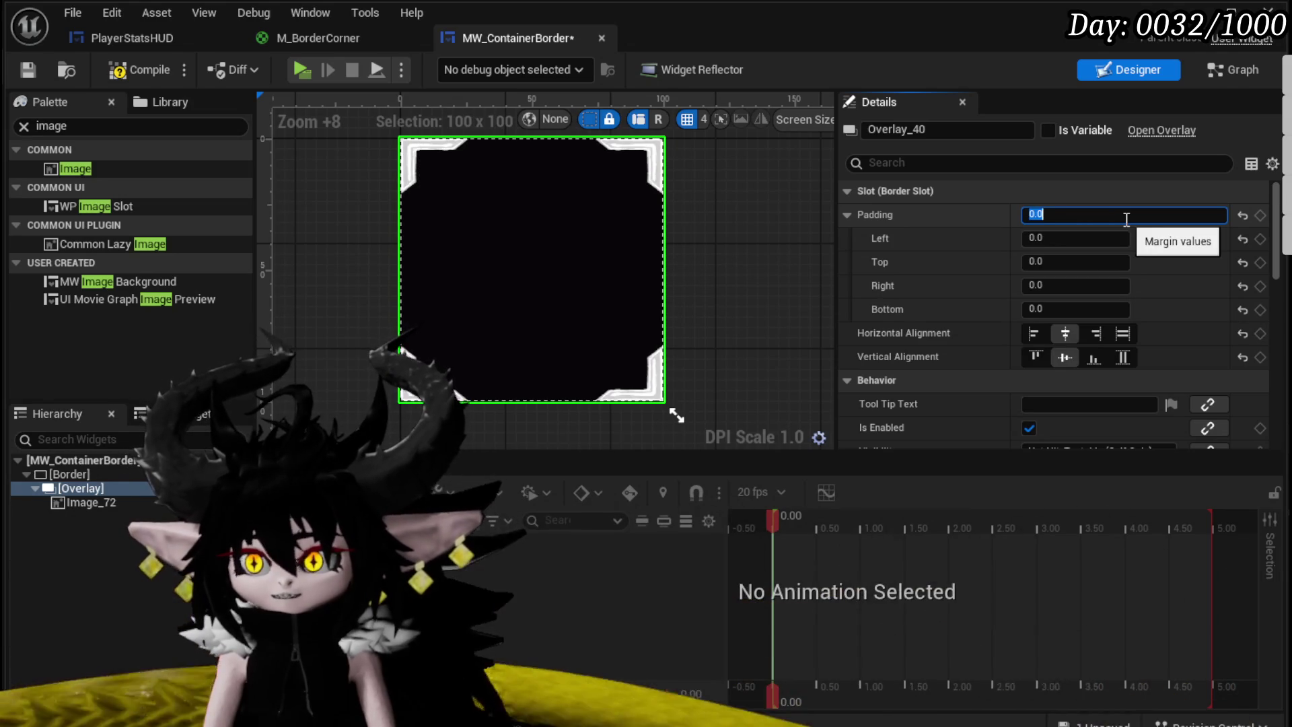
text(5)
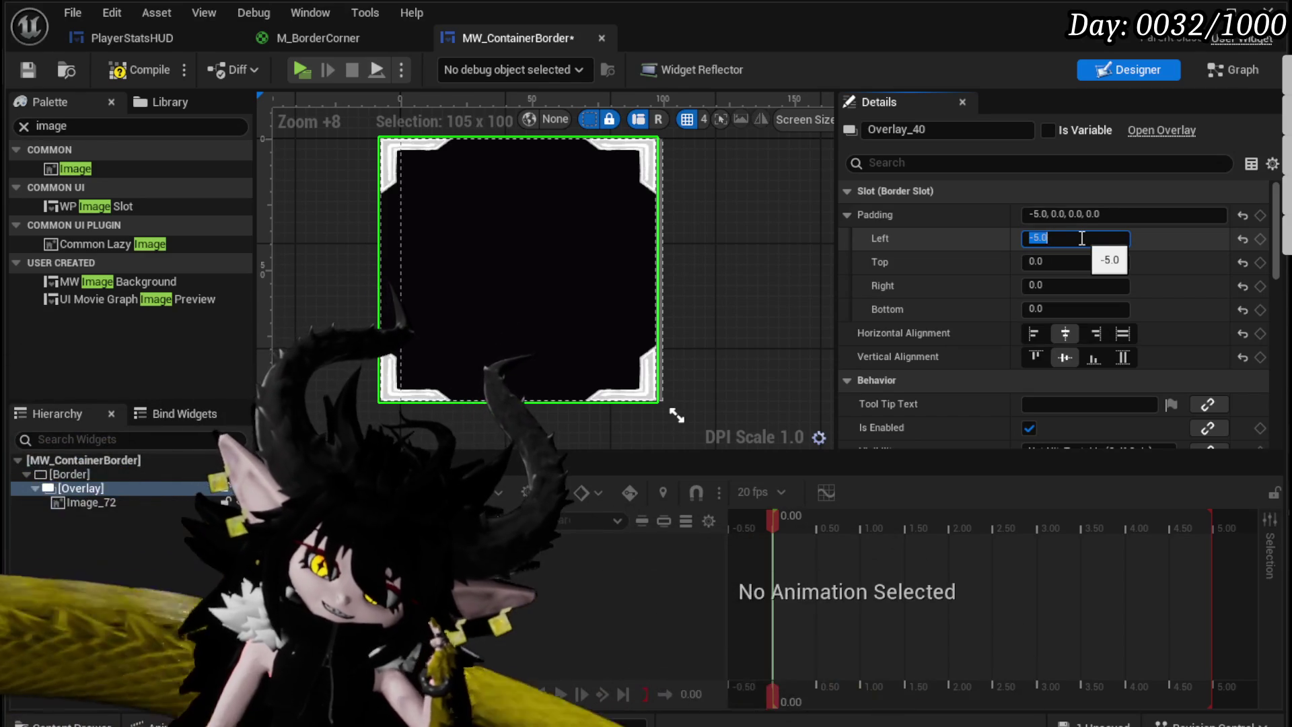
key(Return)
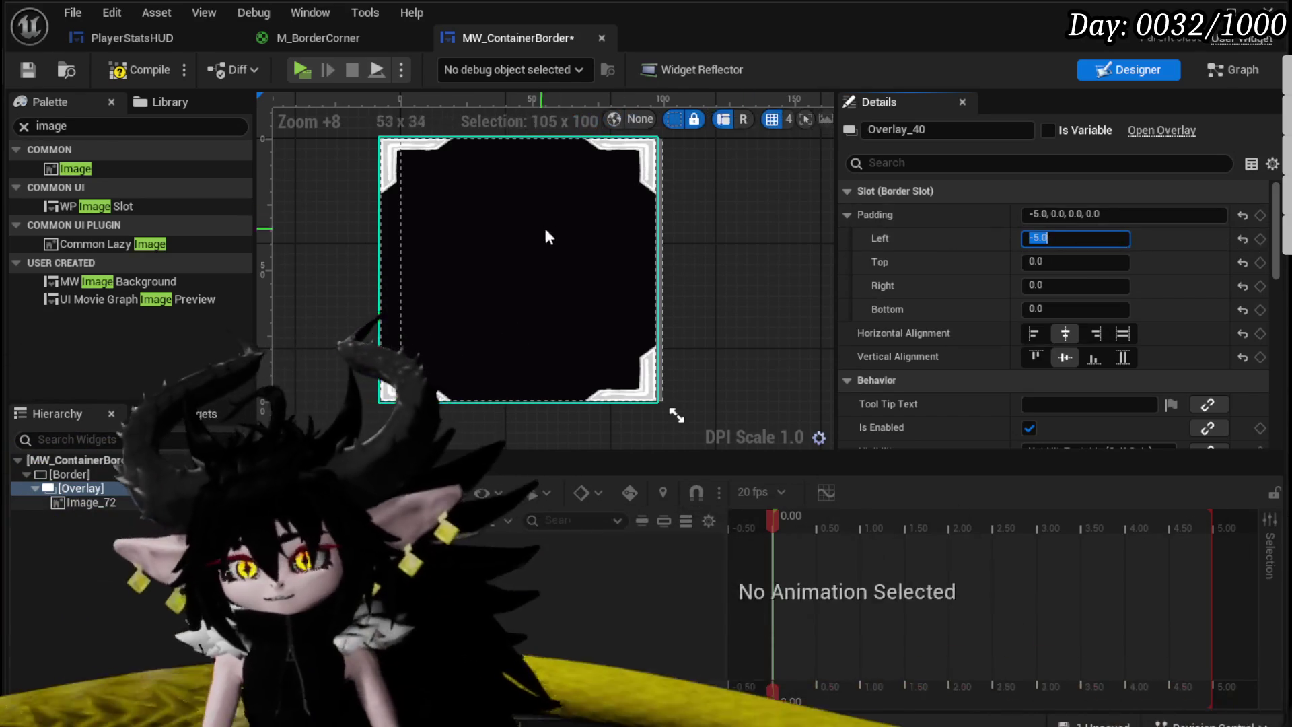
click(144, 70)
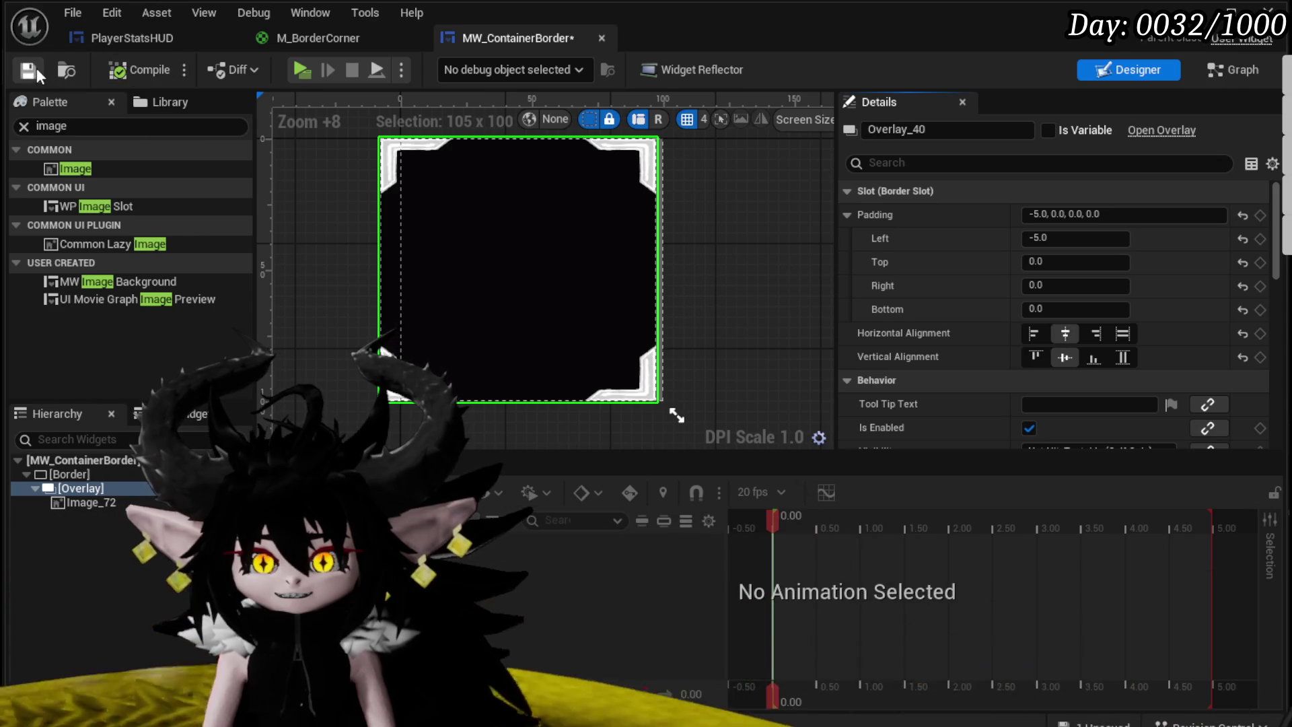
click(36, 68)
Step: Reset the Overlay's left padding to 0, recompile, and bring up PlayerStatsHUD
click(1083, 238)
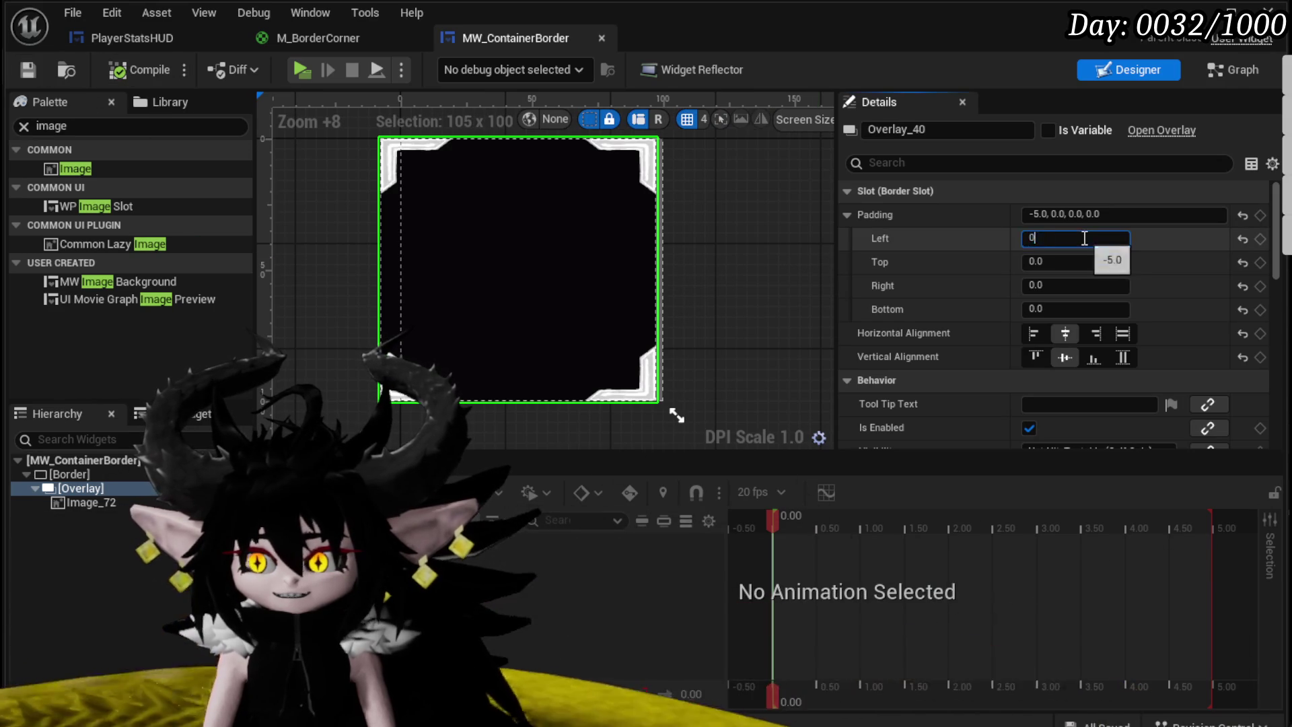
text(0)
key(Return)
click(125, 76)
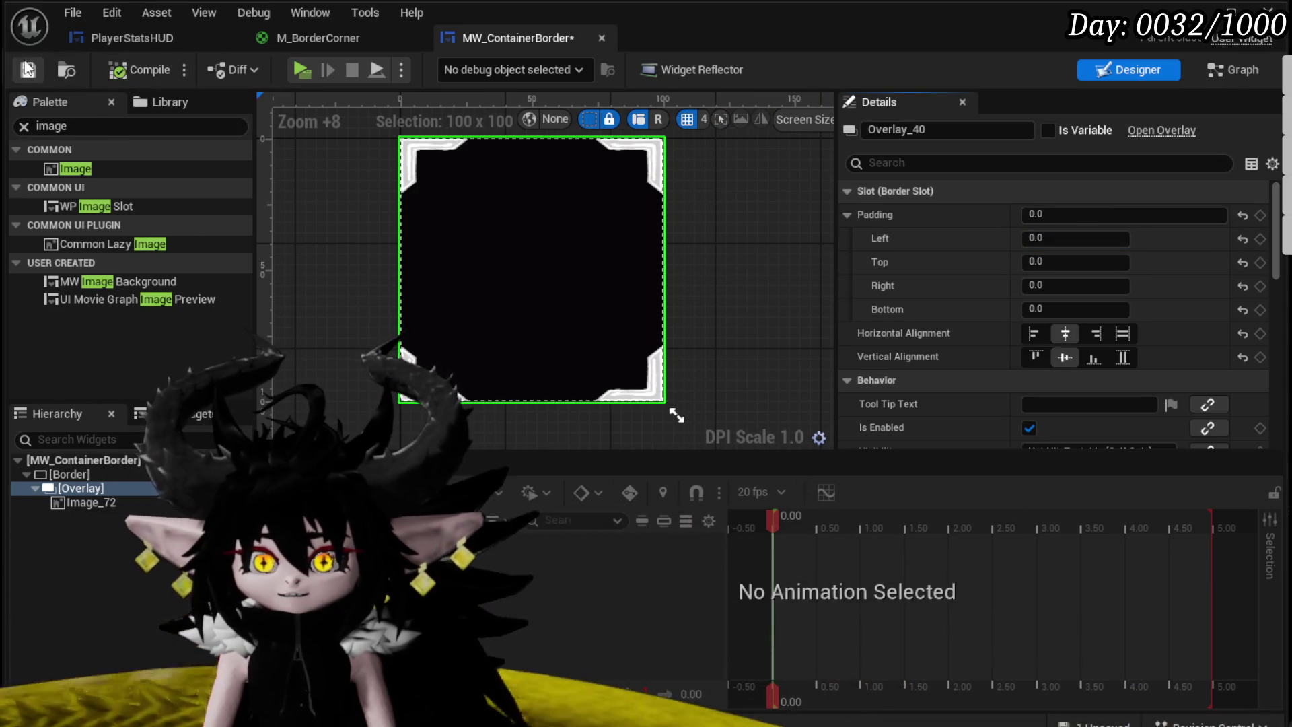
click(105, 39)
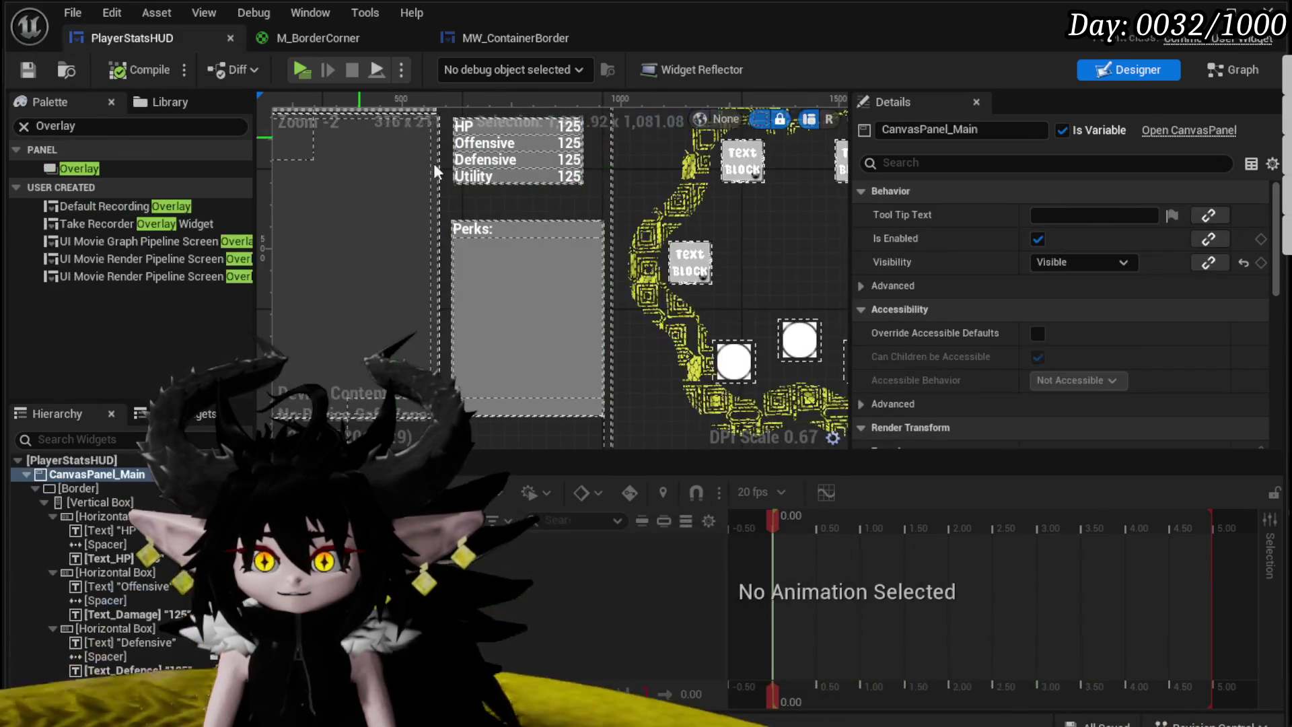
Step: Wrap the Perks panel's Border in a new Border
scroll(95, 494, down, 5)
scroll(96, 494, down, 10)
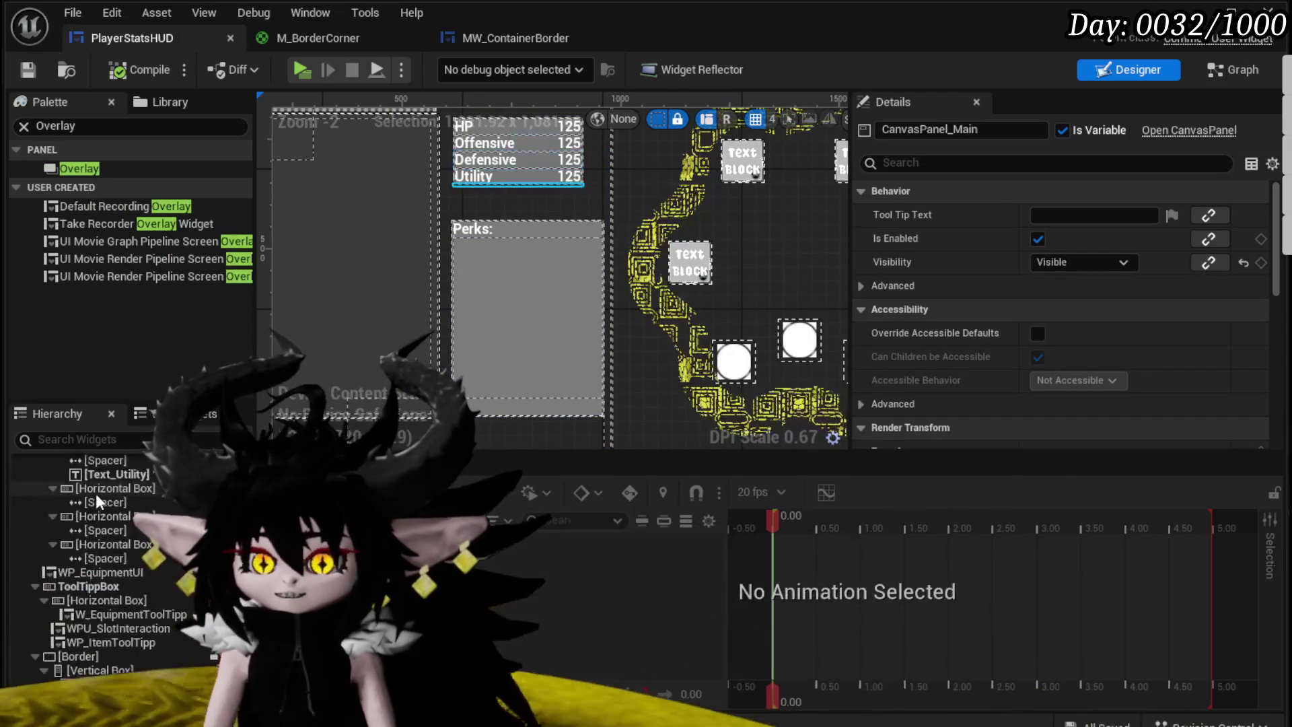
click(89, 607)
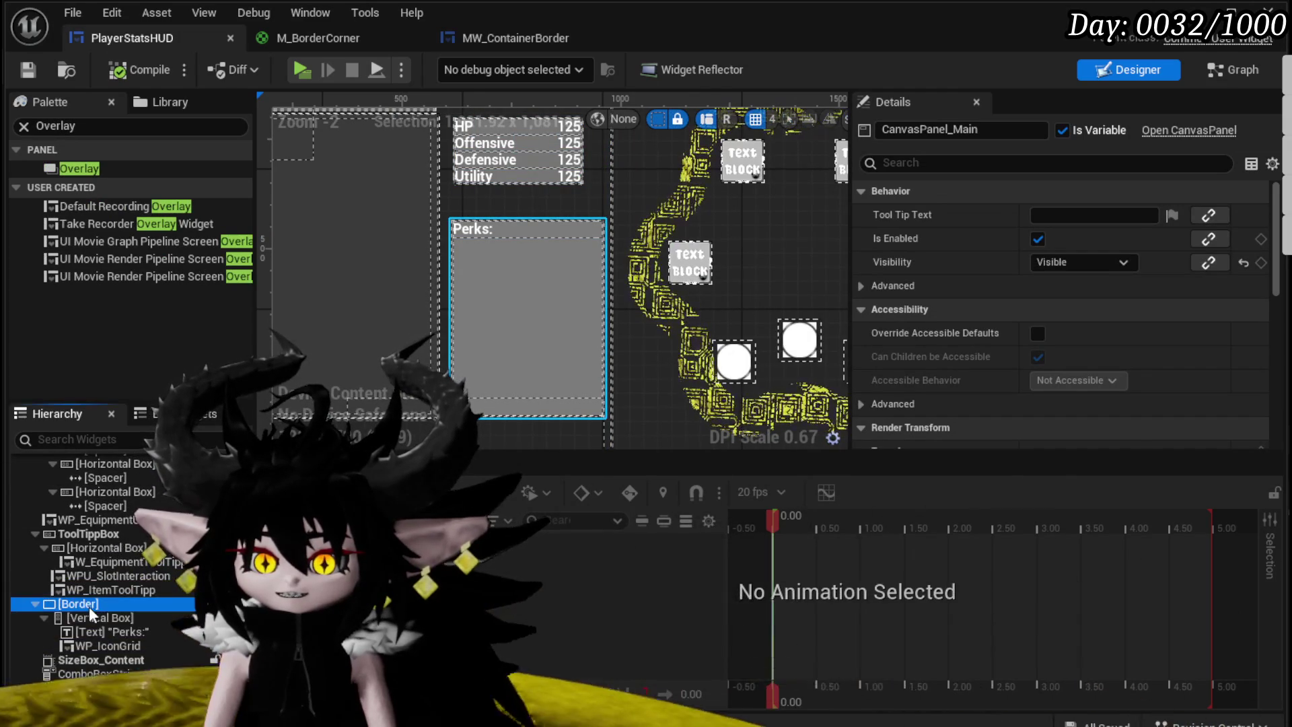
right_click(91, 636)
mouse_move(142, 723)
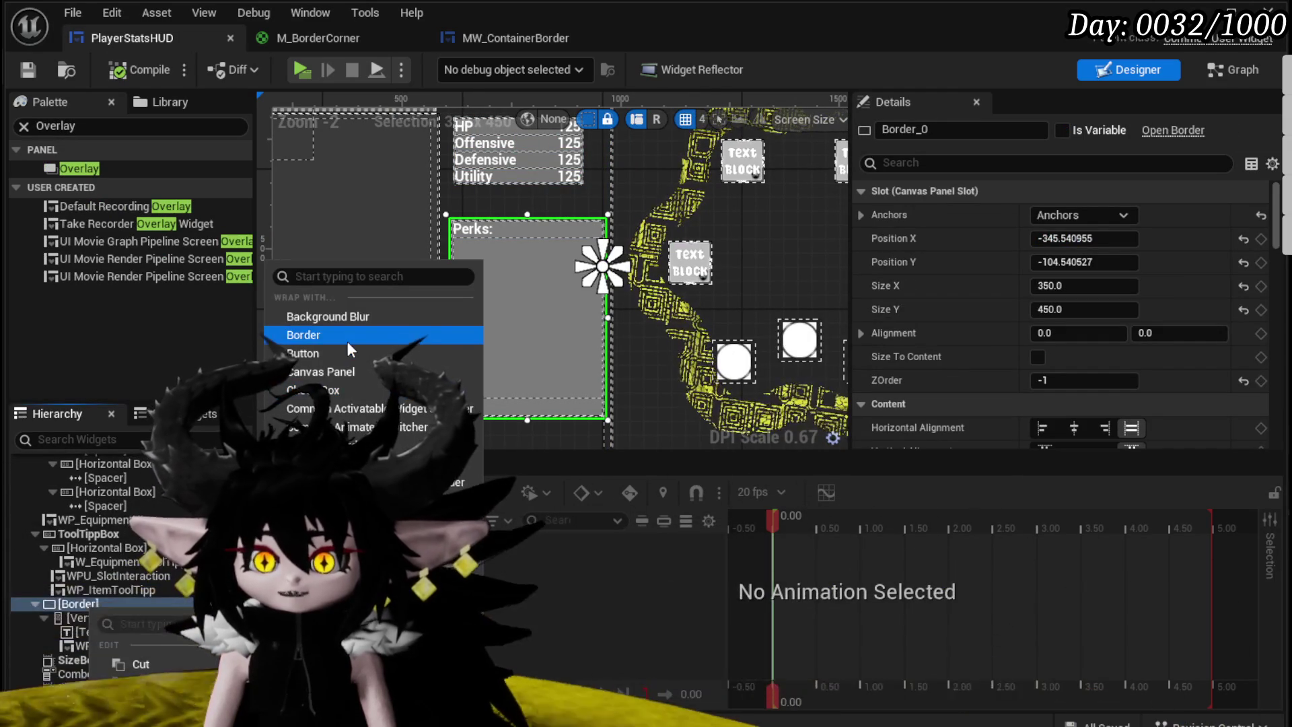
click(346, 331)
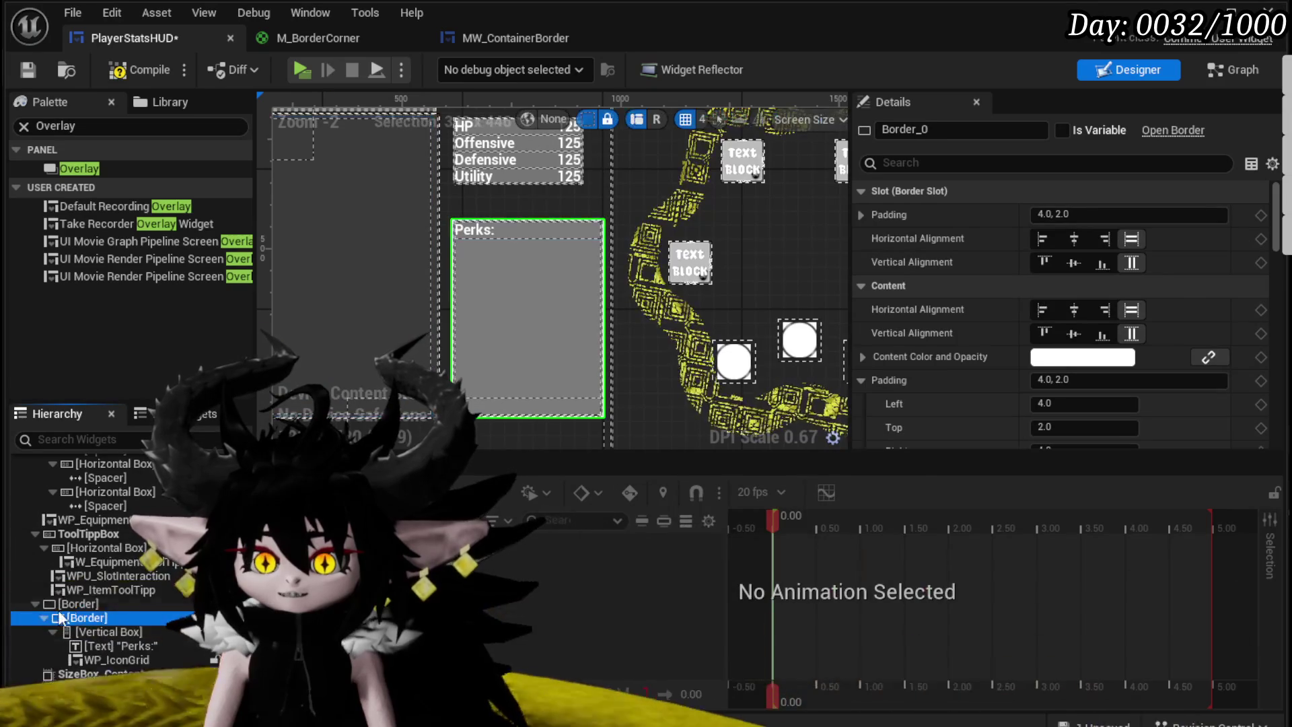
Step: Give the new outer Border a dark grey brush colour (0.135)
scroll(1108, 267, down, 3)
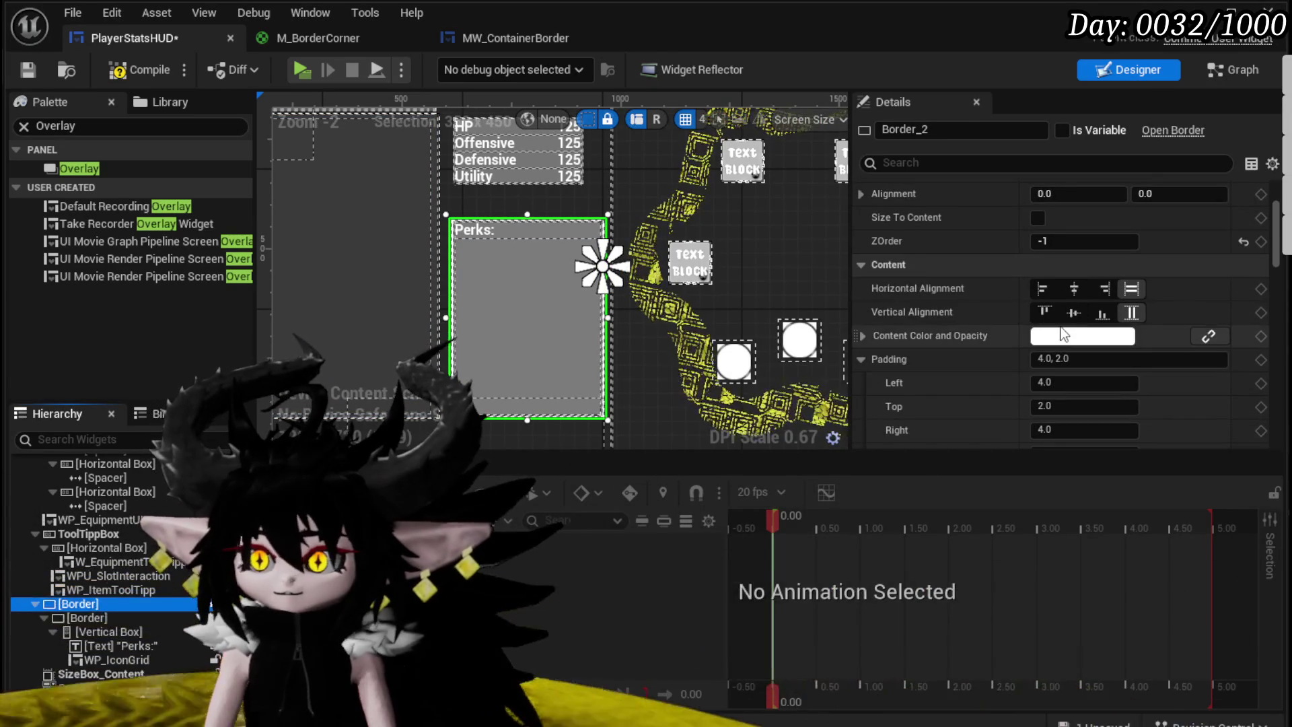
click(1076, 335)
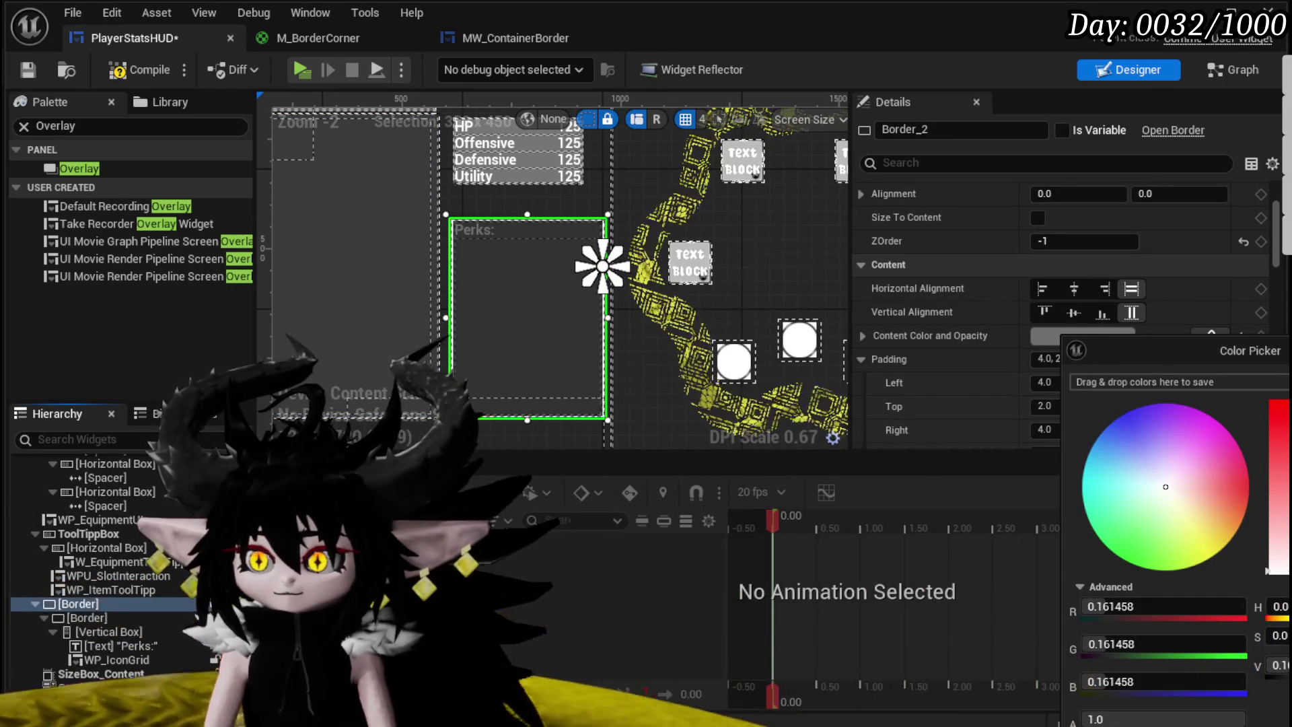
key(Escape)
scroll(938, 310, down, 5)
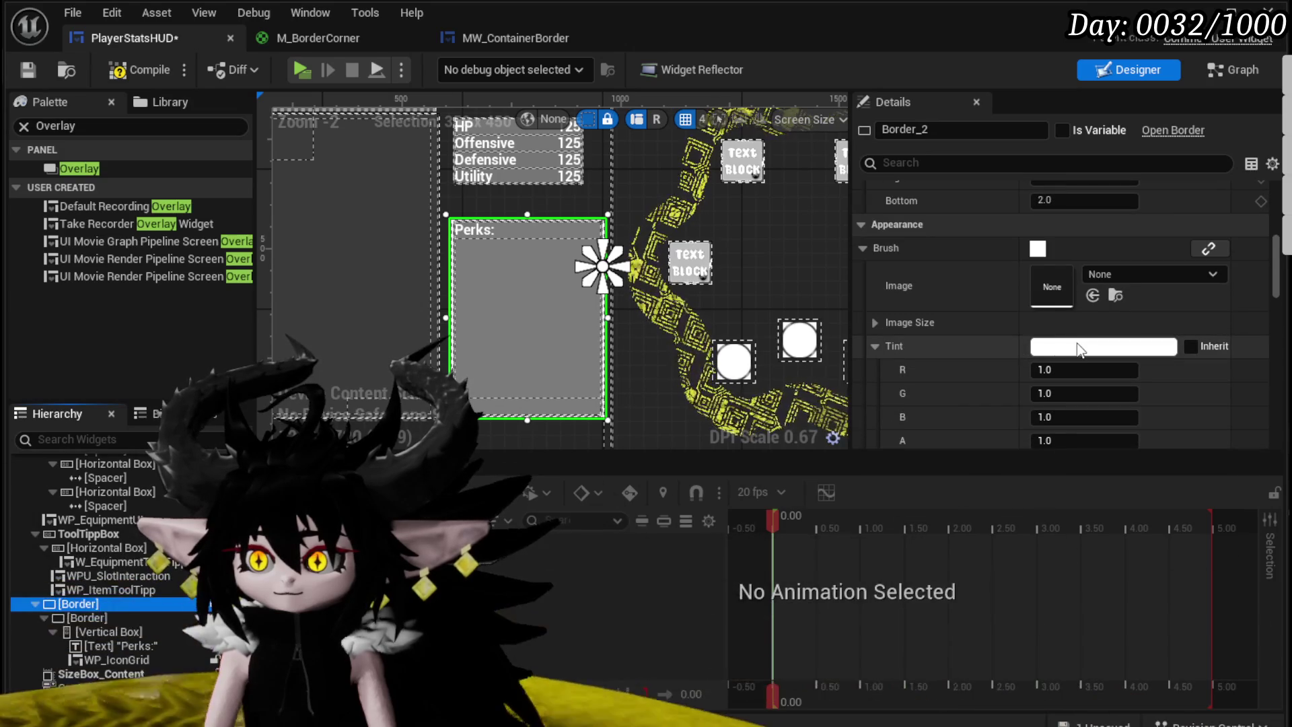
scroll(940, 336, down, 5)
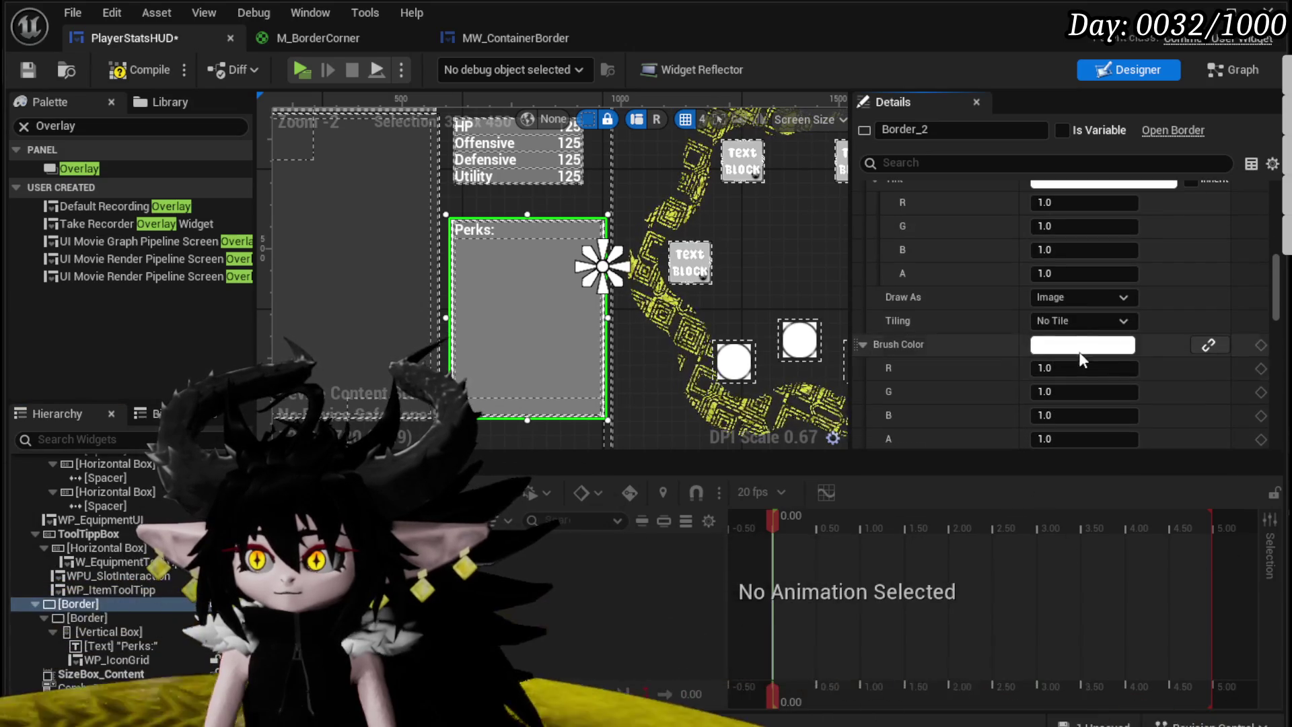
click(1079, 348)
click(1285, 587)
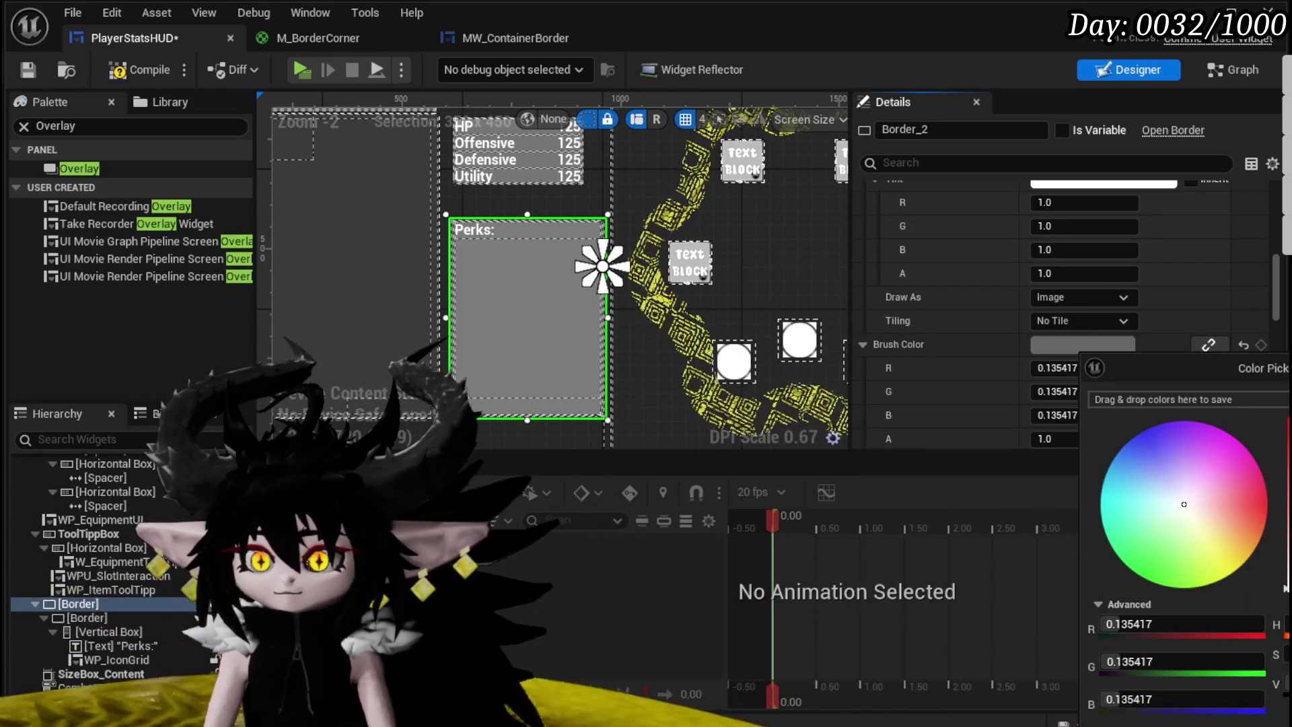
key(Return)
click(87, 618)
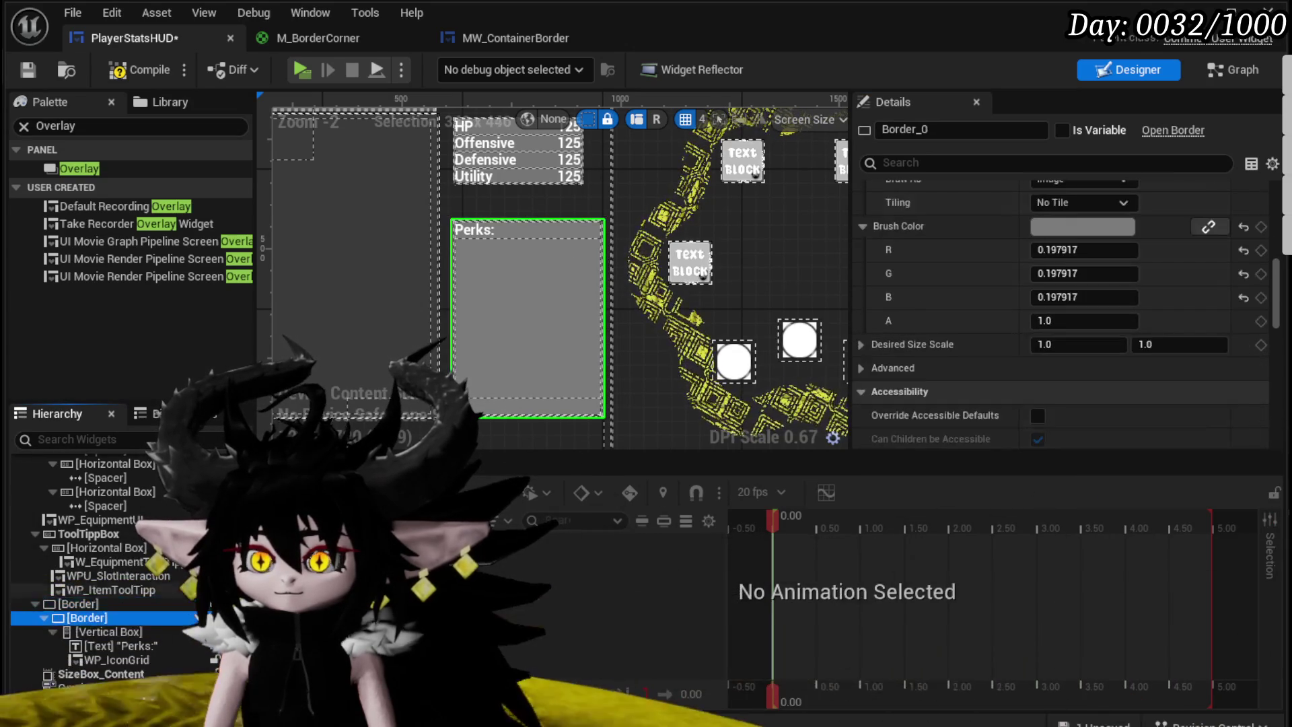
scroll(1053, 370, up, 7)
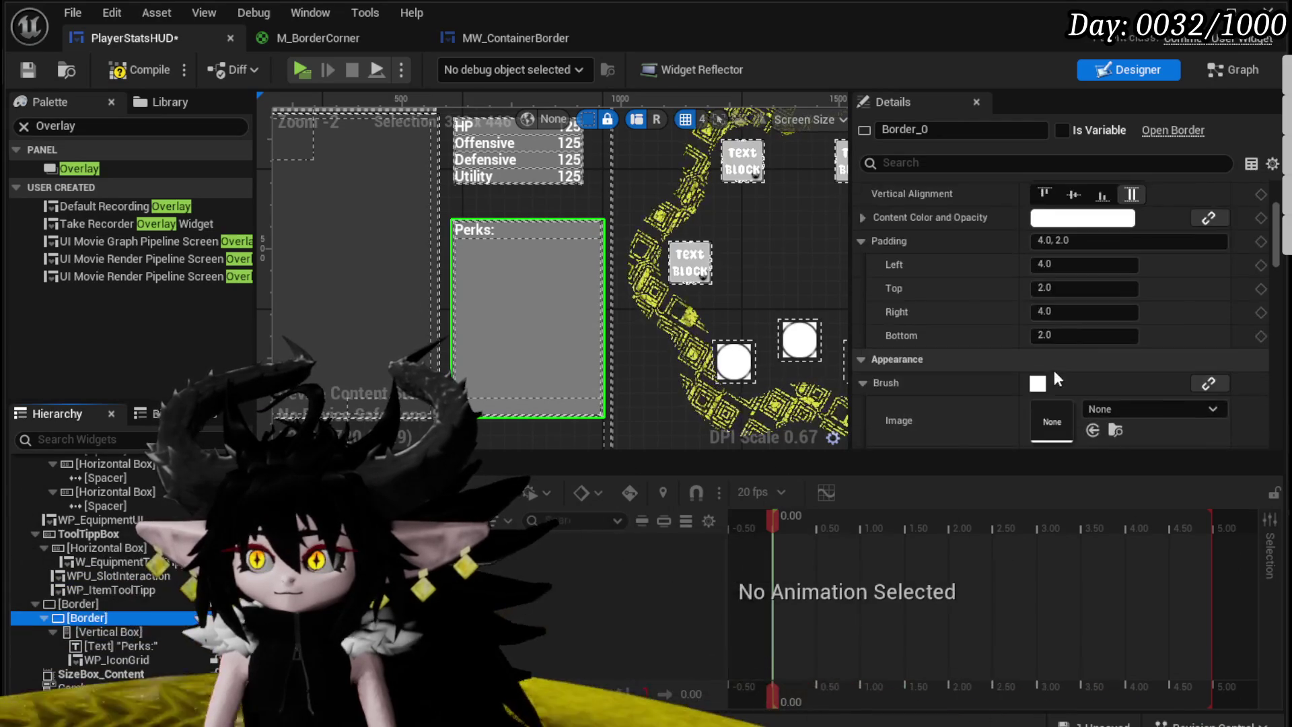
Step: Set the inner Perks Border's brush image to the M_BorderCorner material
scroll(1053, 370, down, 2)
click(1156, 295)
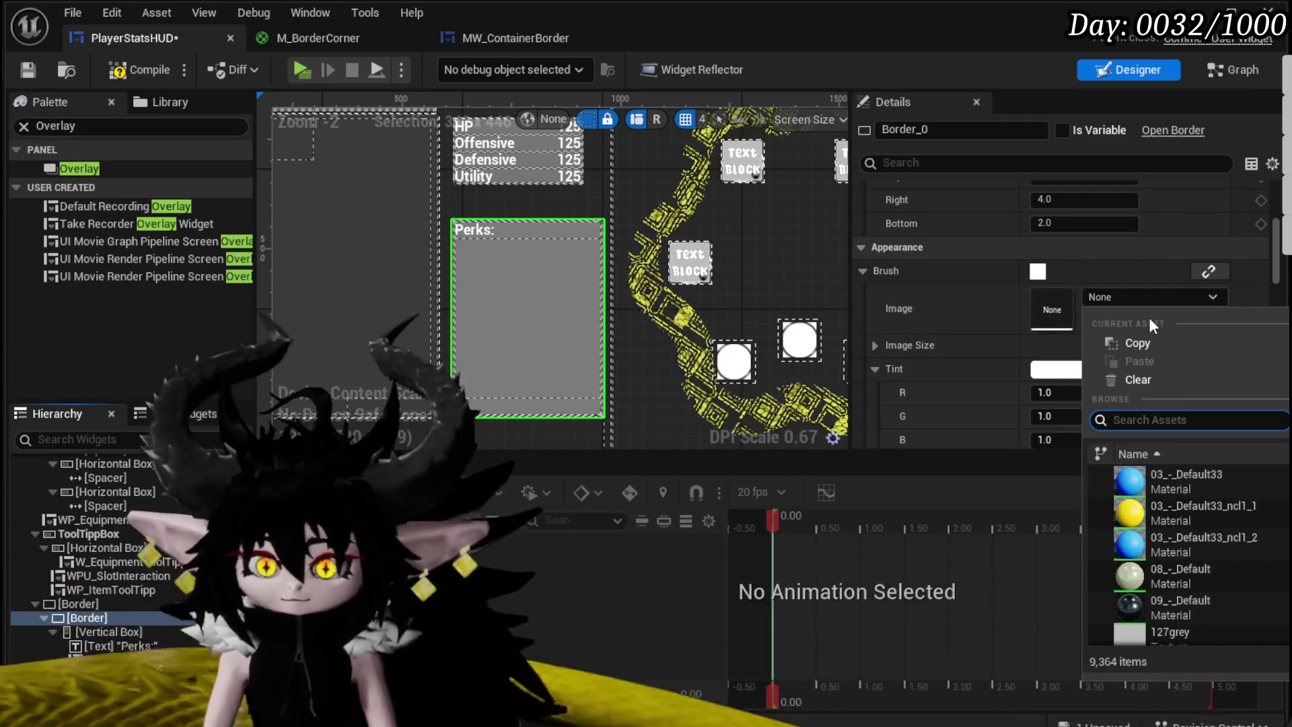
text(cornerbo)
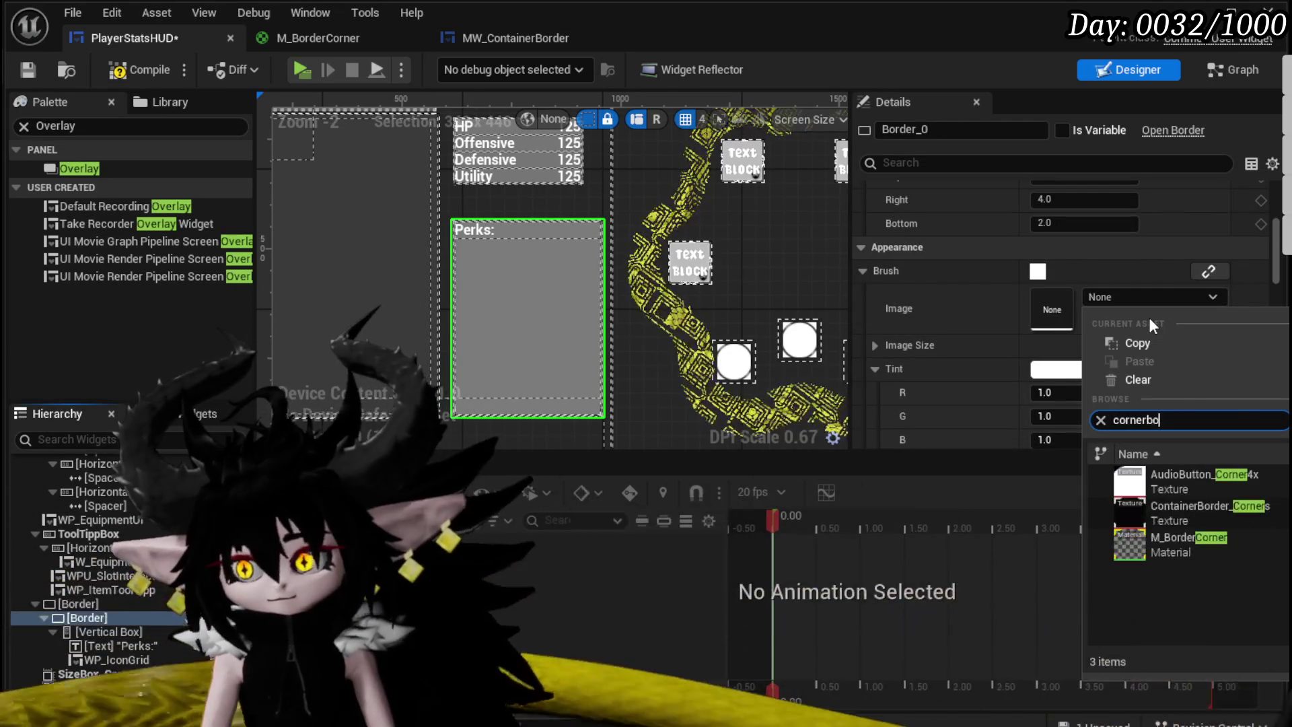
key(BackSpace)
key(BackSpace)
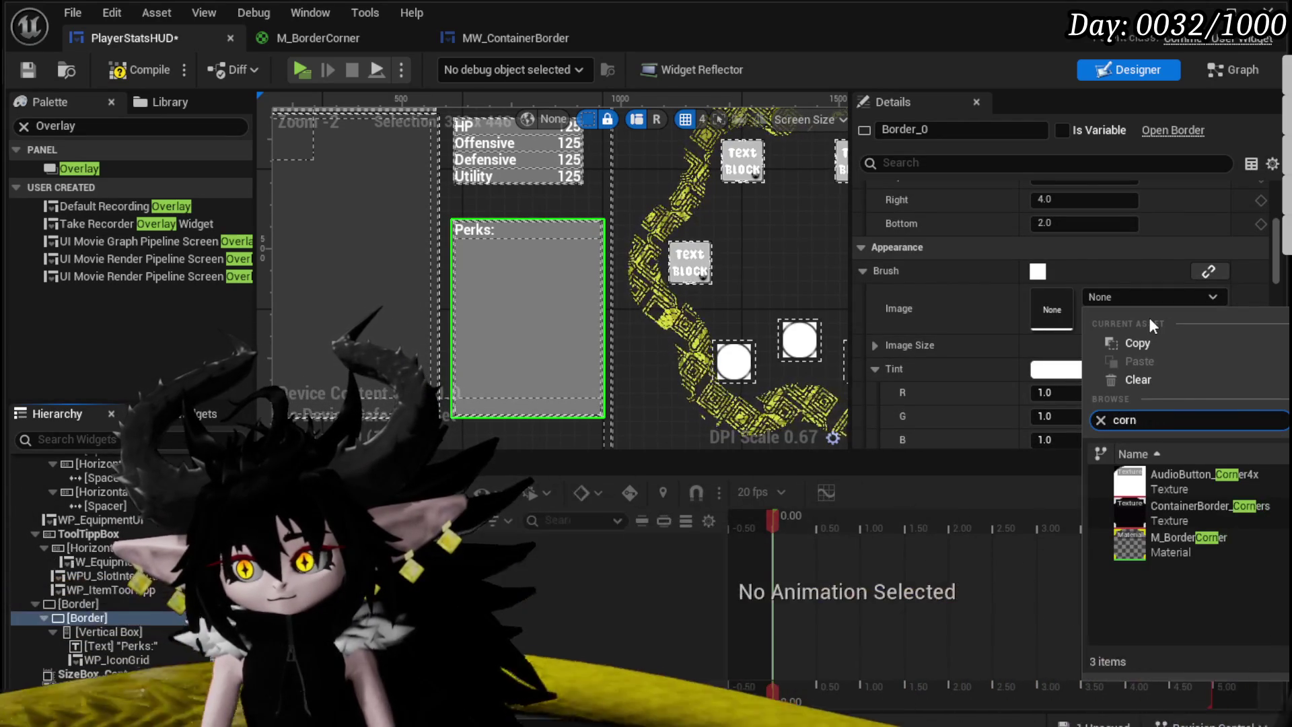
click(1207, 512)
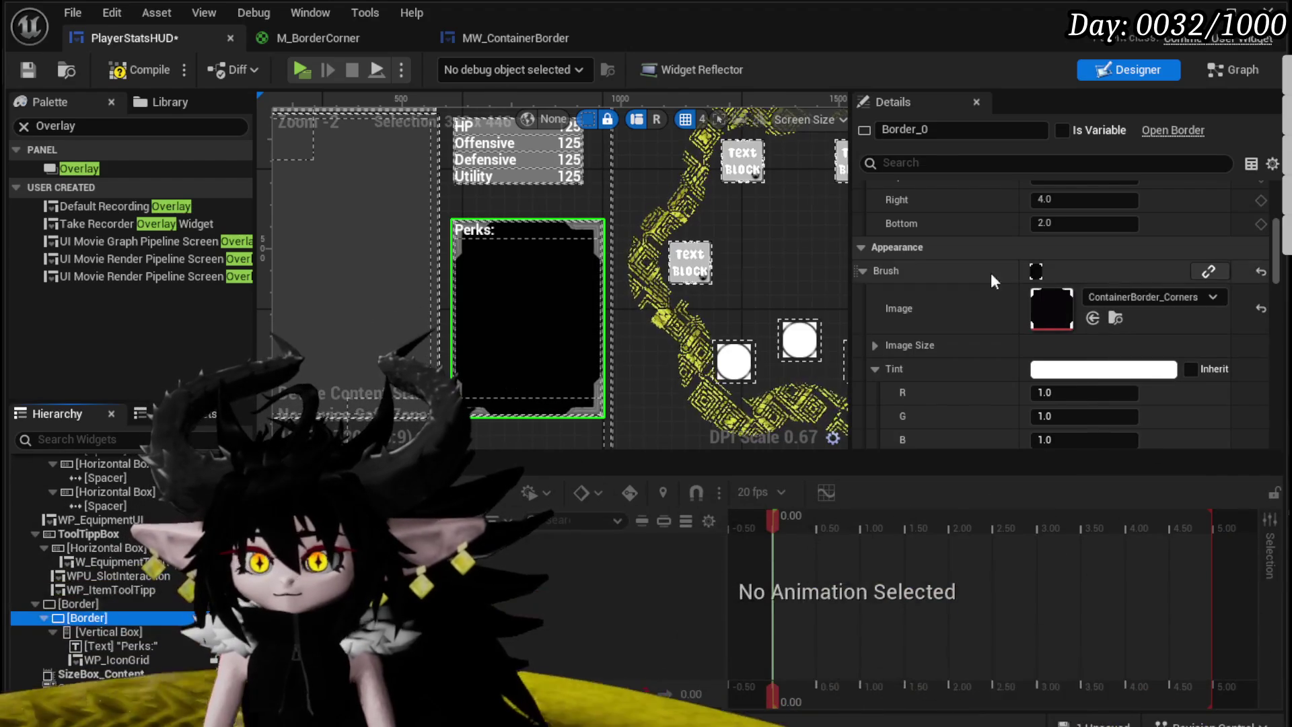
click(1127, 299)
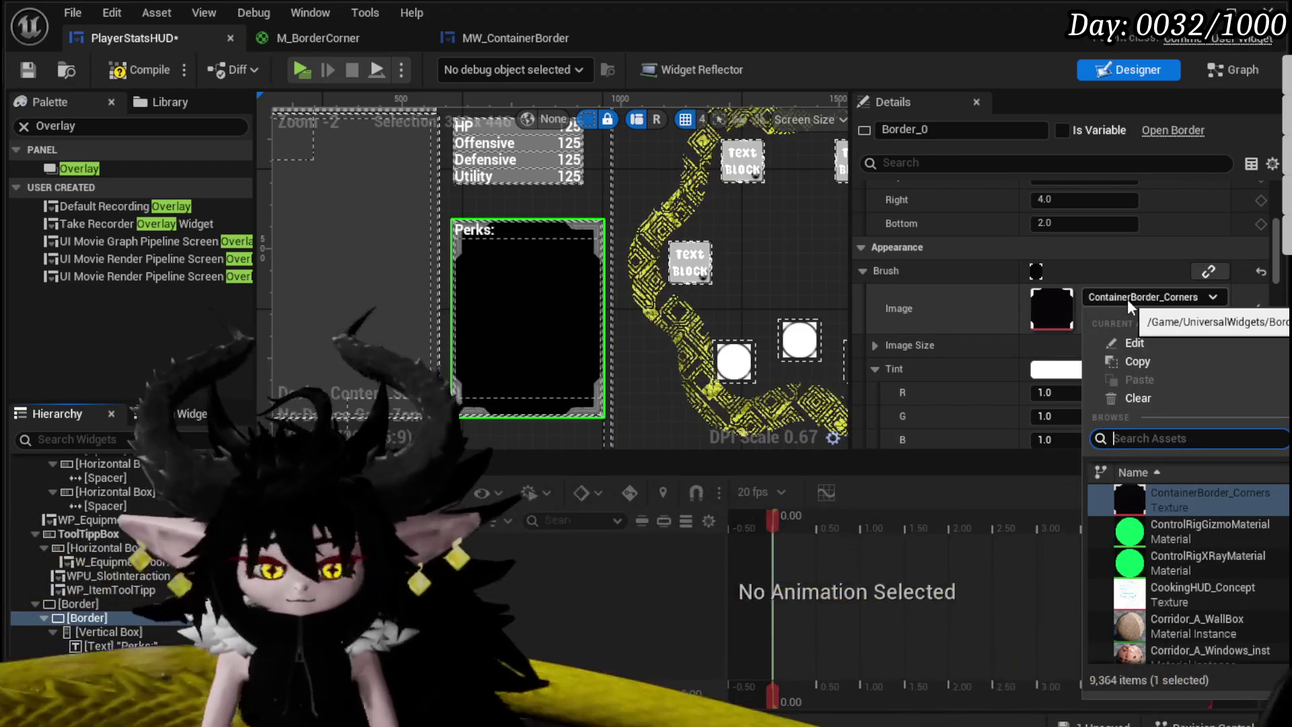
text(bordercor)
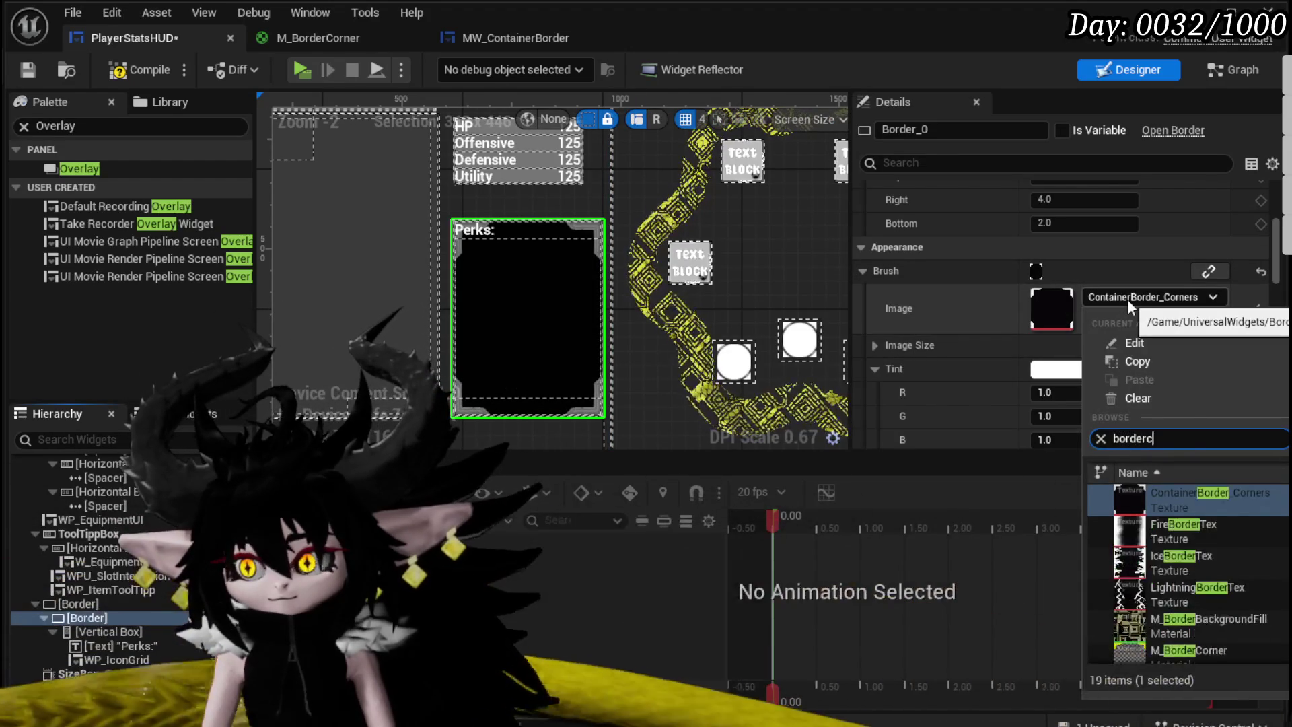
click(1153, 503)
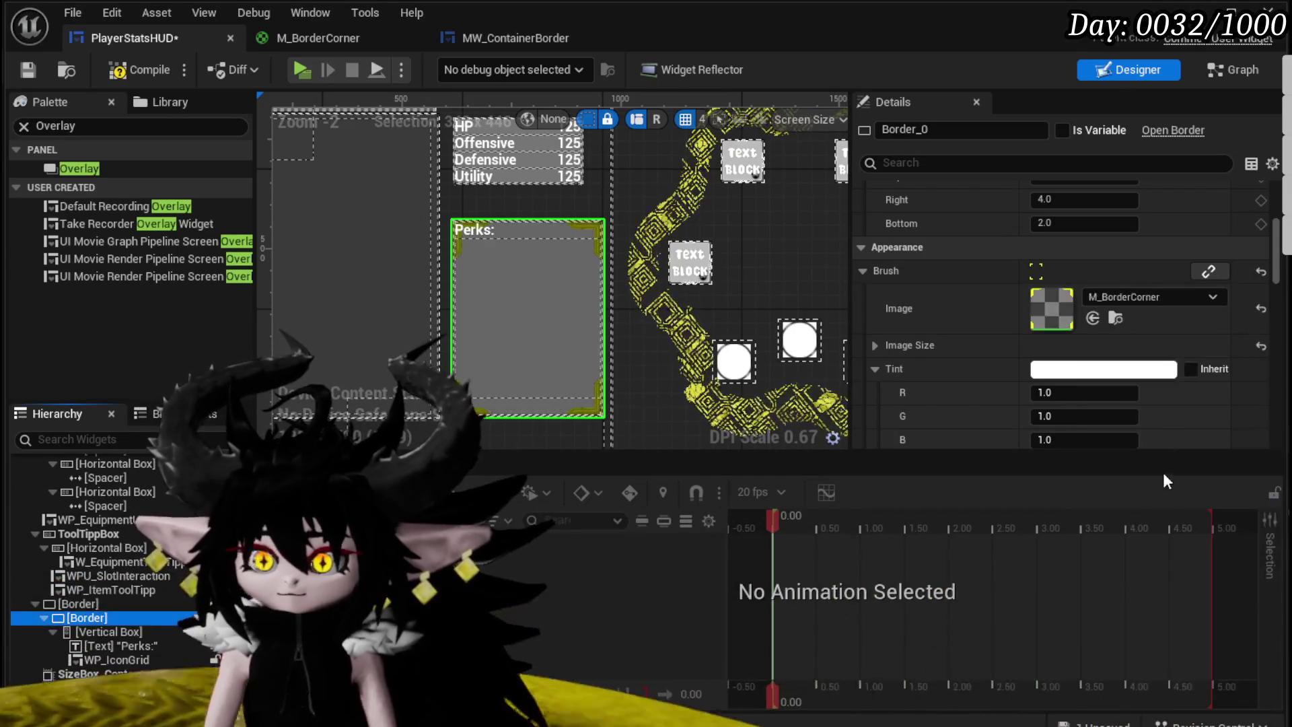
Step: Set the Border's slot padding to -10 on all four sides and compile
scroll(1107, 272, up, 5)
scroll(1108, 276, up, 3)
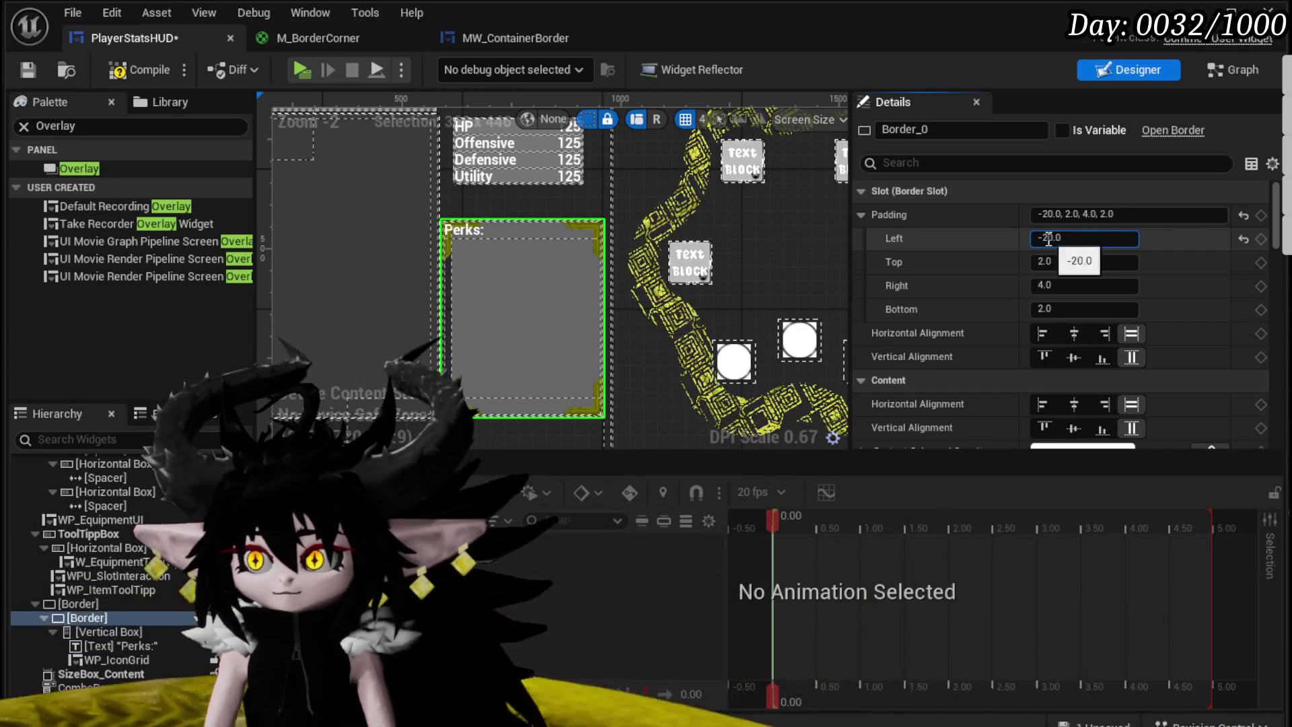
key(BackSpace)
text(1)
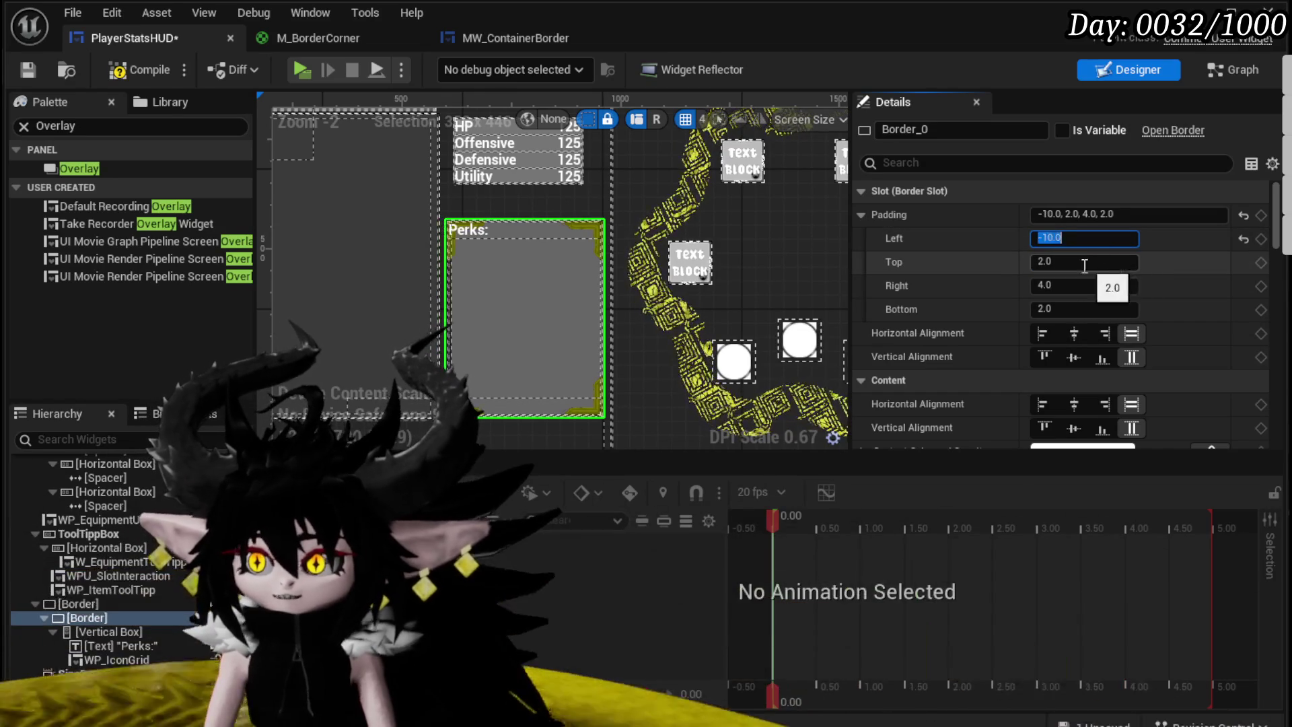
key(Tab)
text(-10)
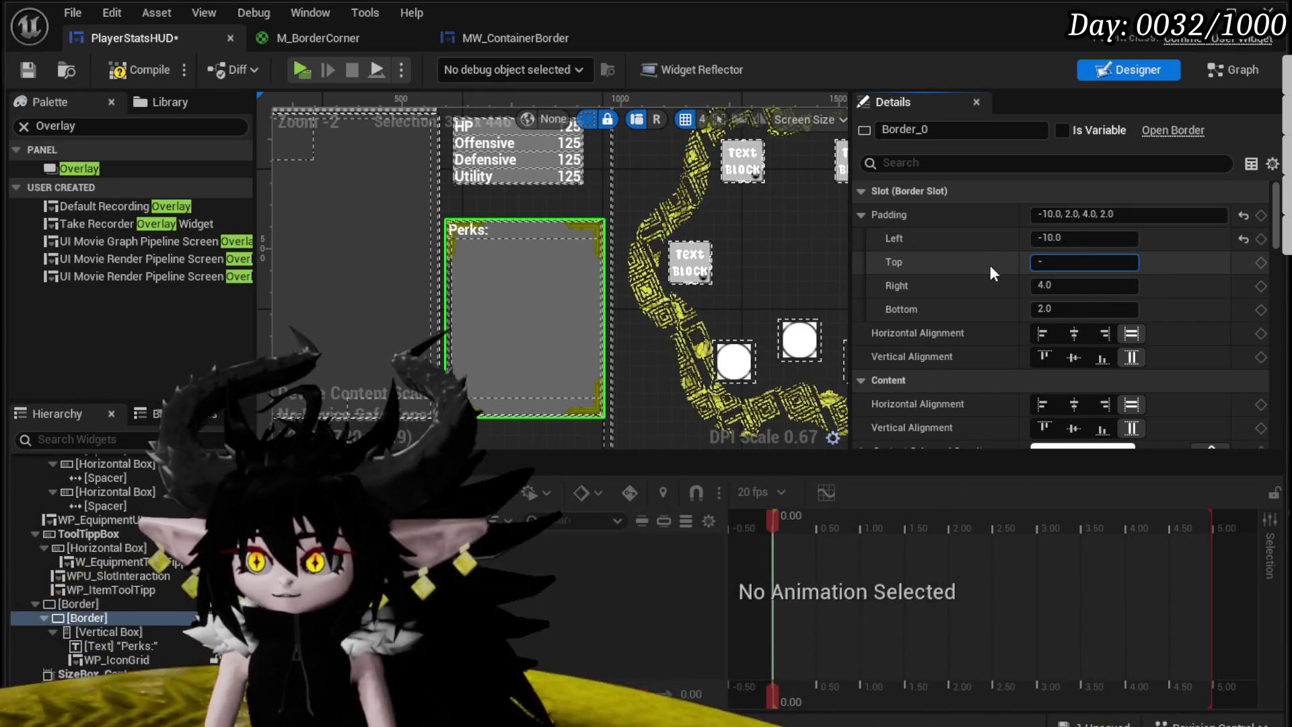
key(Return)
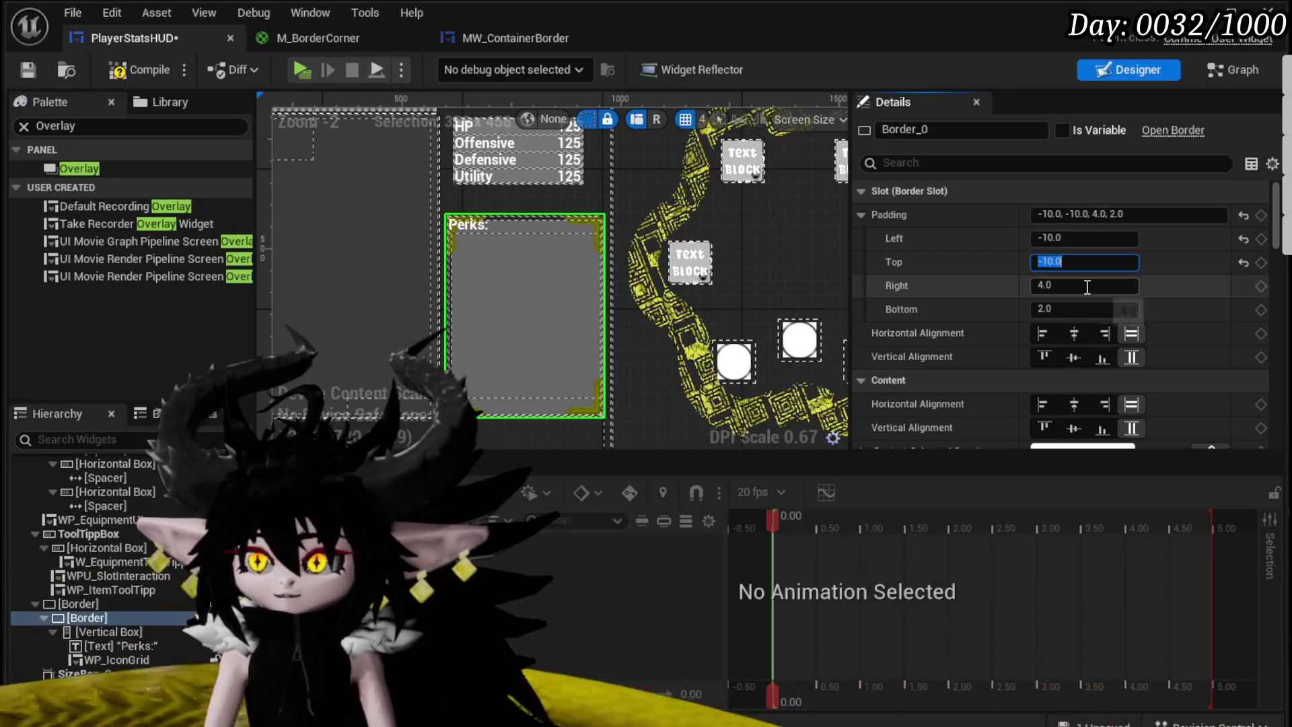
click(1083, 286)
text(-)
text(0)
click(1086, 308)
text(-)
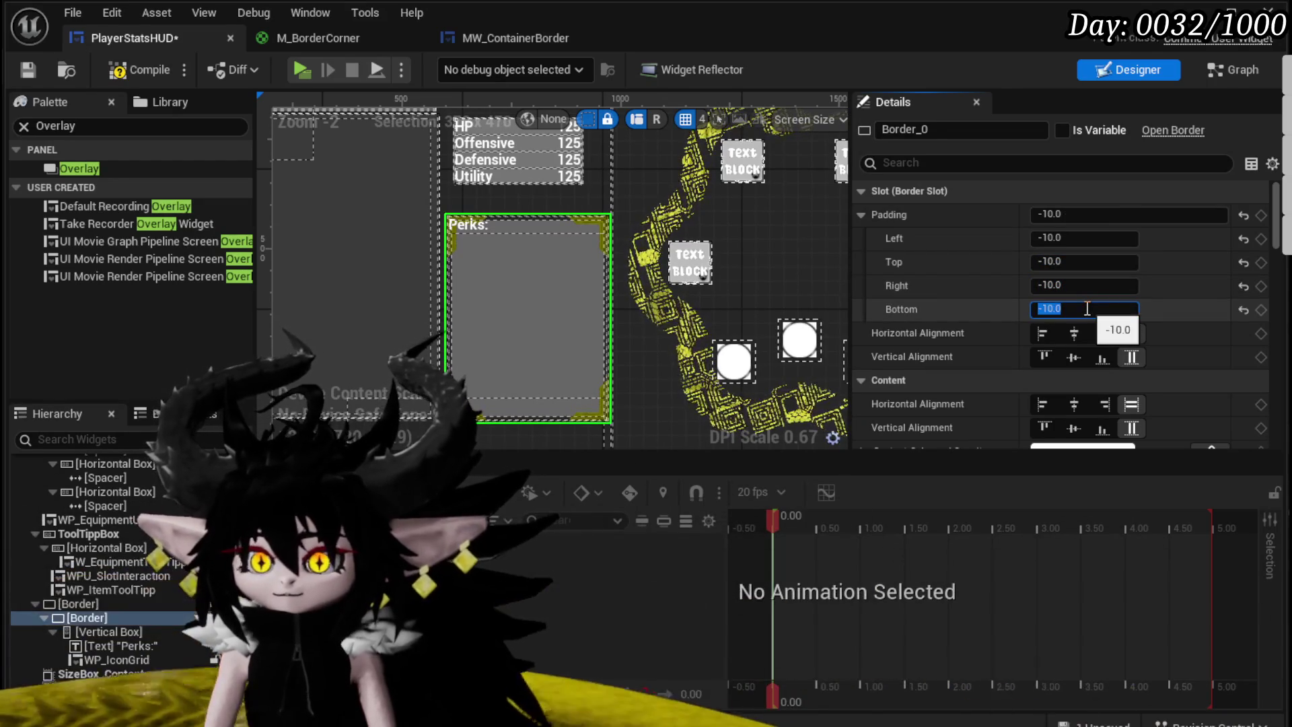
key(Return)
click(148, 70)
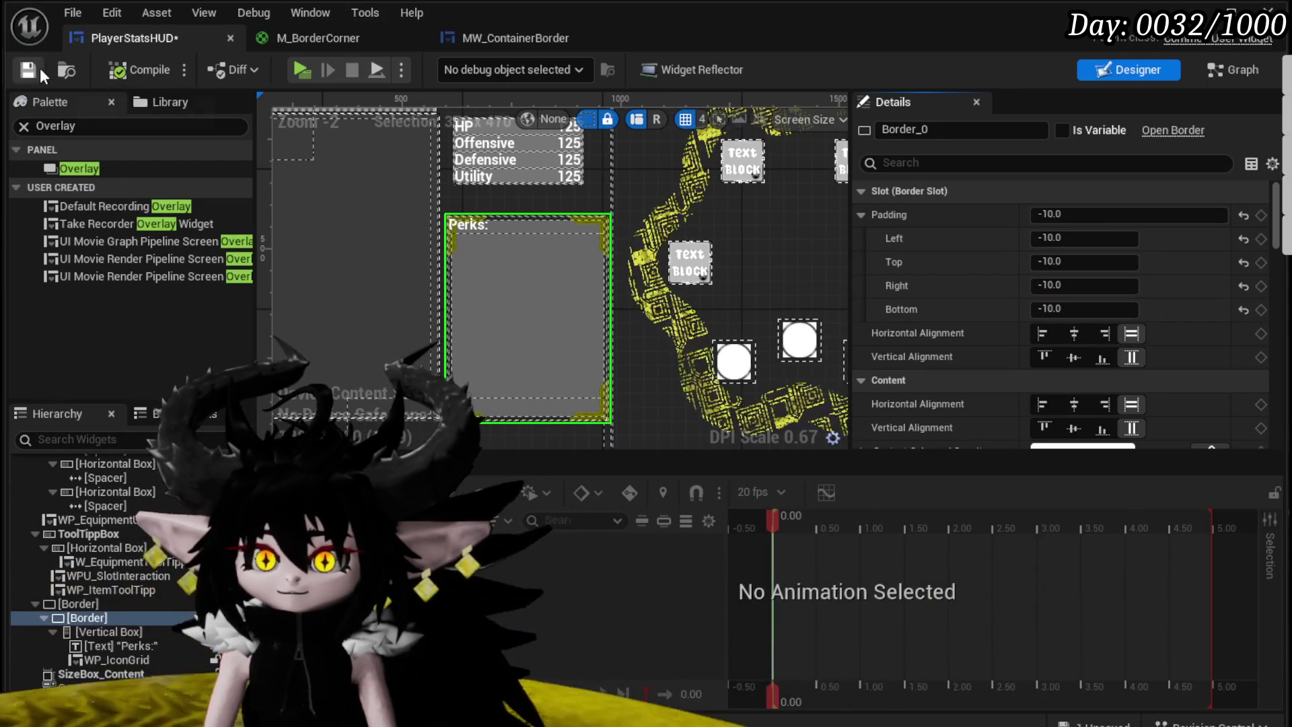
Step: Make the Perks Border's brush colour white and compile with F7
scroll(475, 249, up, 5)
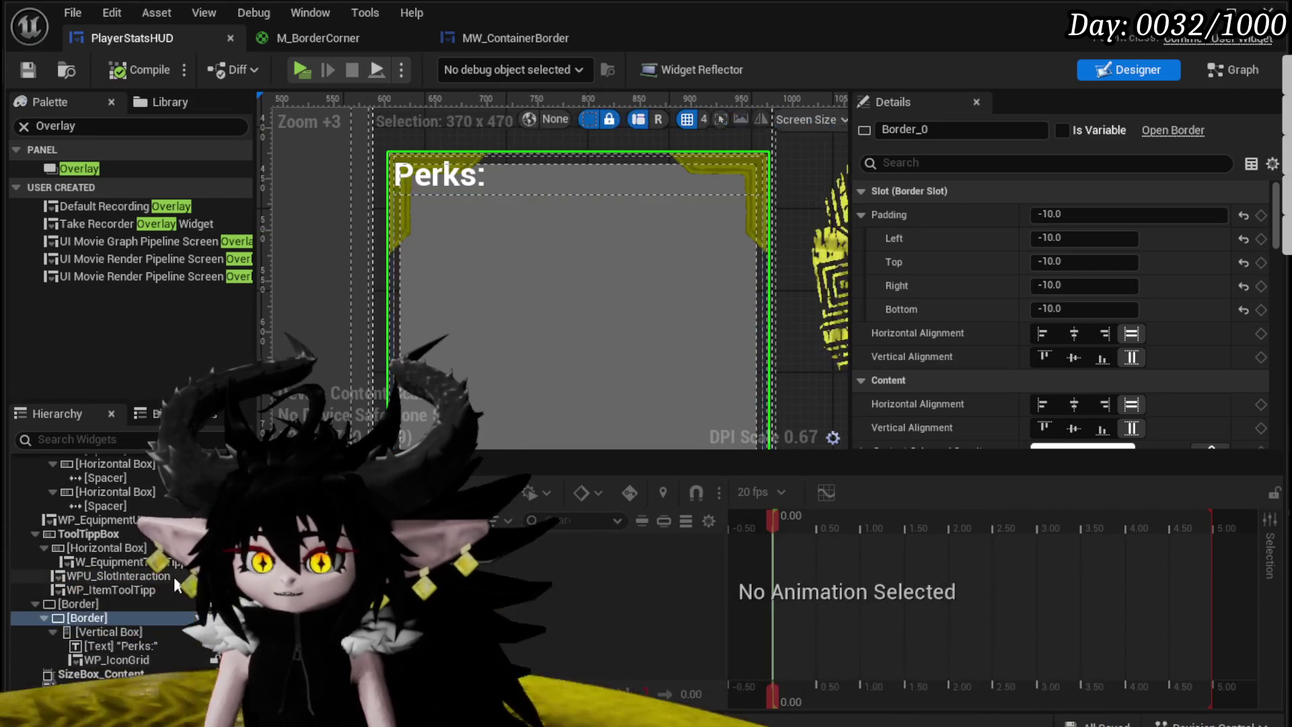
scroll(994, 370, down, 5)
scroll(994, 368, down, 5)
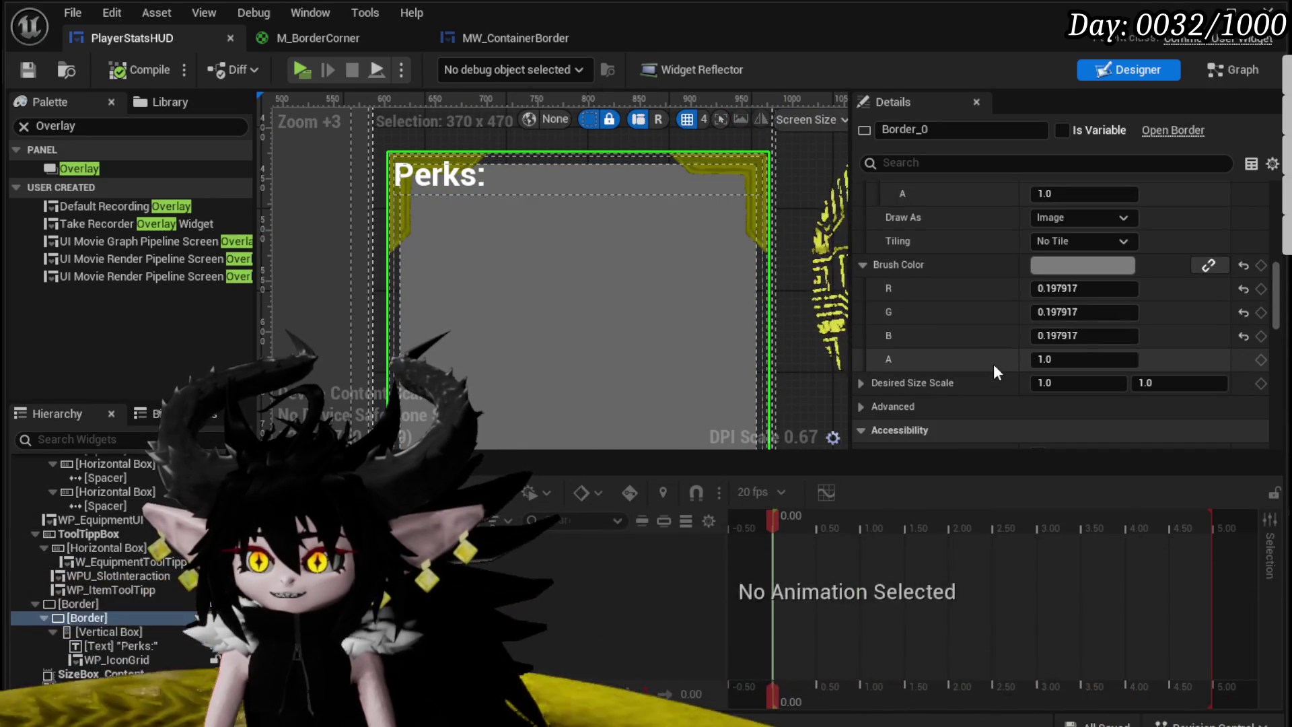
click(1075, 269)
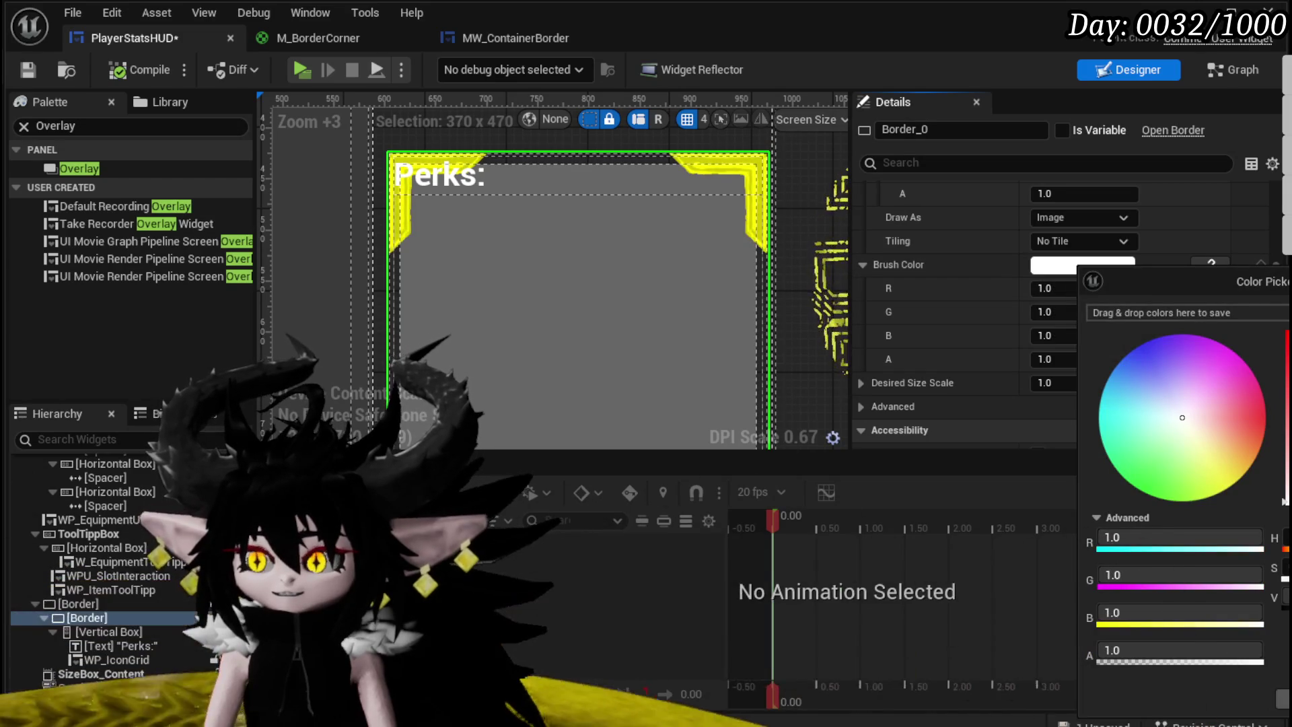
click(955, 471)
key(F7)
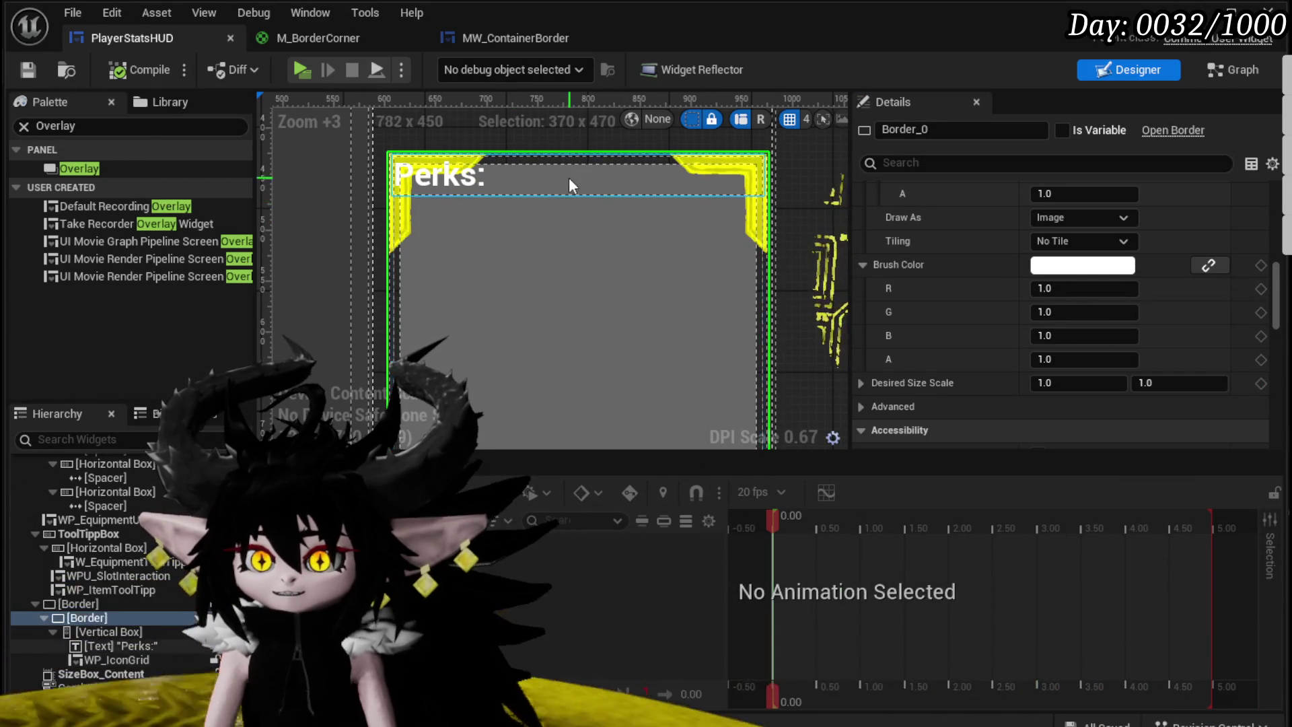
Step: Give the Perks Vertical Box 10 padding on every side and save PlayerStatsHUD
click(96, 633)
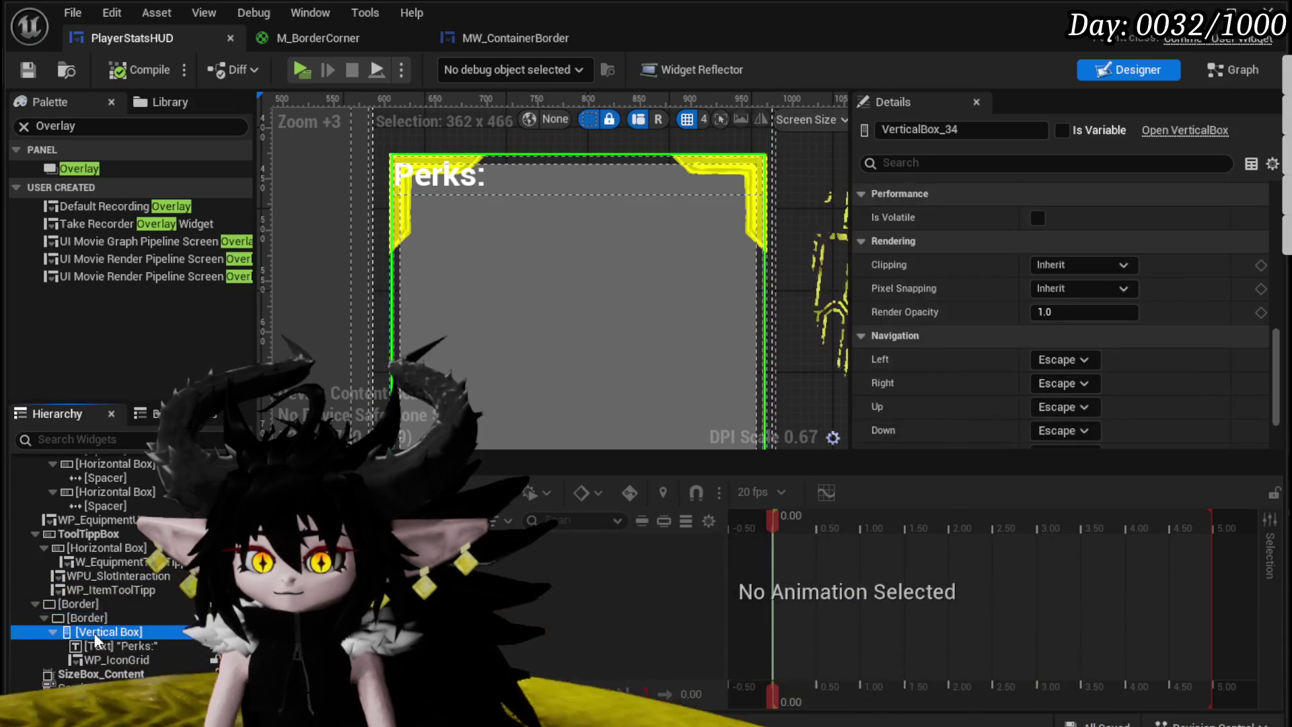
scroll(1043, 272, up, 10)
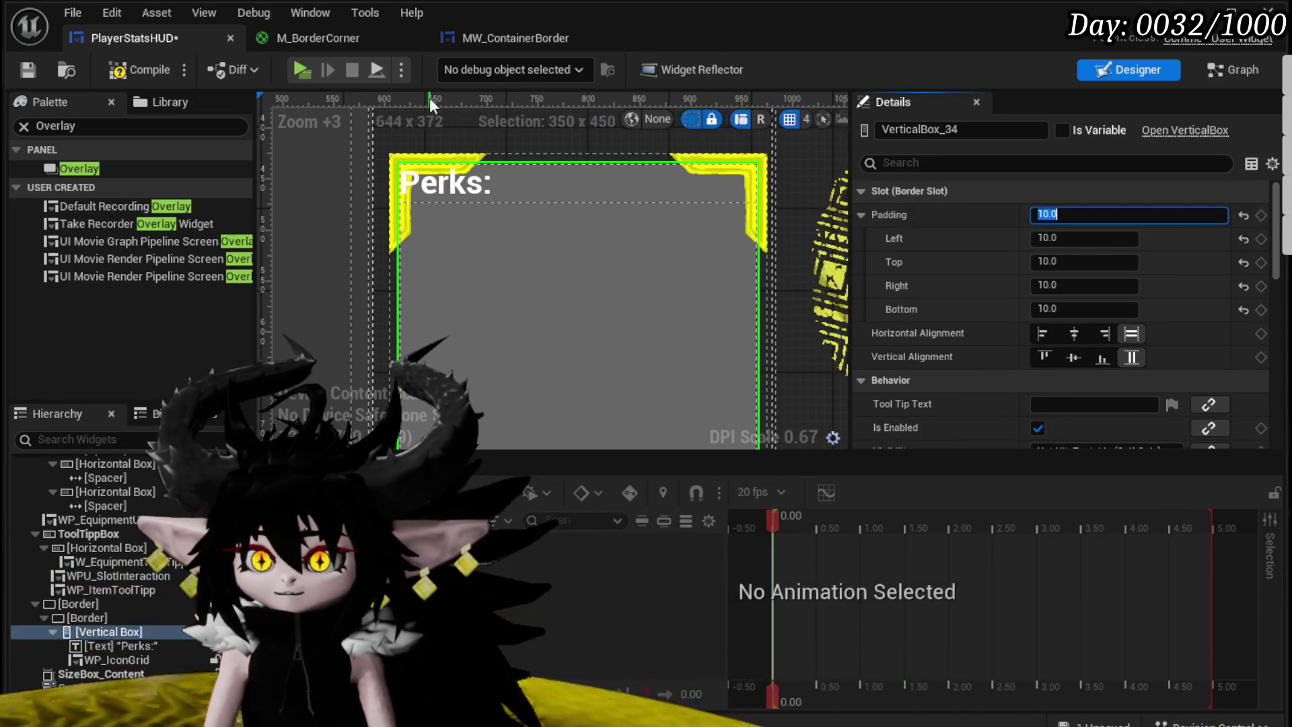
click(27, 70)
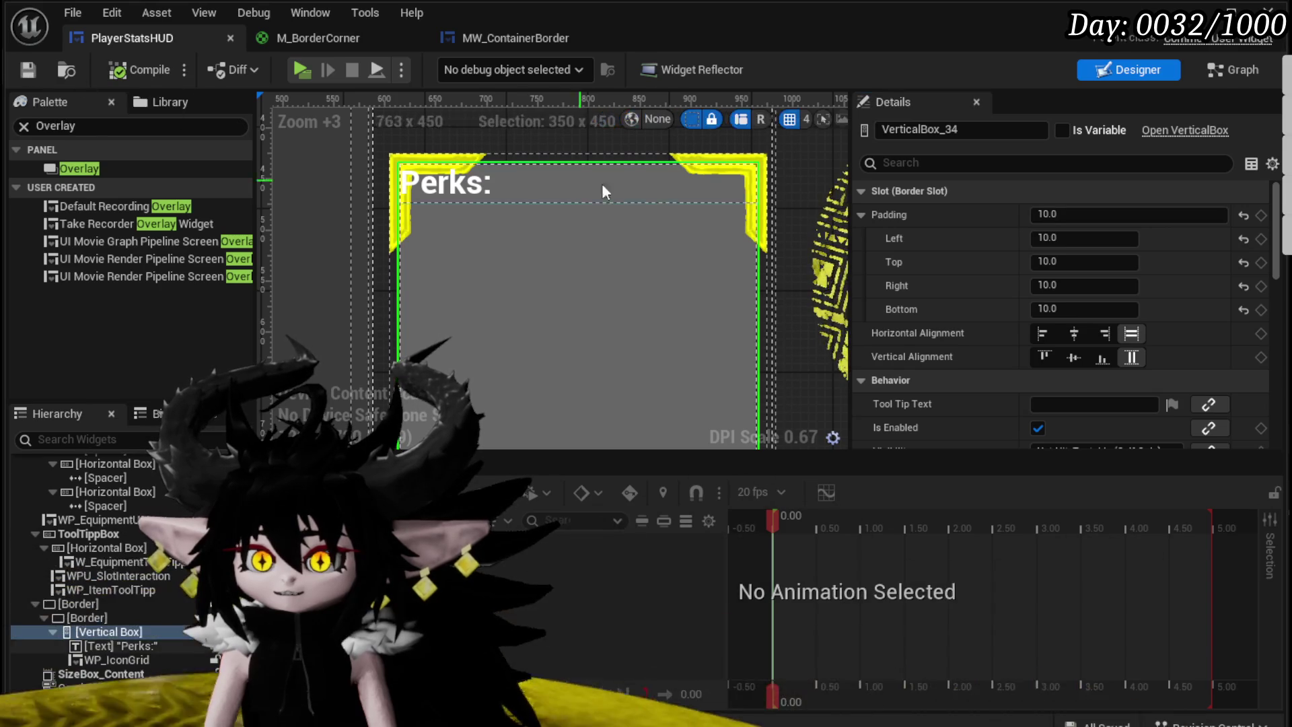
scroll(664, 185, down, 7)
drag(527, 222, 507, 228)
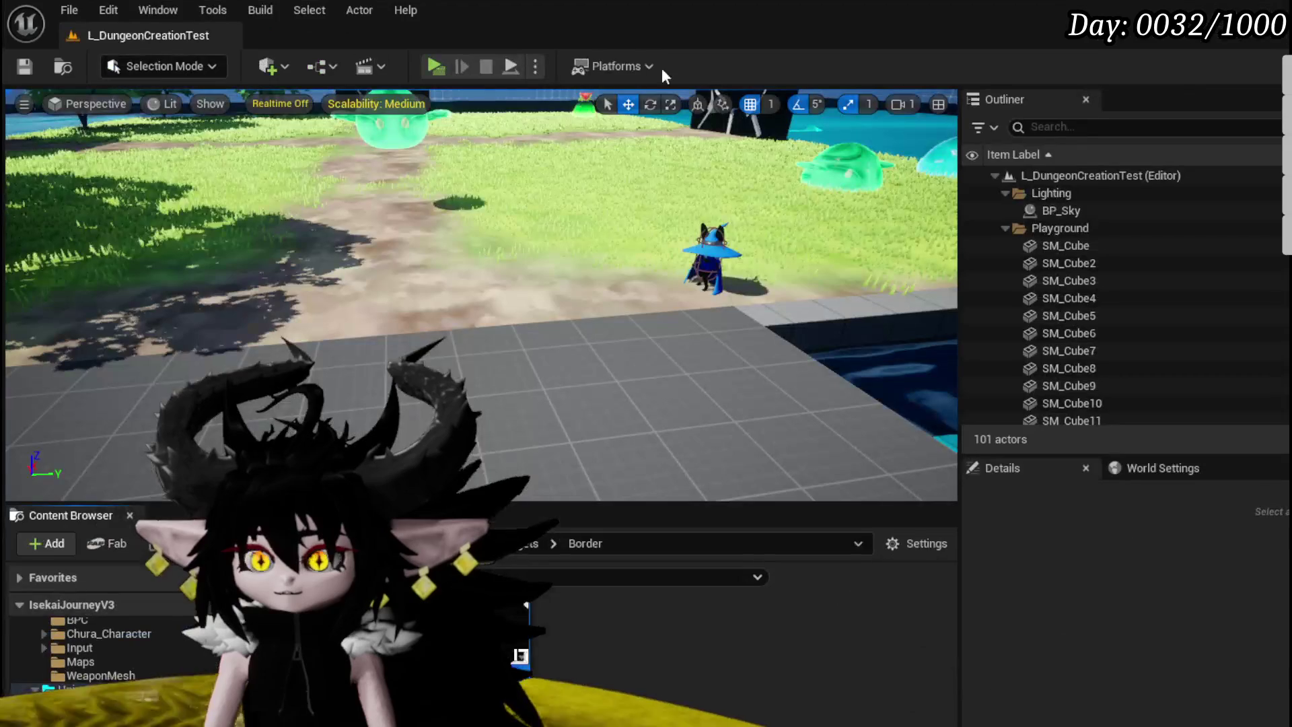
Step: Play the game, open the Equipment panel to inspect the Perks corner frame, then exit
click(434, 66)
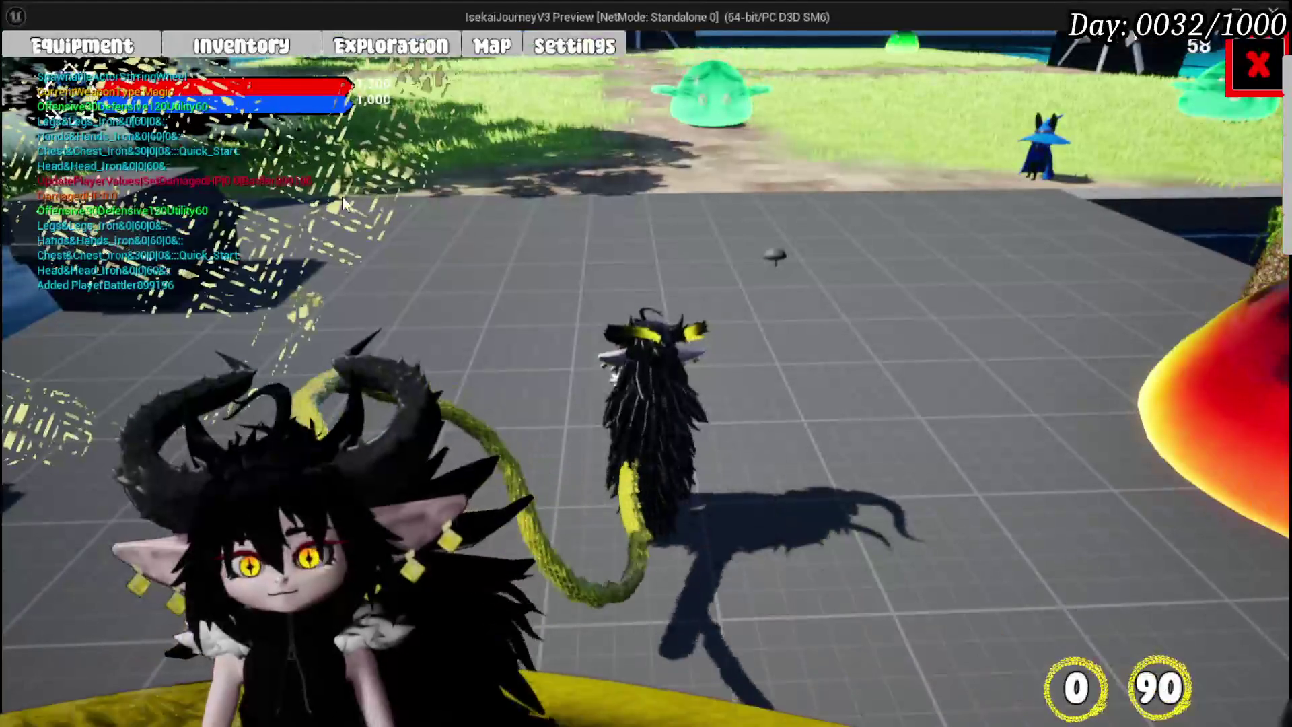
click(127, 46)
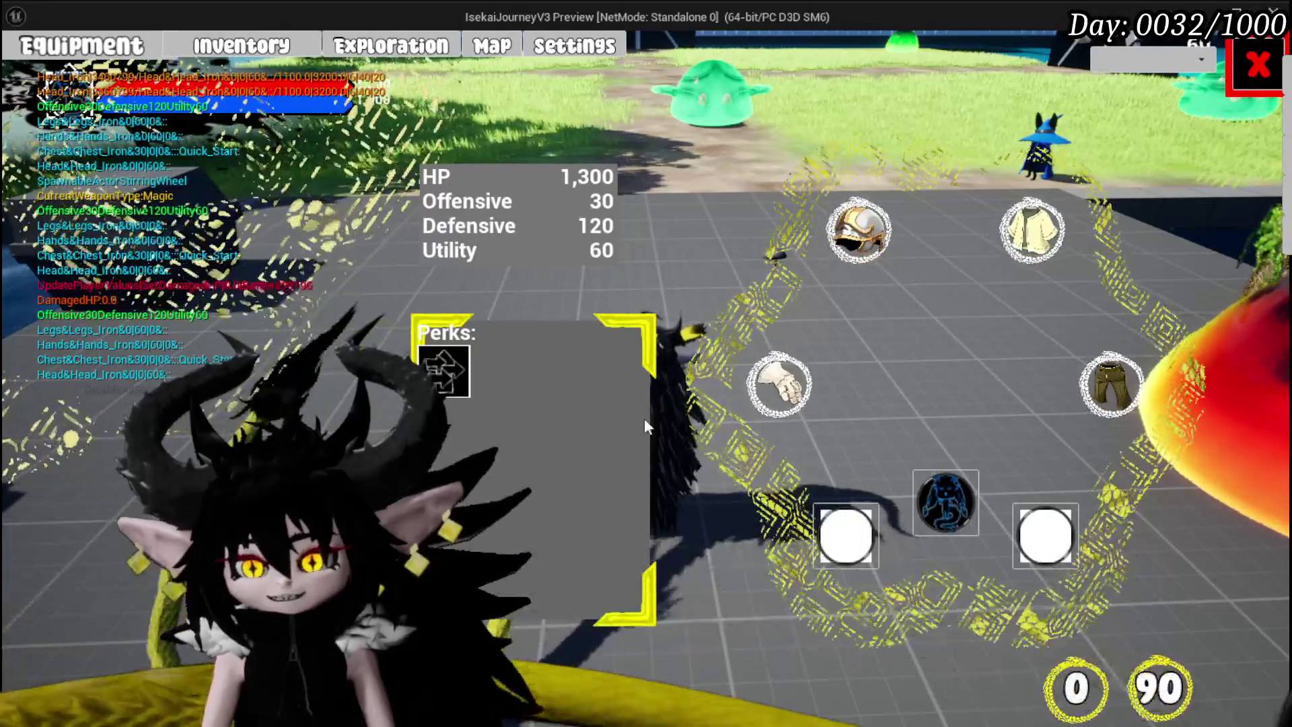
key(Escape)
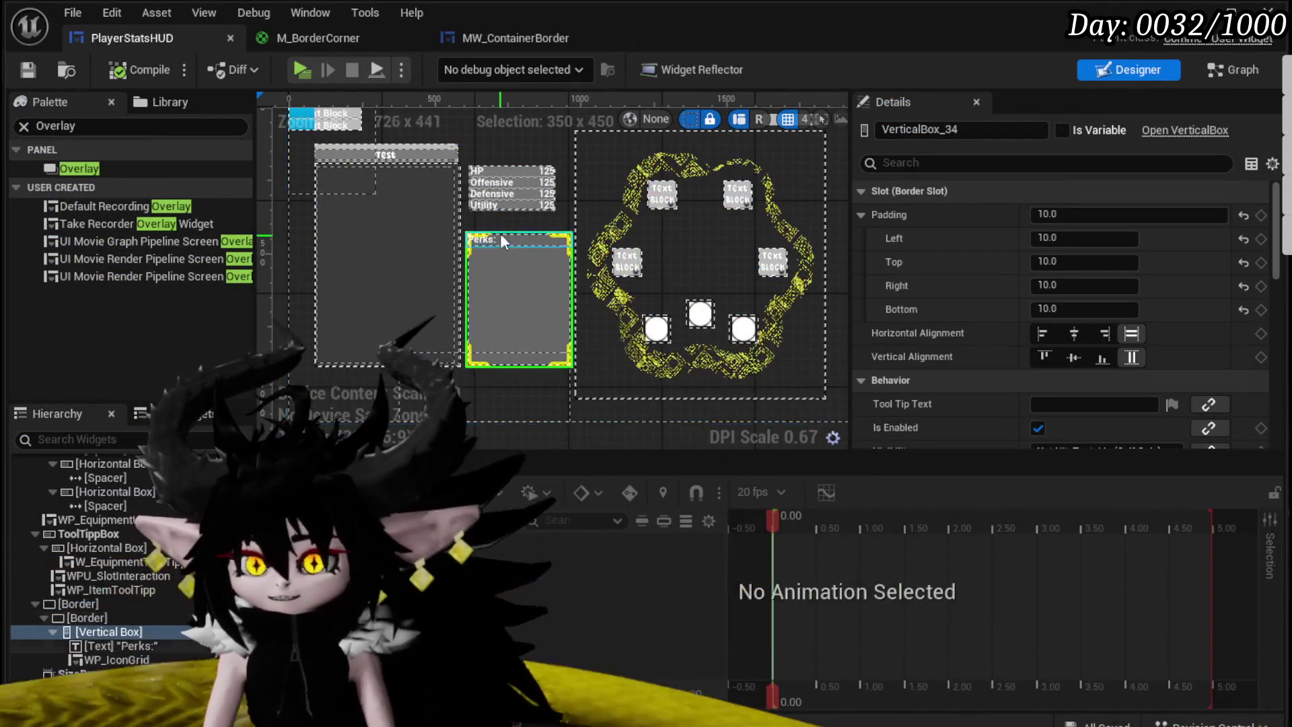
Step: Center the Perks heading horizontally and set WP_IconGrid to Fill
click(473, 235)
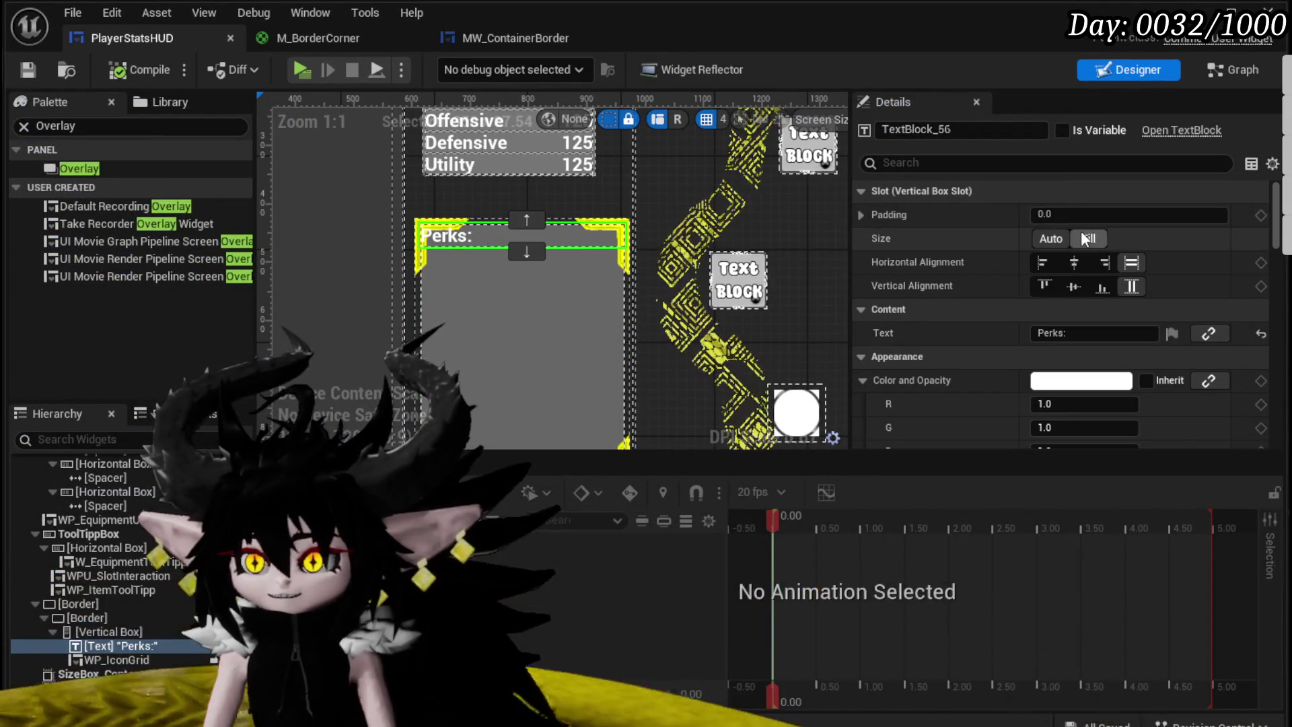
click(1082, 263)
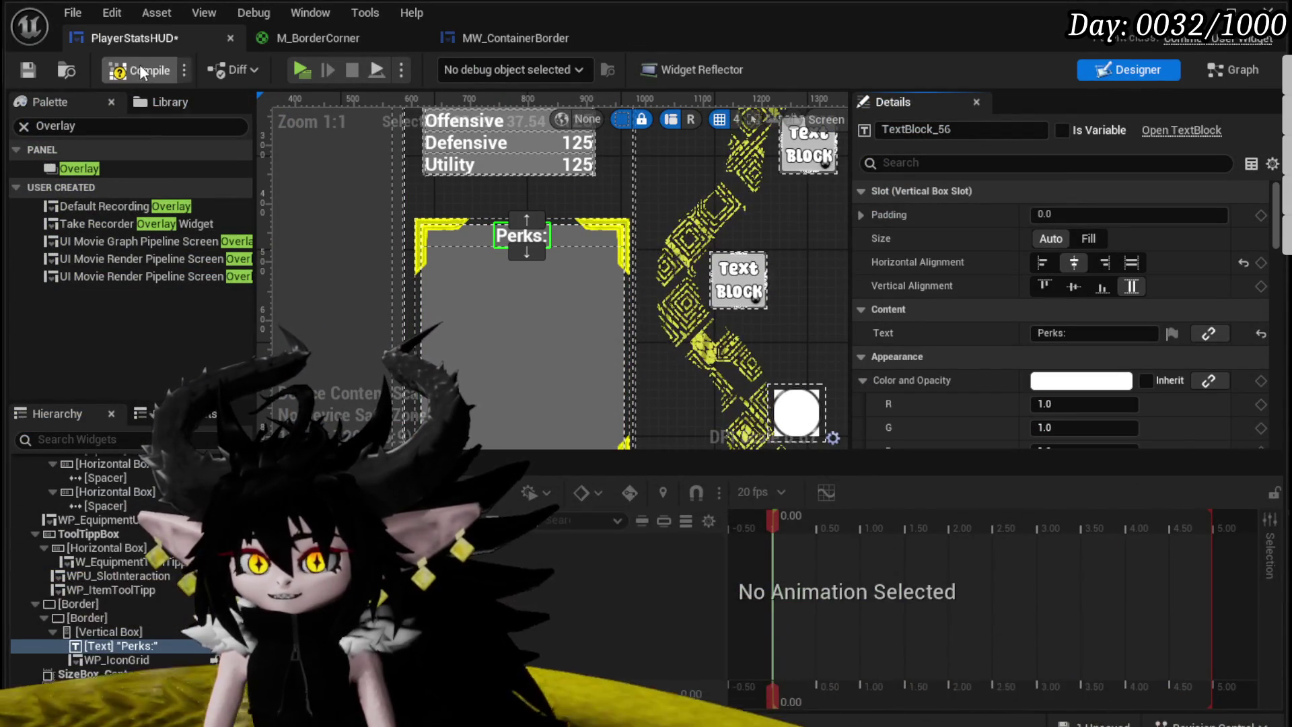
click(27, 70)
click(450, 313)
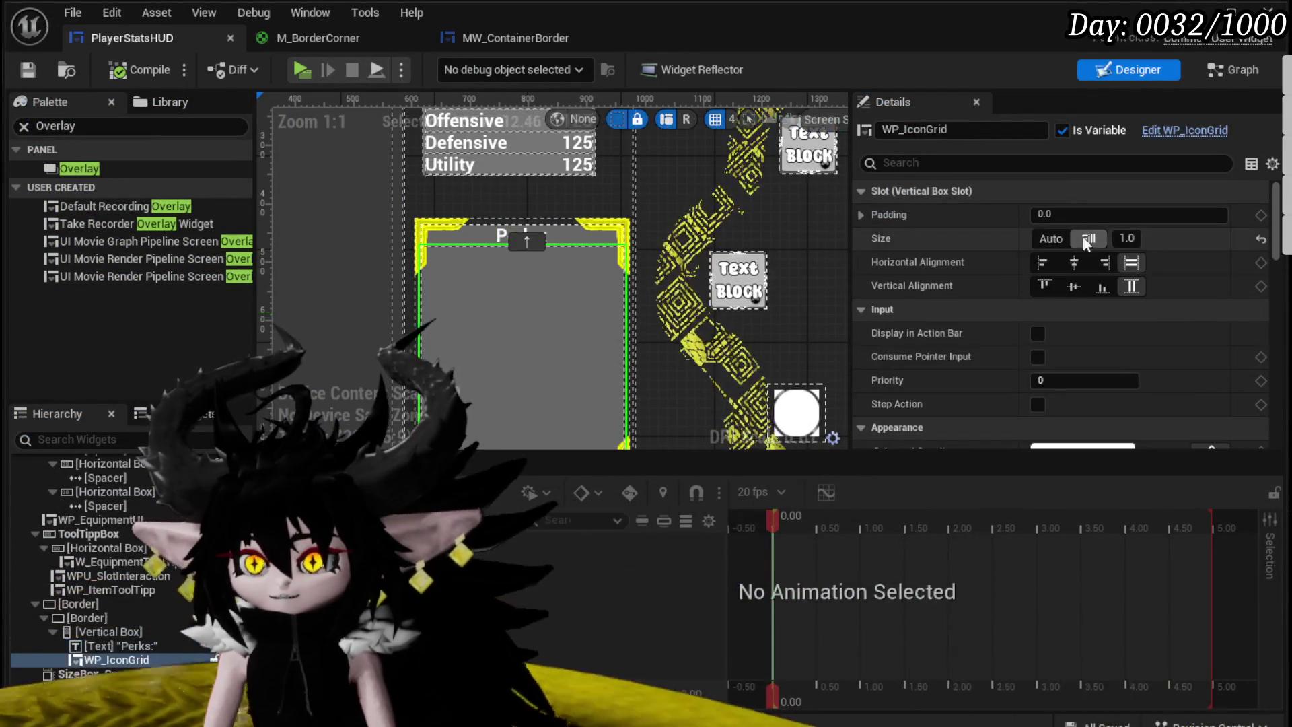
Step: Pad the Perks Vertical Box 25 left/right and 10 top/bottom
click(115, 635)
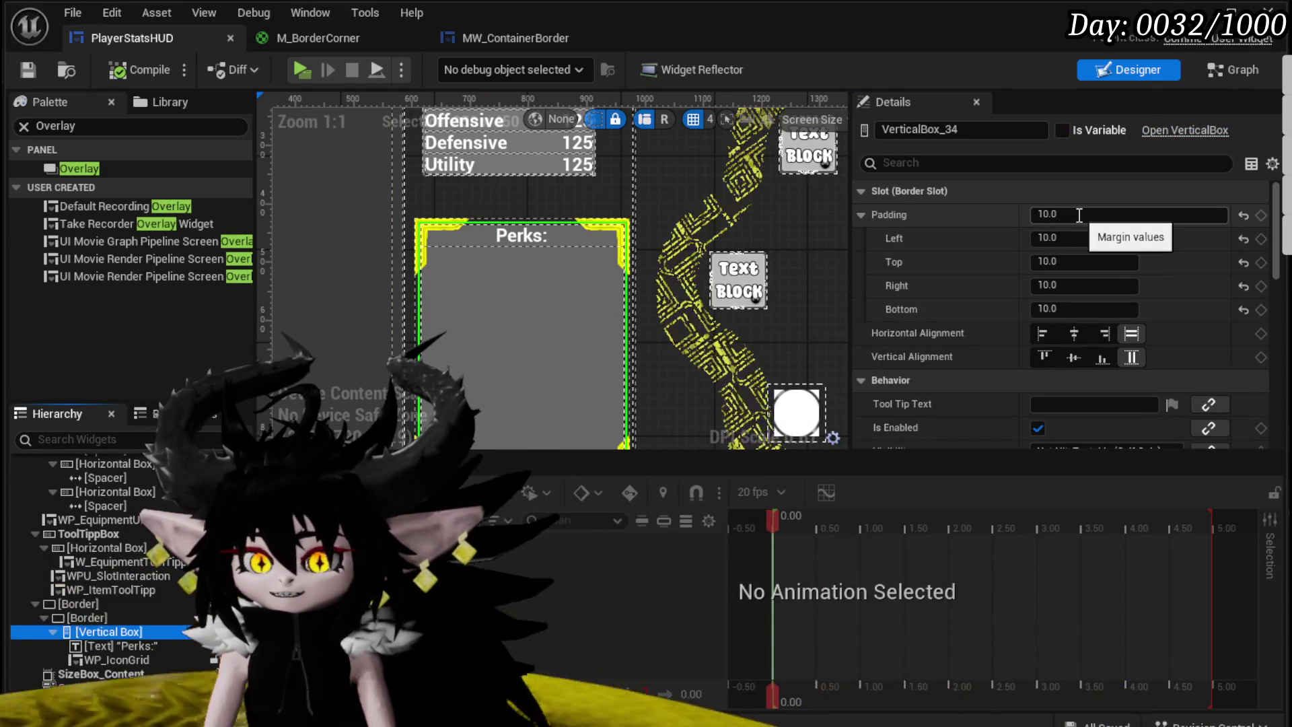
click(1077, 284)
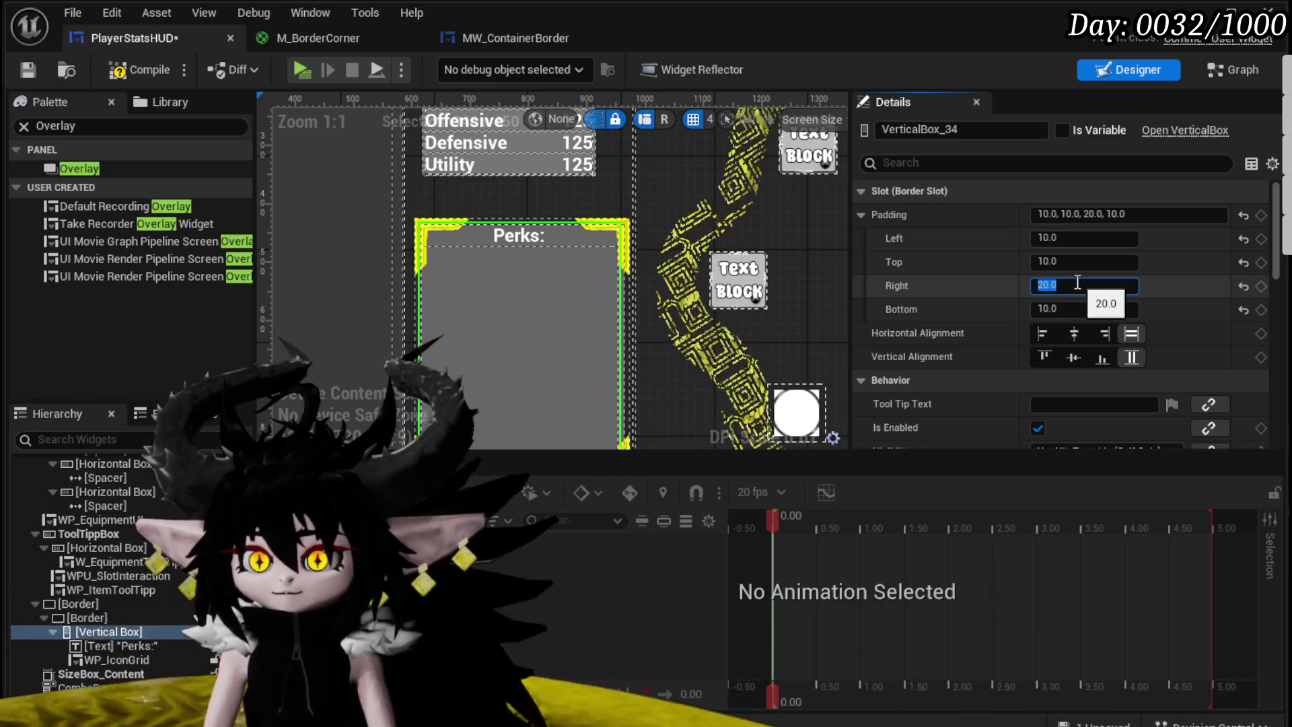
text(20)
key(Return)
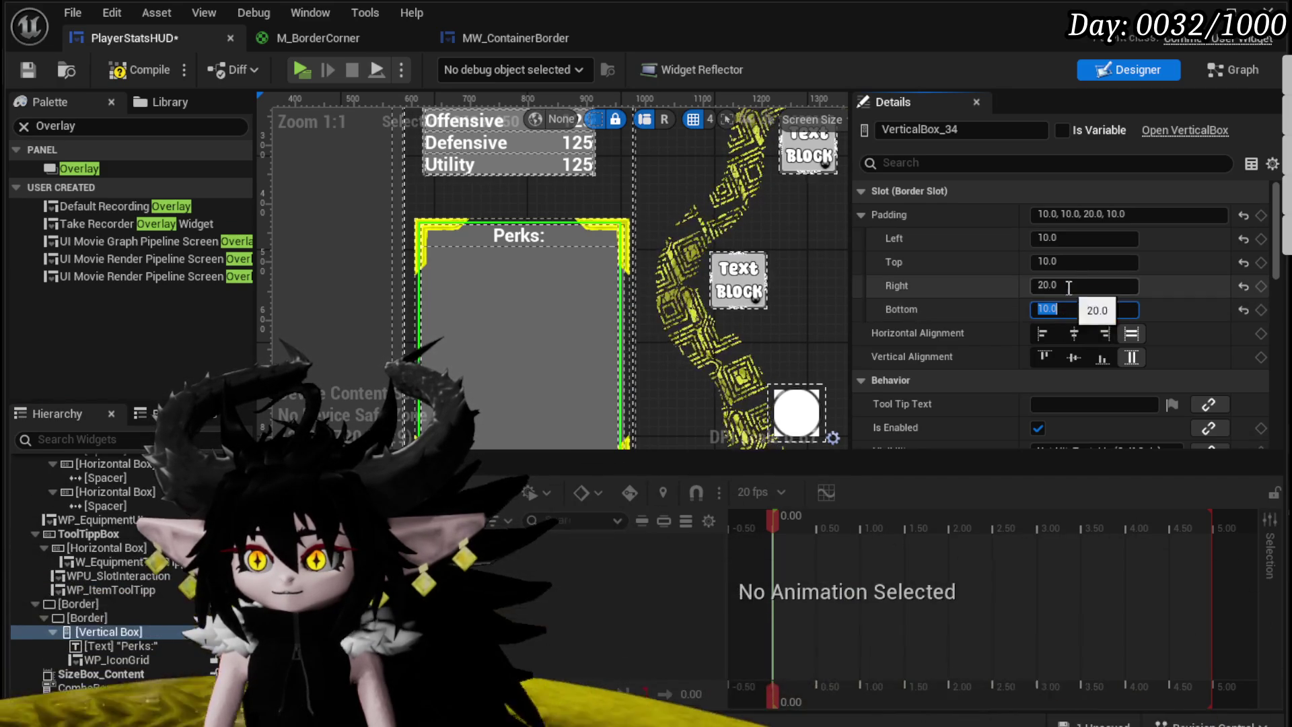
text(25)
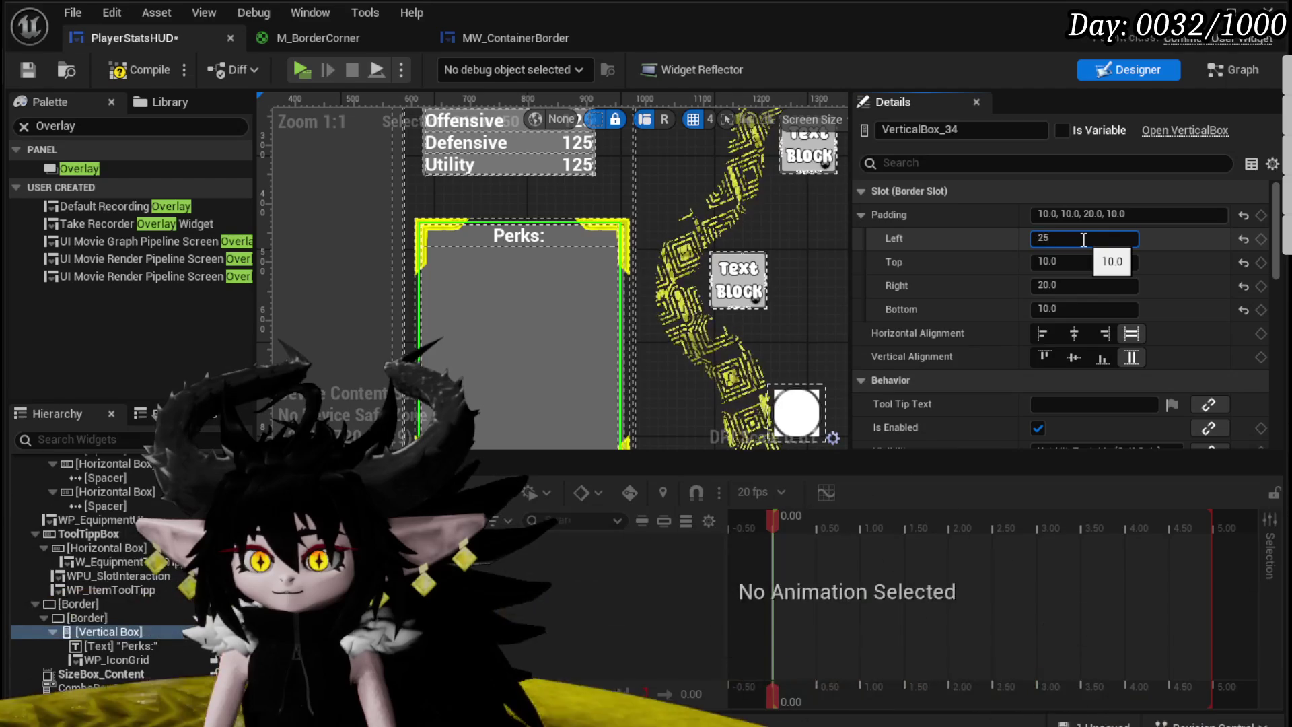
click(1074, 285)
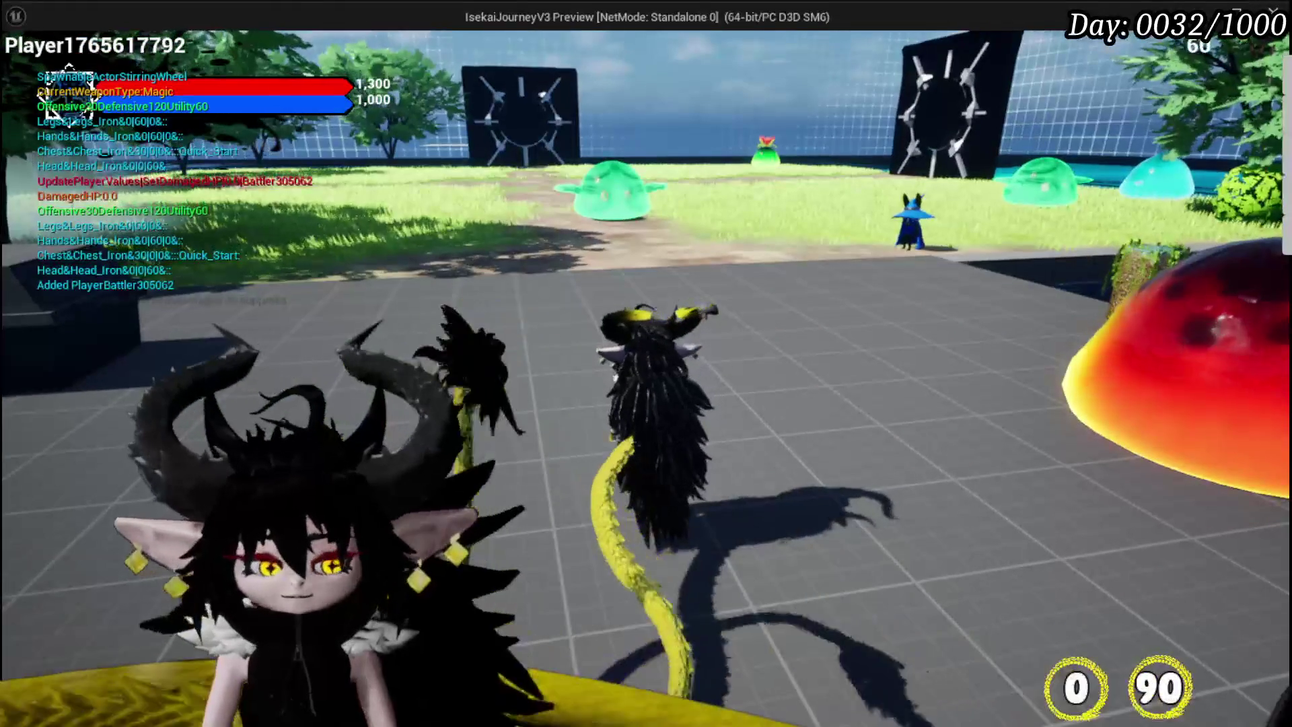
Step: Open the Equipment panel in the running preview to review the centred Perks heading
key(Tab)
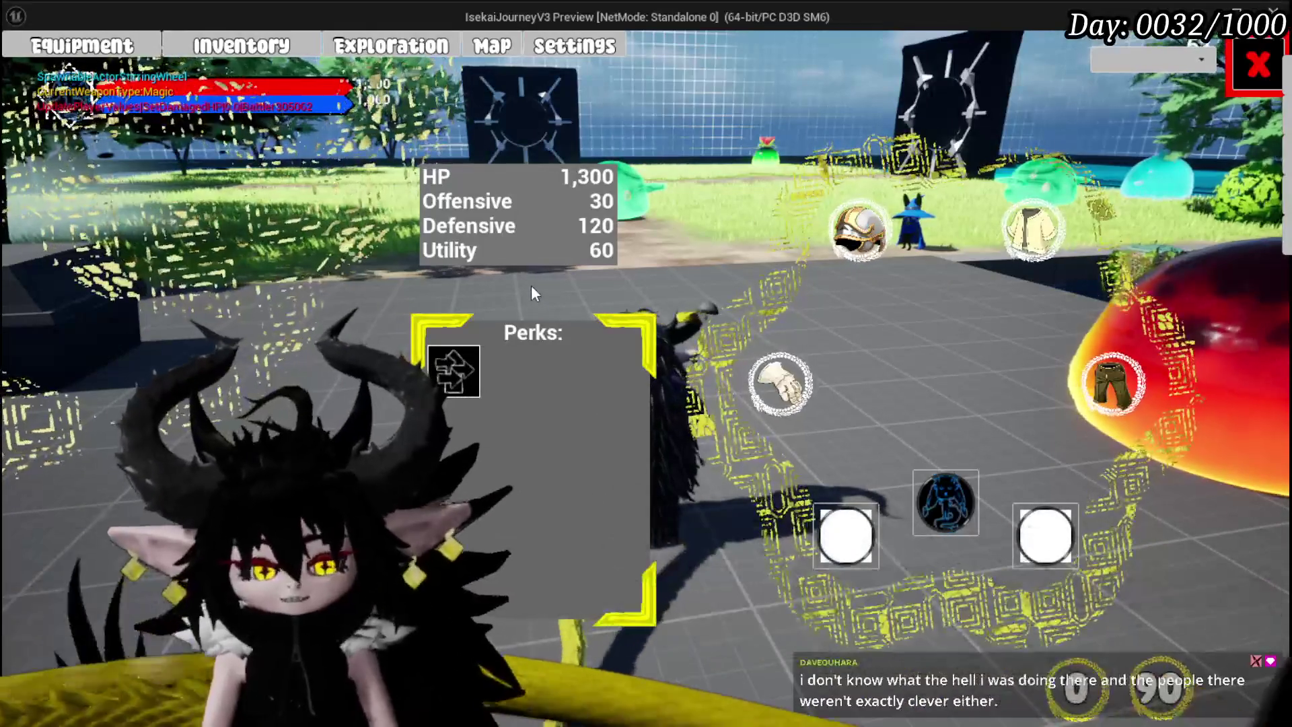
Step: Stop the Play-in-Editor session with Esc and save the current level
key(Escape)
click(24, 66)
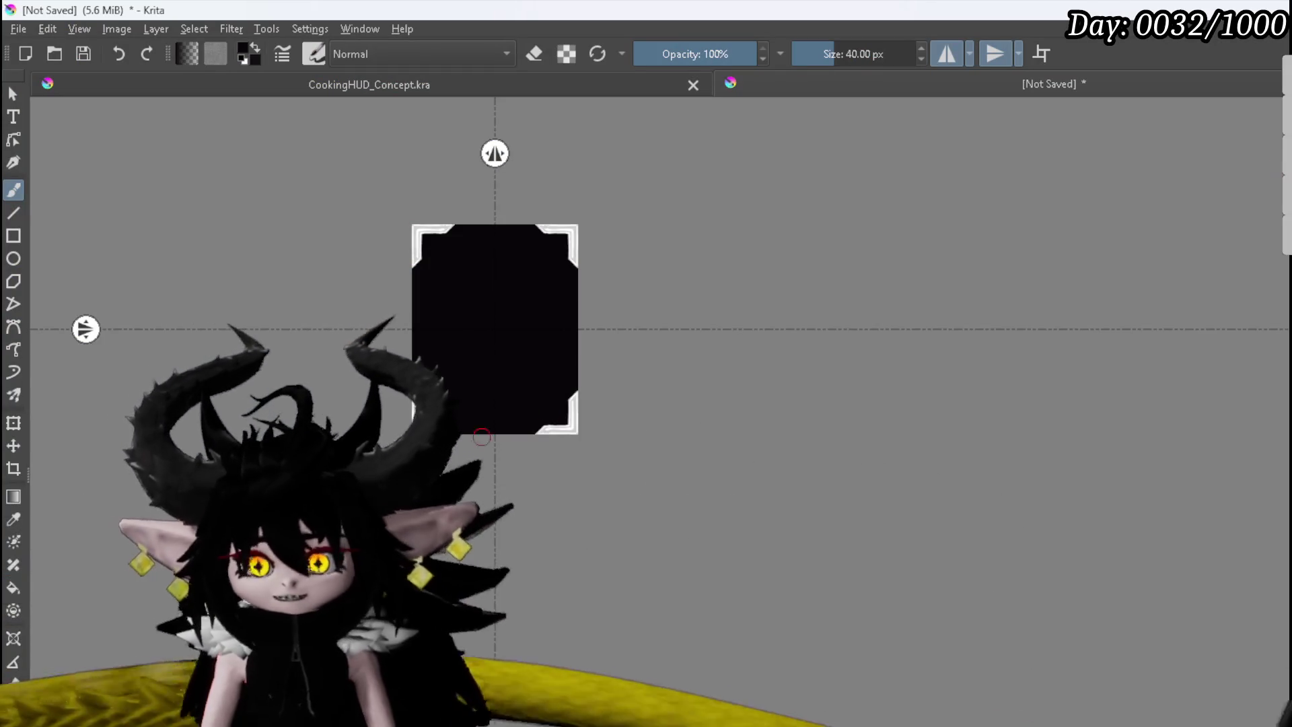
Step: Turn off Vertical Mirror, keep Horizontal Mirror on, and frame both white edges
scroll(379, 340, up, 4)
scroll(779, 387, down, 3)
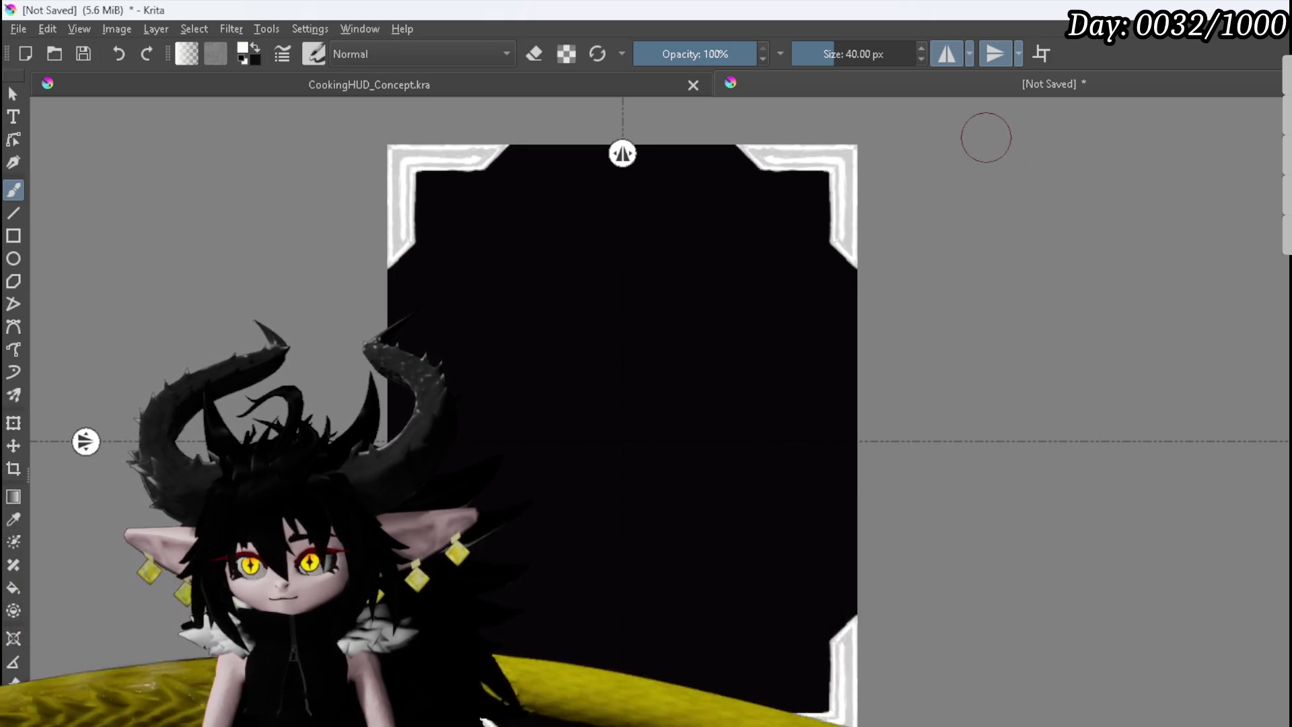
click(995, 54)
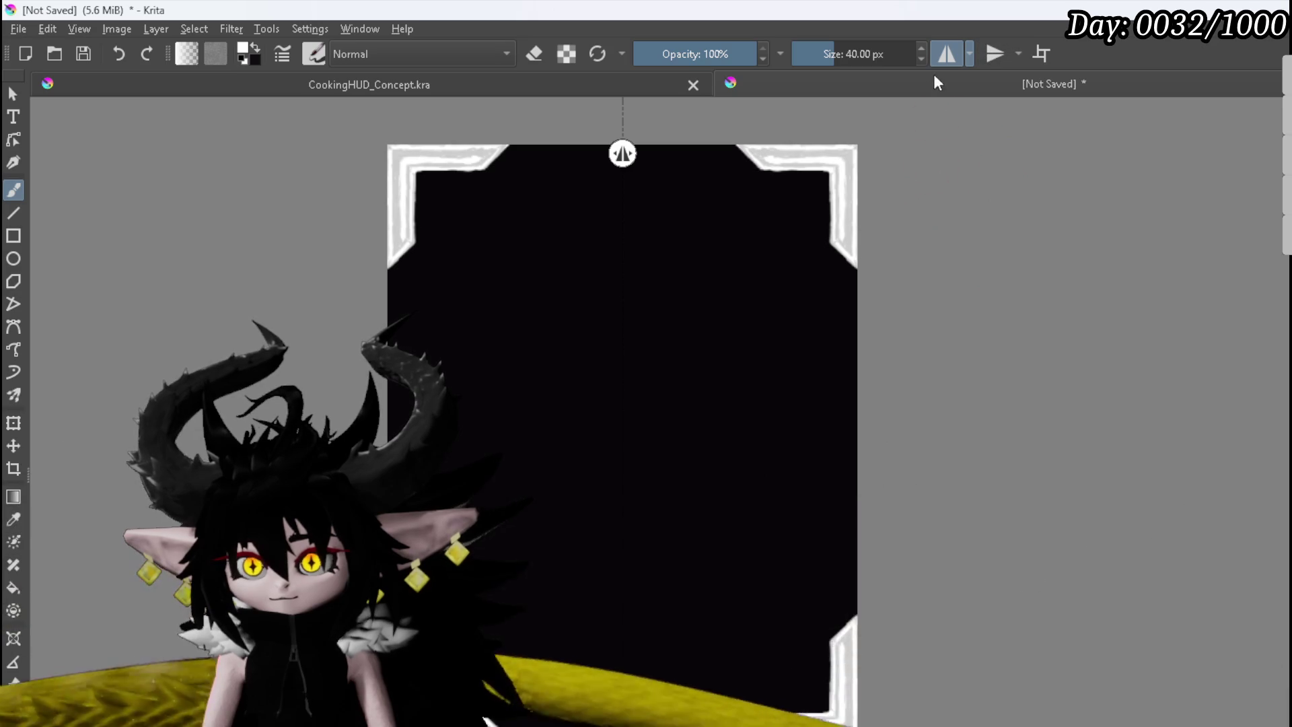
drag(349, 347, 381, 332)
scroll(726, 288, up, 3)
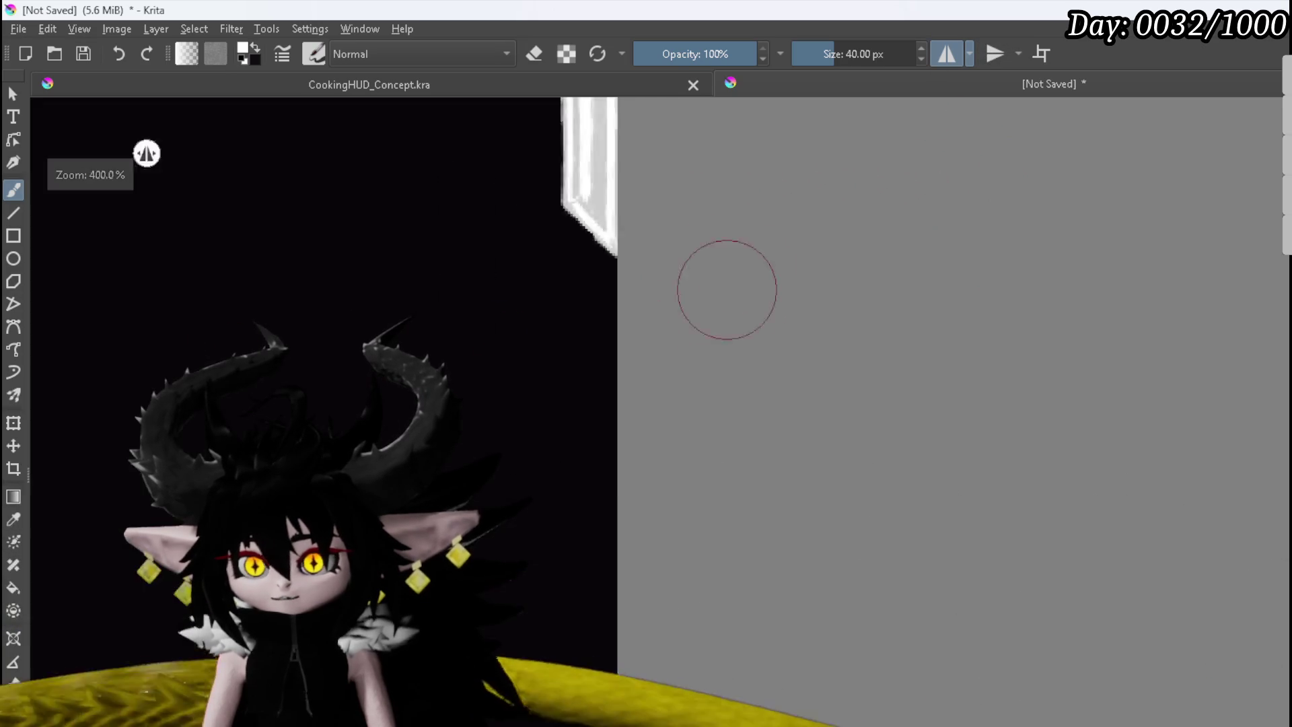
scroll(817, 286, down, 1)
drag(810, 288, 741, 262)
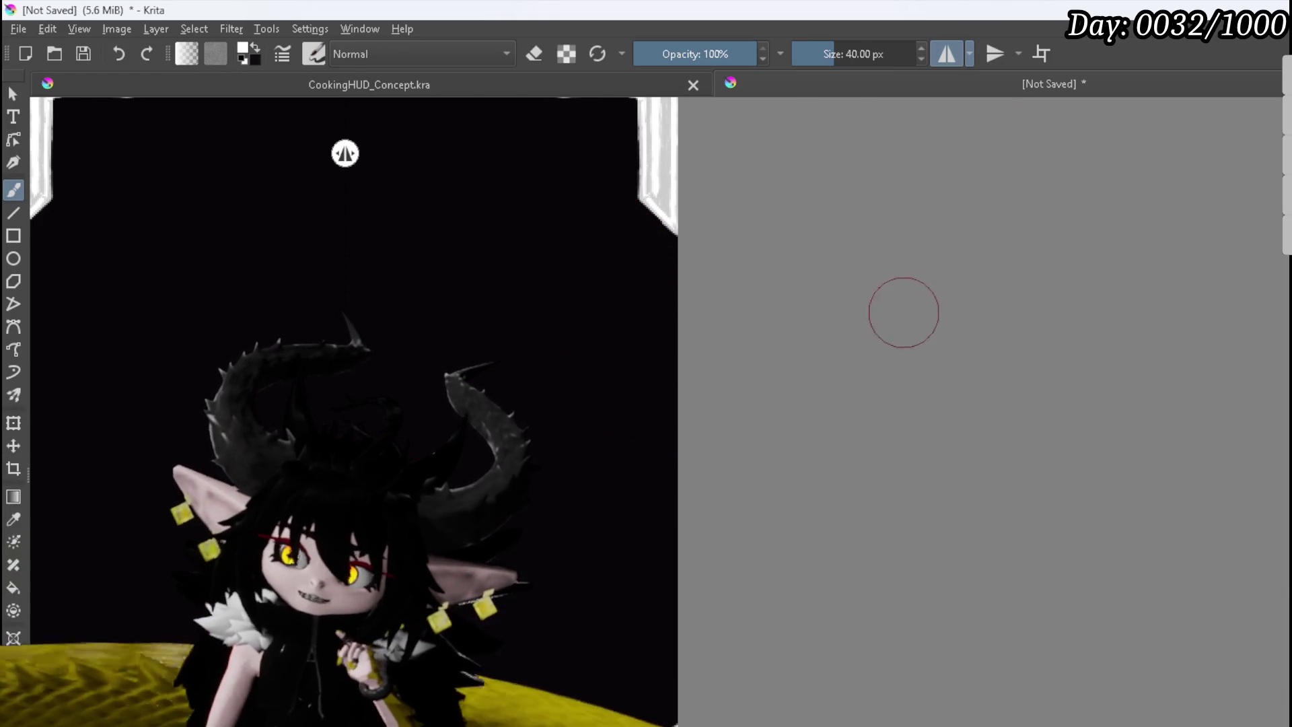
Step: Paint a mirrored wavy white line down both sides of the frame
scroll(651, 158, down, 1)
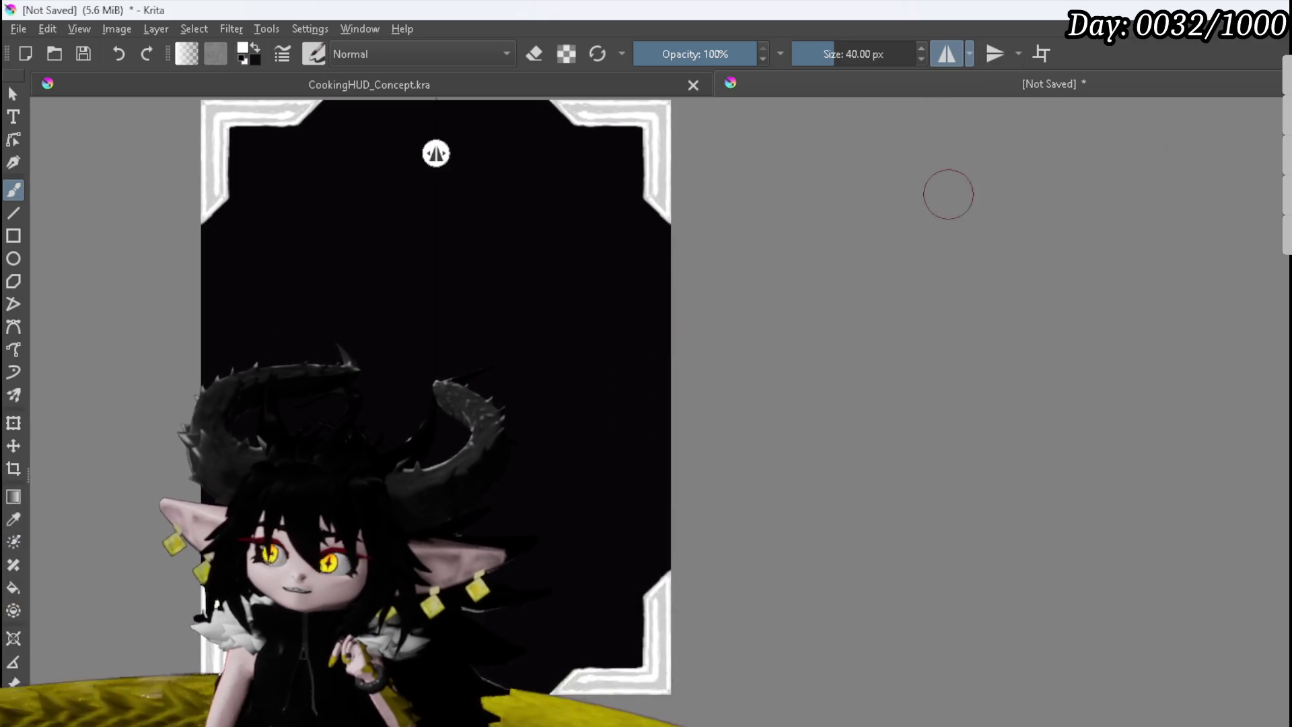
click(13, 214)
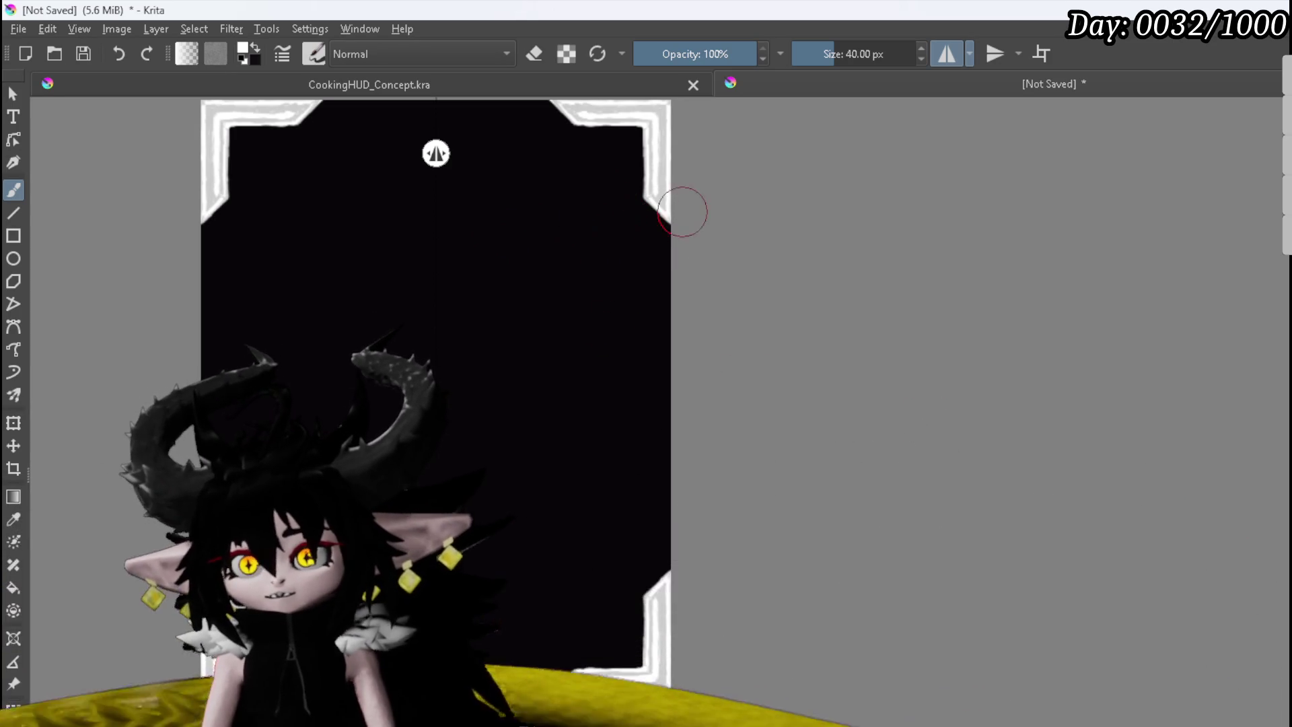
drag(657, 227, 652, 434)
Step: Extend the wavy side line, undo it, and sample white from the frame
drag(656, 489, 656, 532)
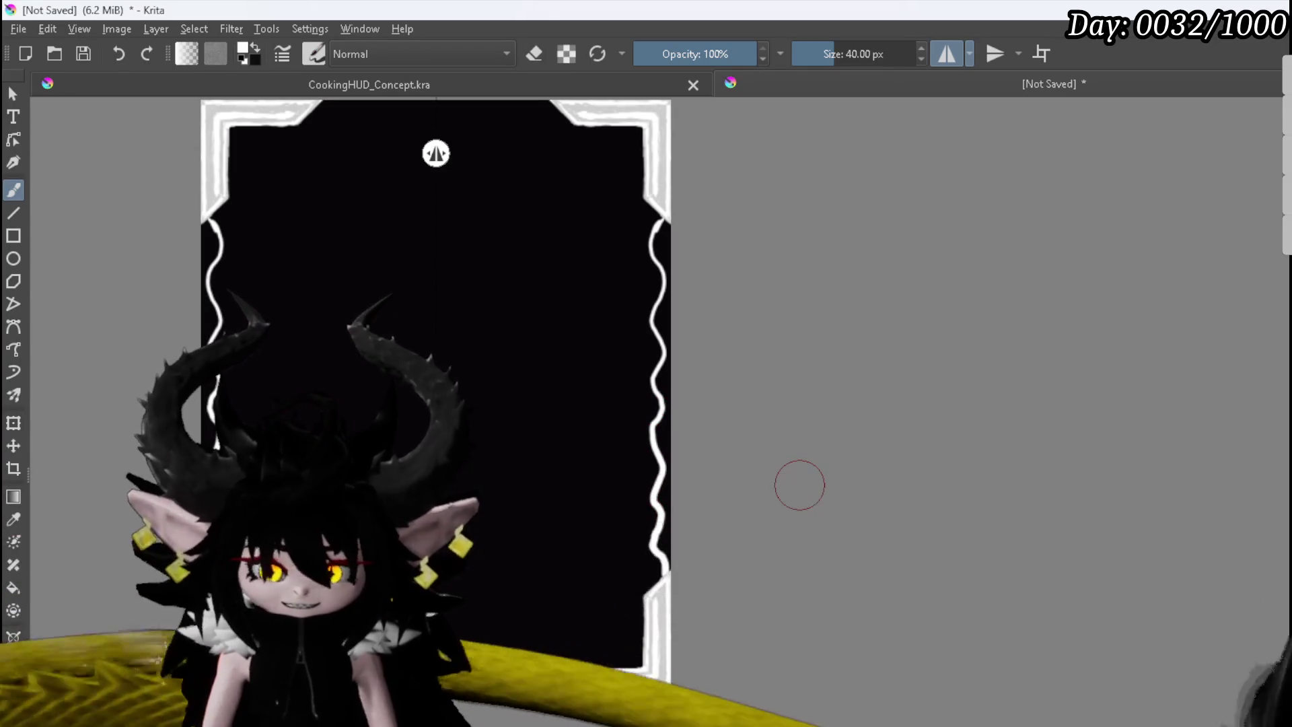
ctrl+click(799, 484)
key(ctrl+z)
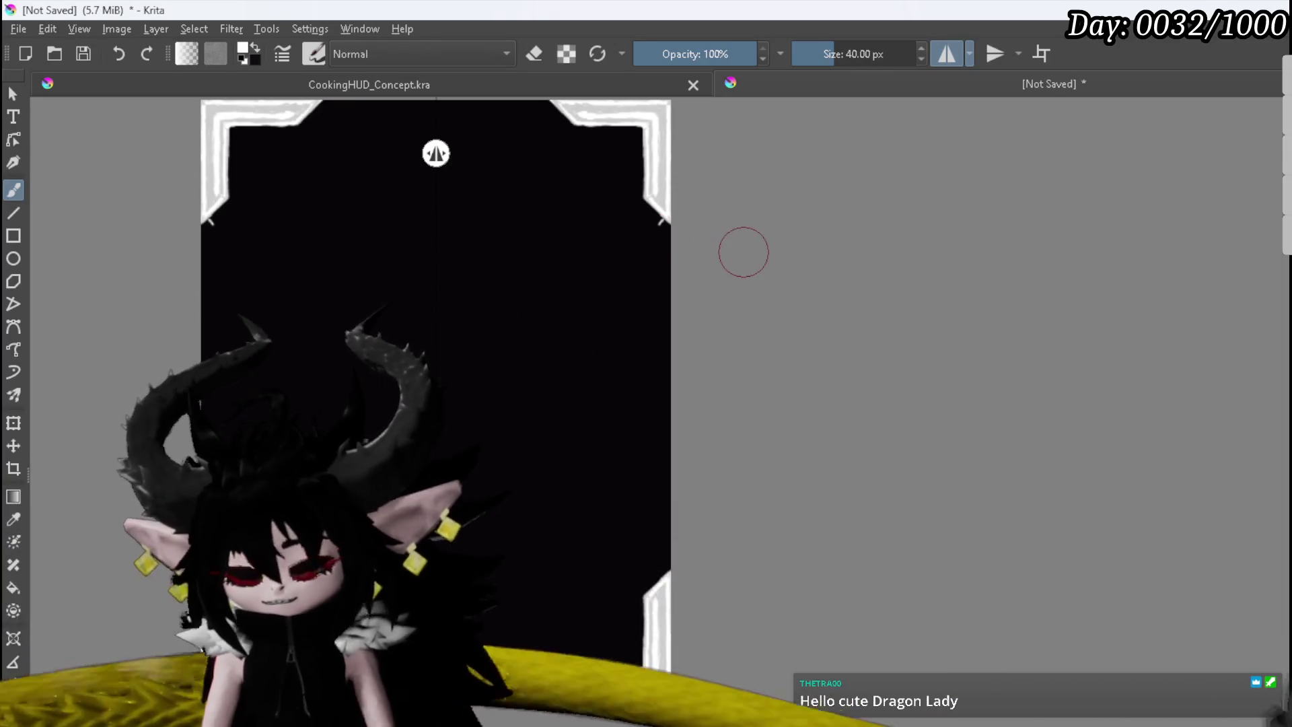
ctrl+click(743, 253)
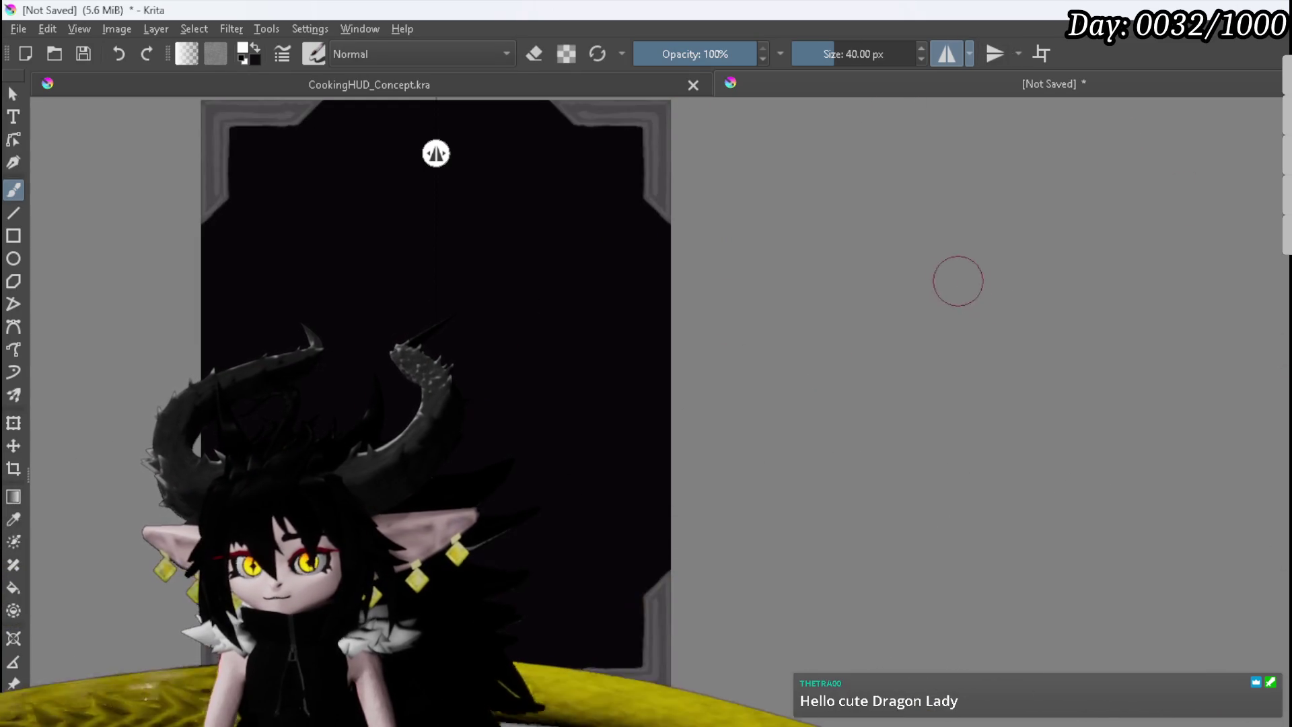
Step: Enable Wrap Around Mode so the frame canvas repeats as tiles
drag(931, 300, 899, 339)
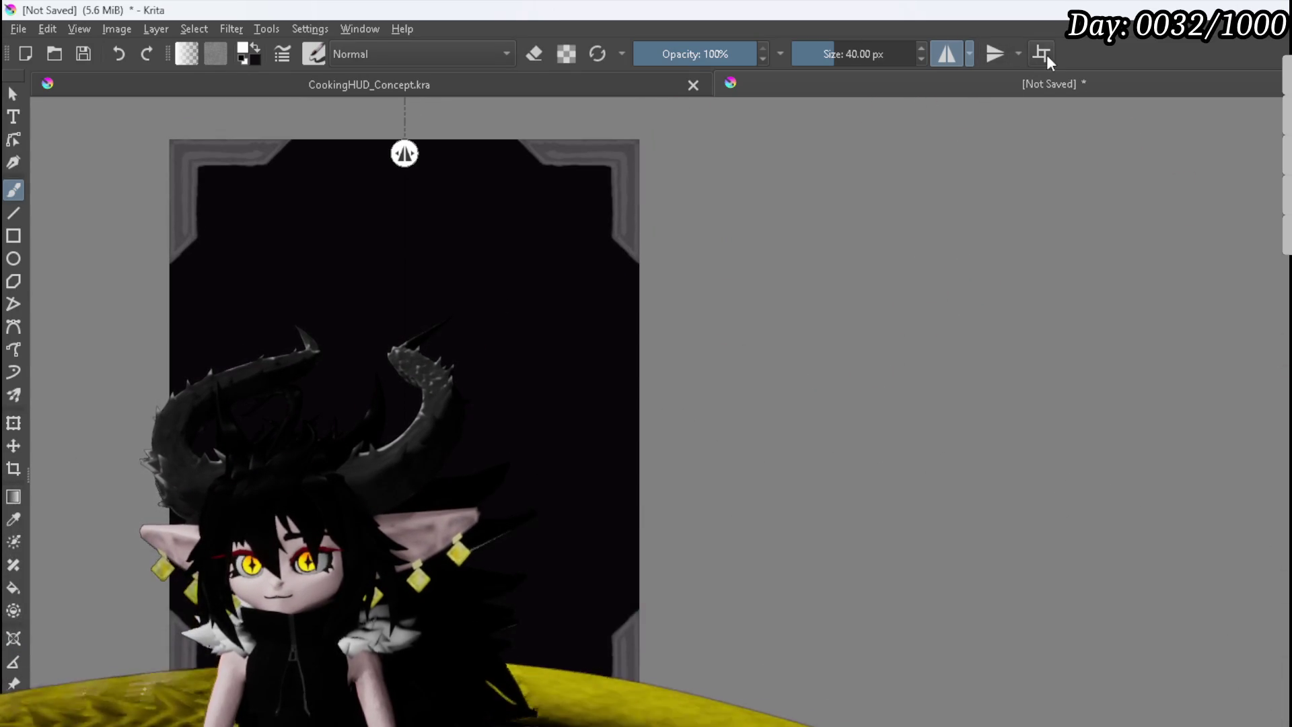
click(1047, 54)
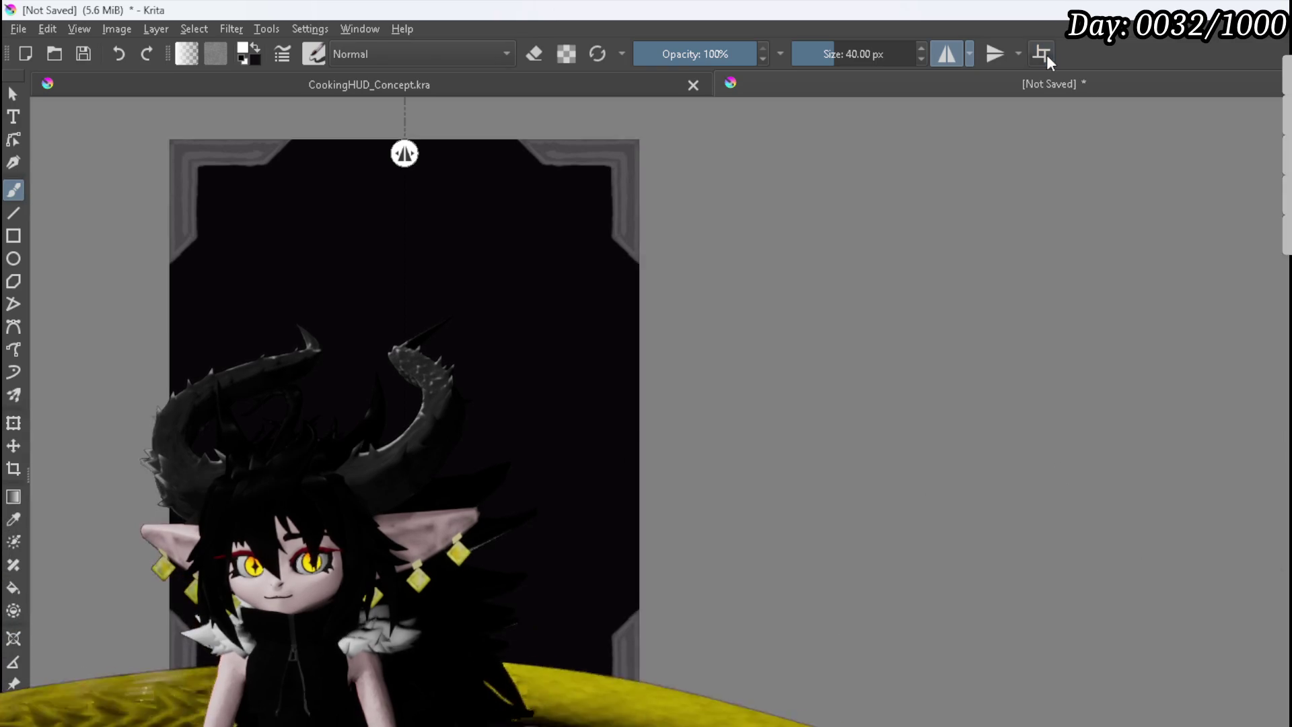
scroll(699, 384, down, 3)
Step: Disable Wrap Around Mode and select the Line tool
scroll(713, 351, up, 2)
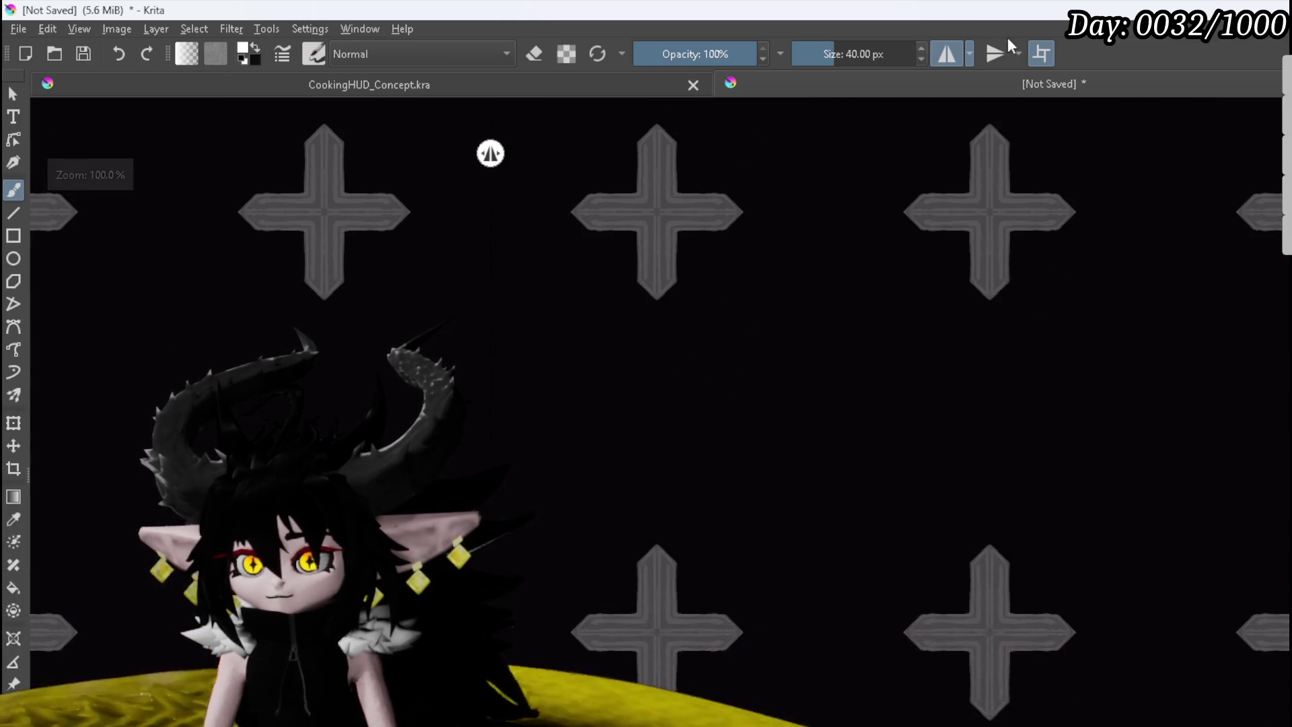
click(1041, 57)
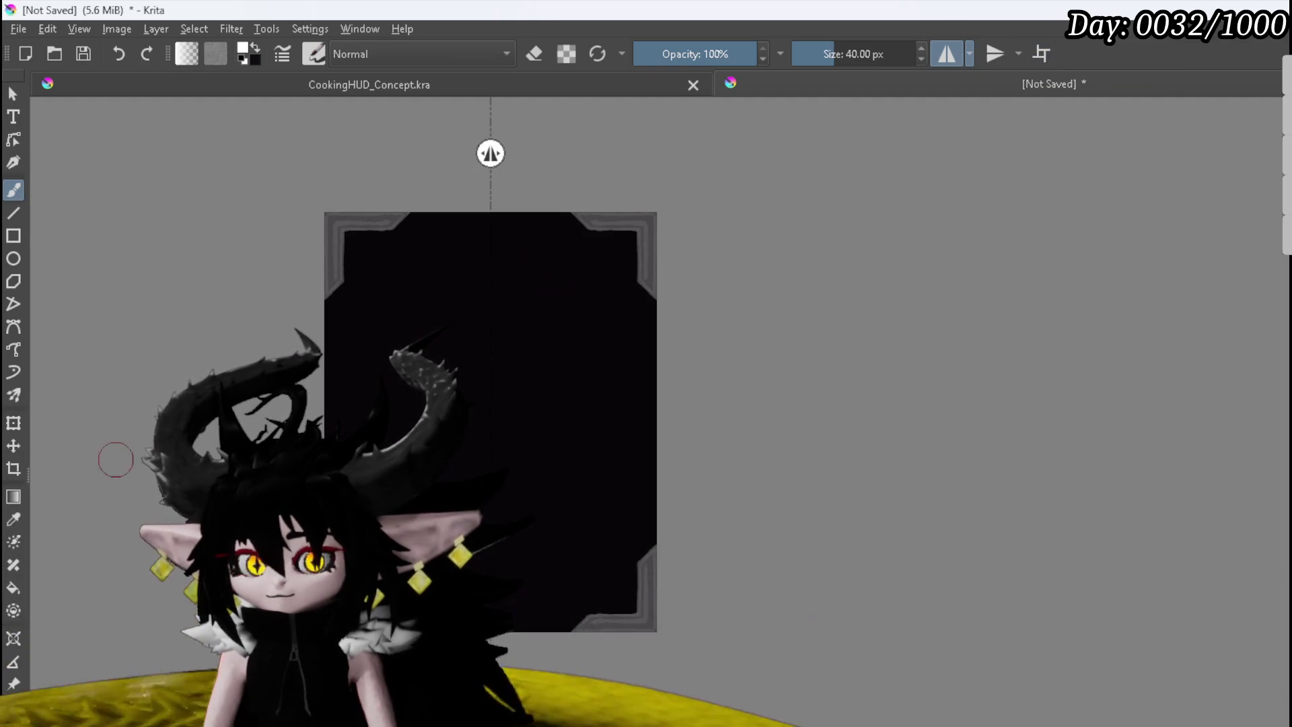
click(14, 214)
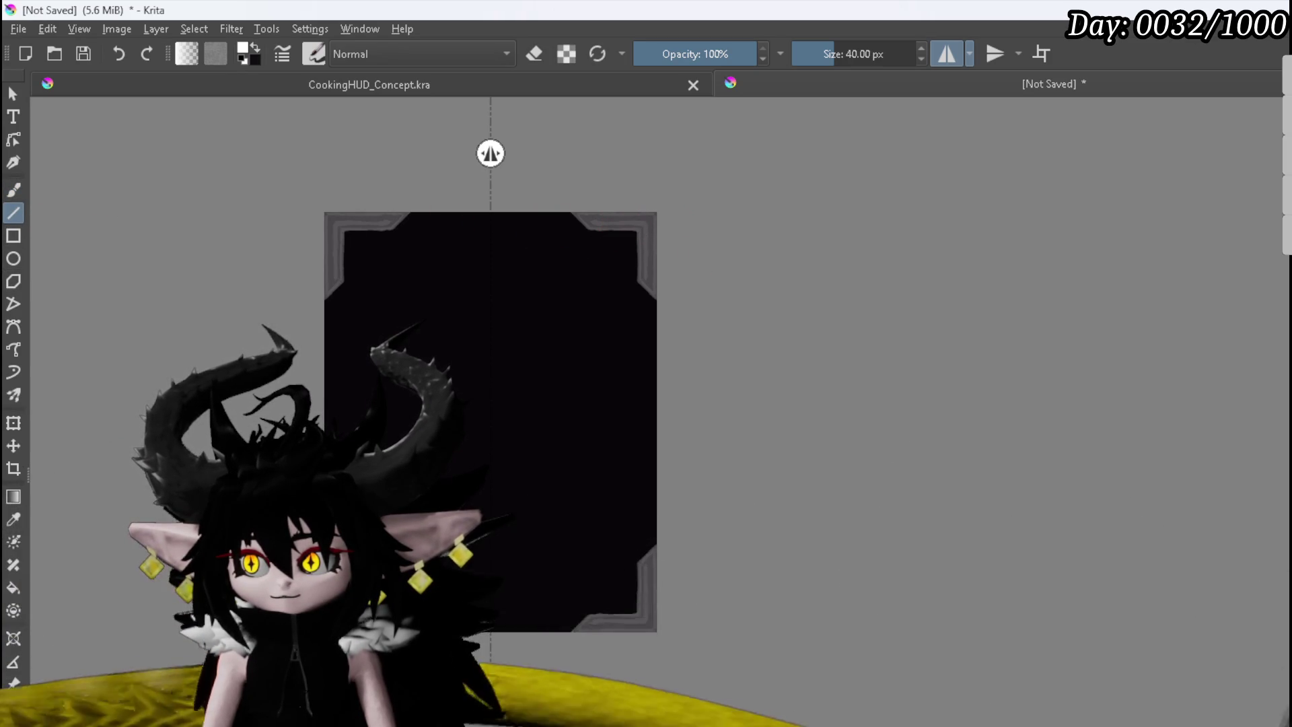
Step: Draw a thick white vertical bar down the right edge, mirrored to the left side
drag(613, 224, 616, 240)
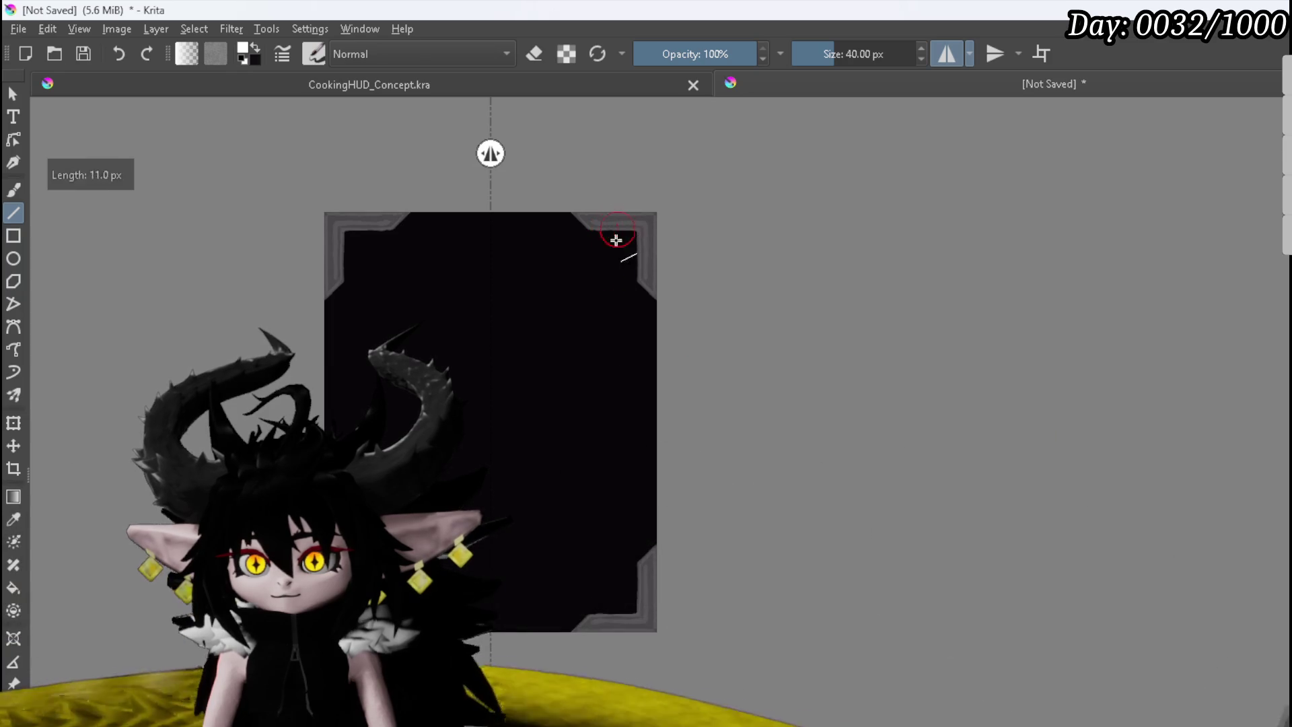
drag(617, 631, 617, 632)
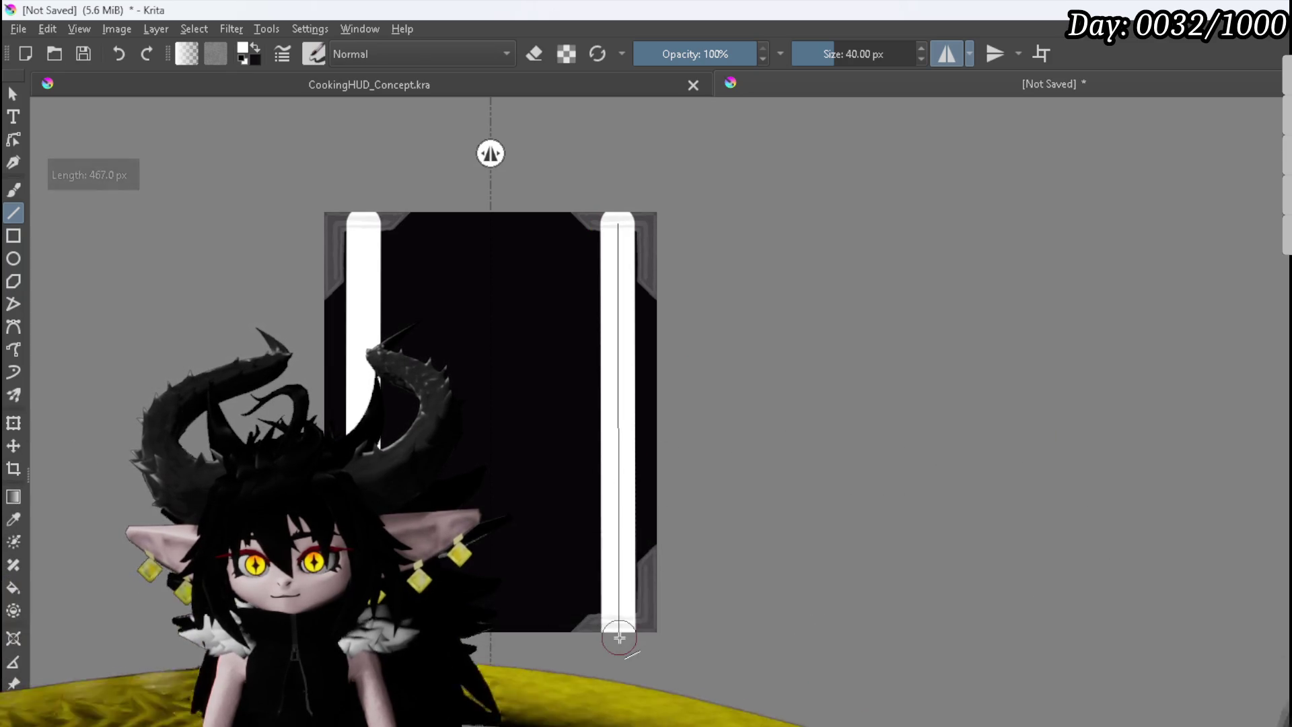
drag(618, 632, 618, 635)
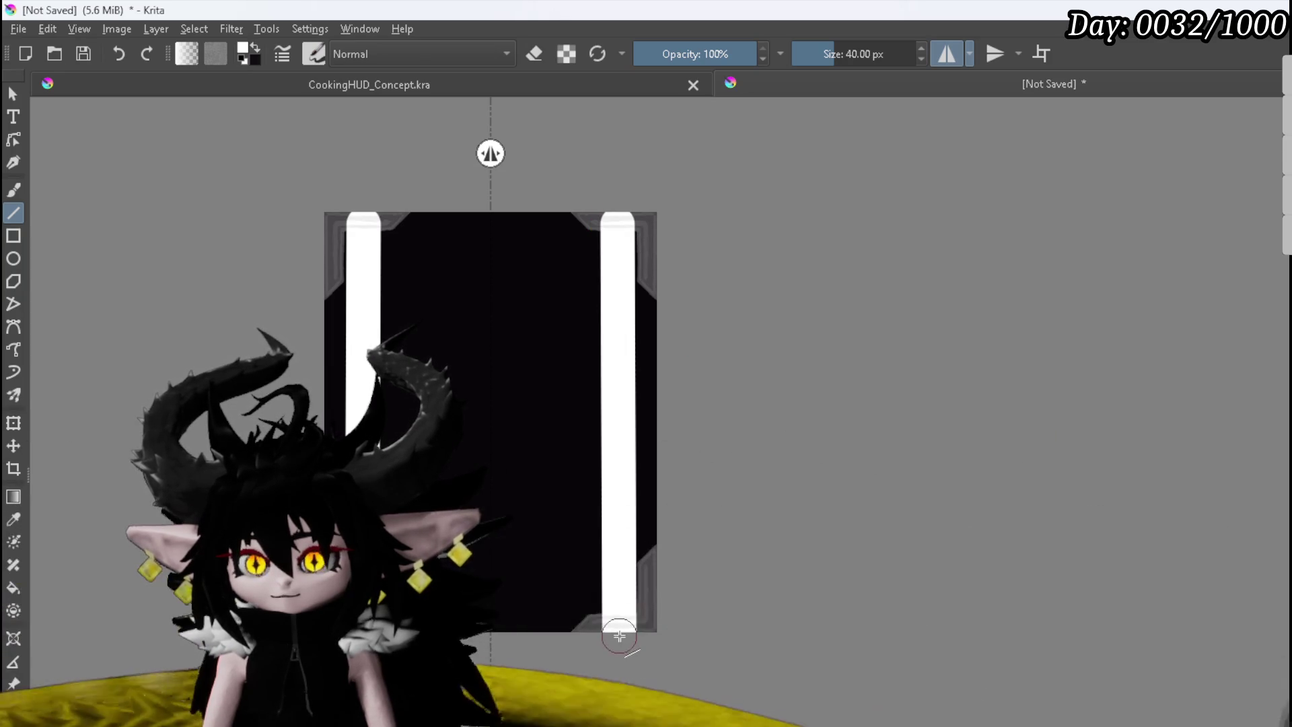
scroll(613, 337, up, 5)
scroll(706, 337, down, 3)
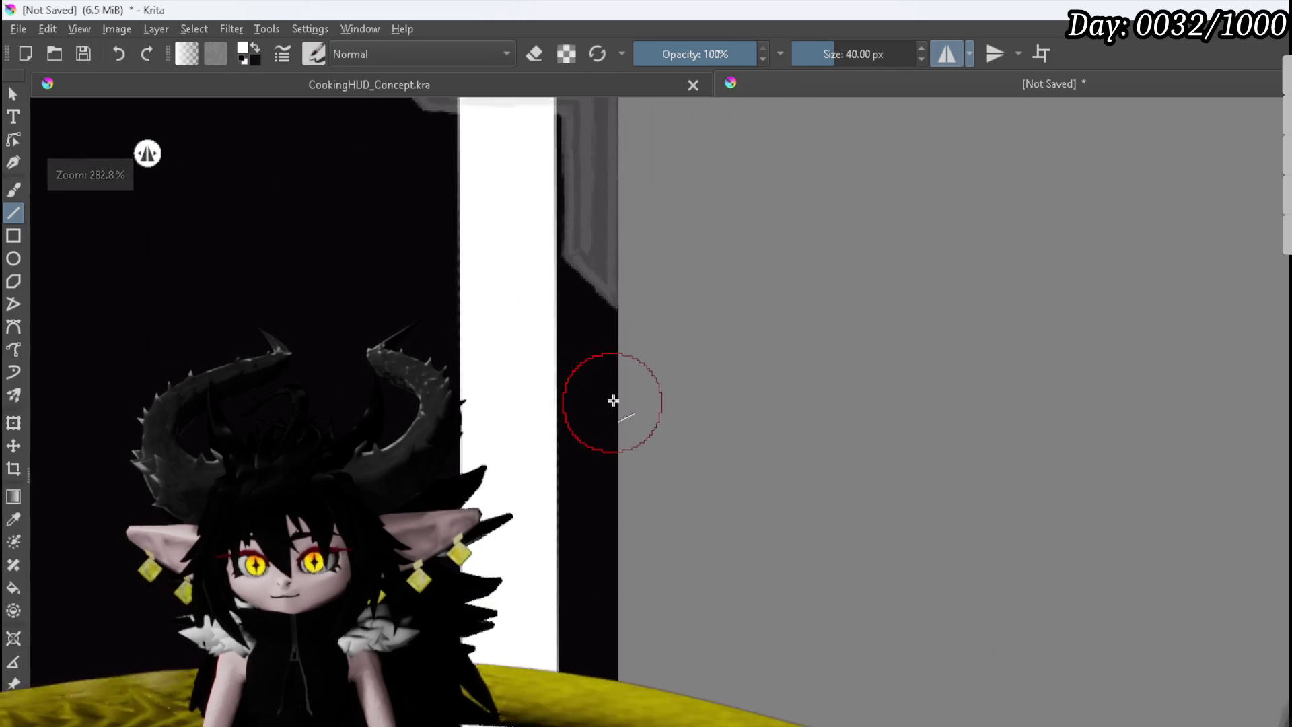
scroll(612, 401, down, 1)
click(14, 190)
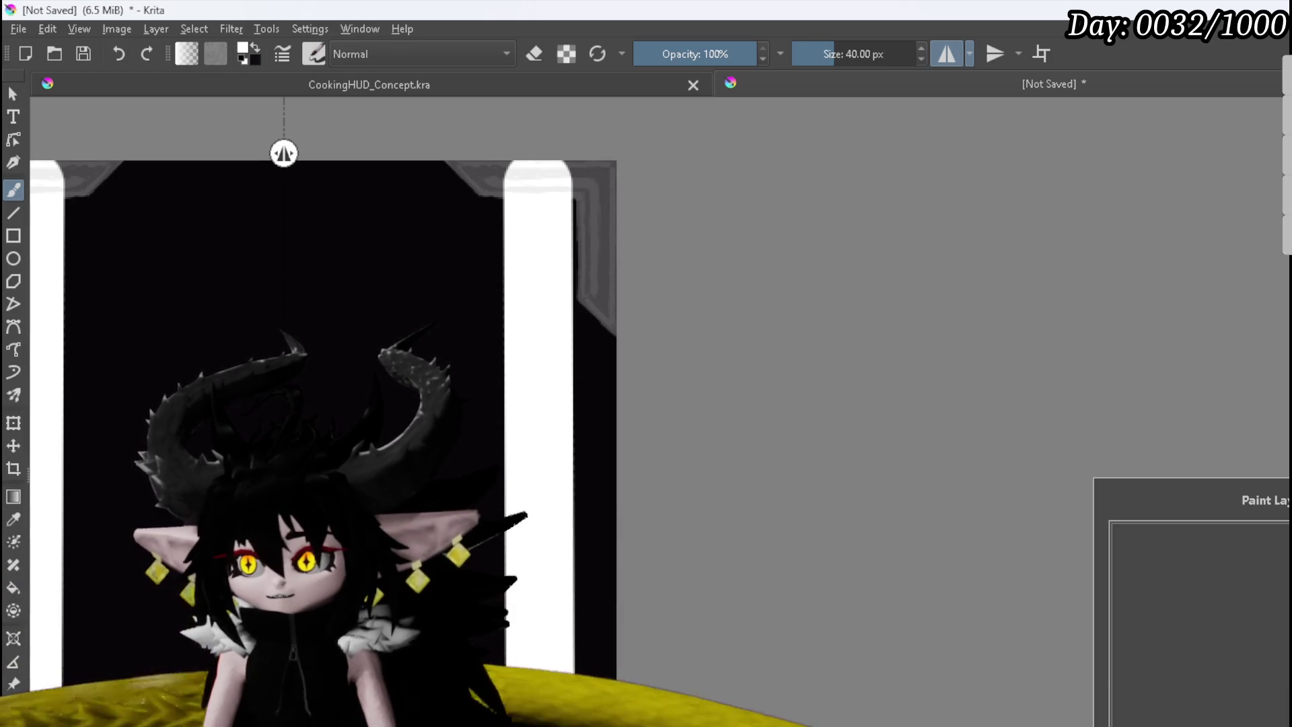
scroll(542, 359, up, 2)
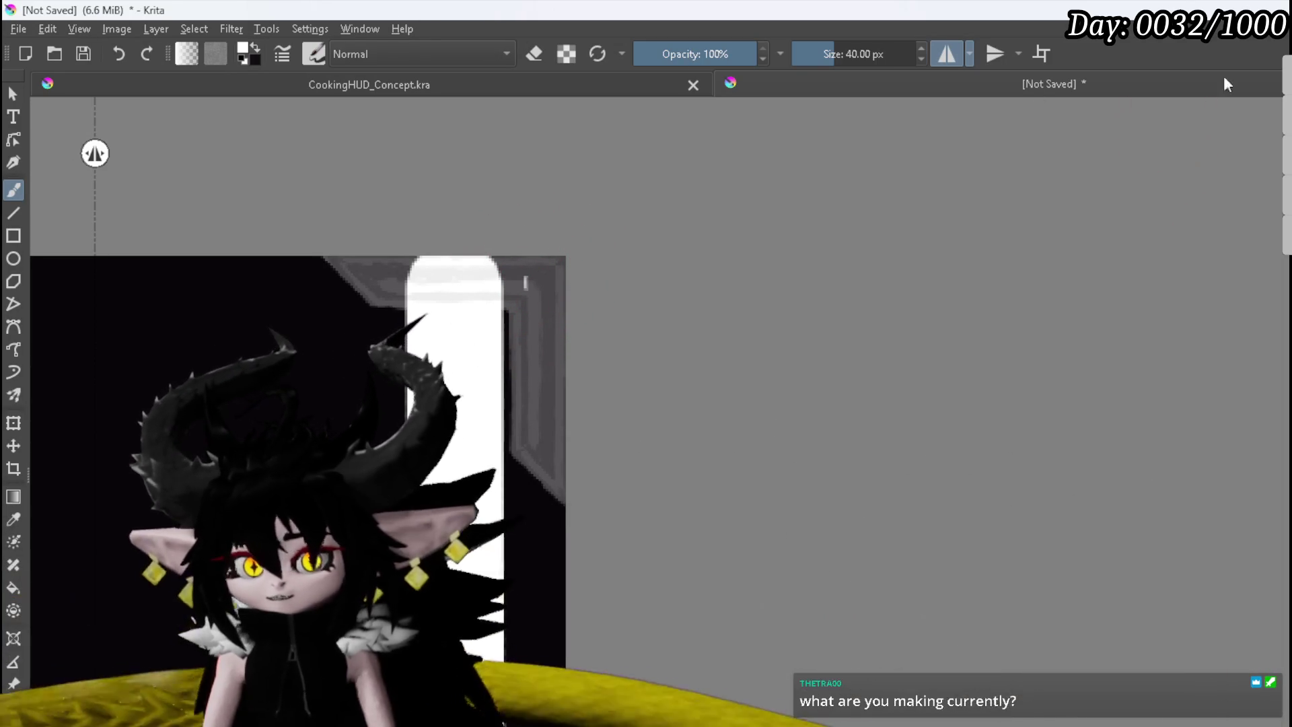
Step: Play the game in Unreal and open the Equipment screen to check the Perks panel
key(alt+Tab)
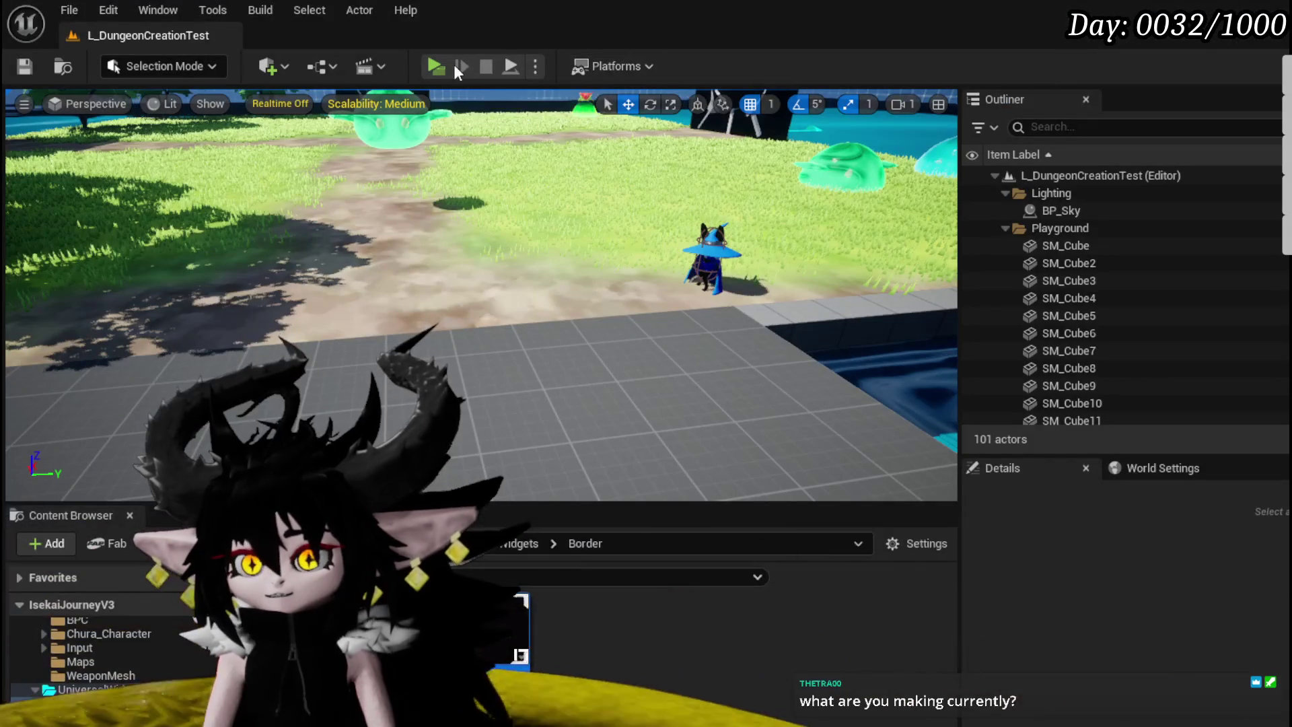
click(434, 66)
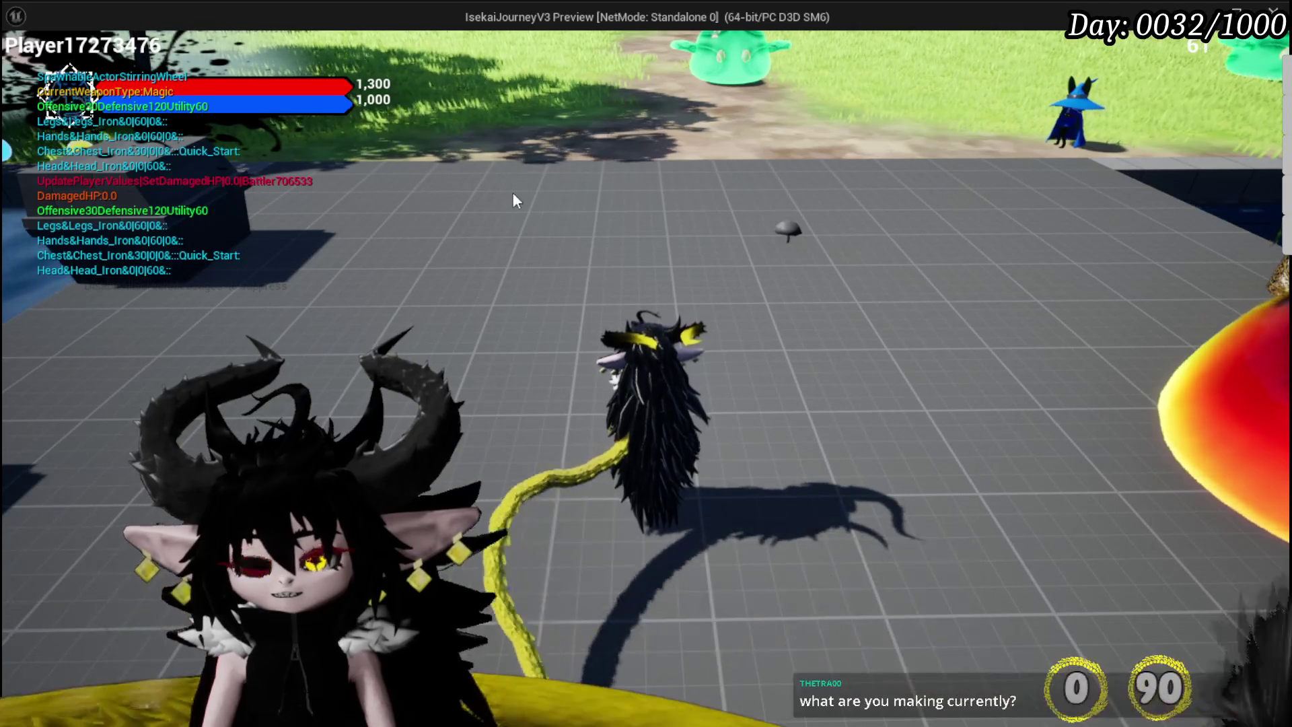
key(Tab)
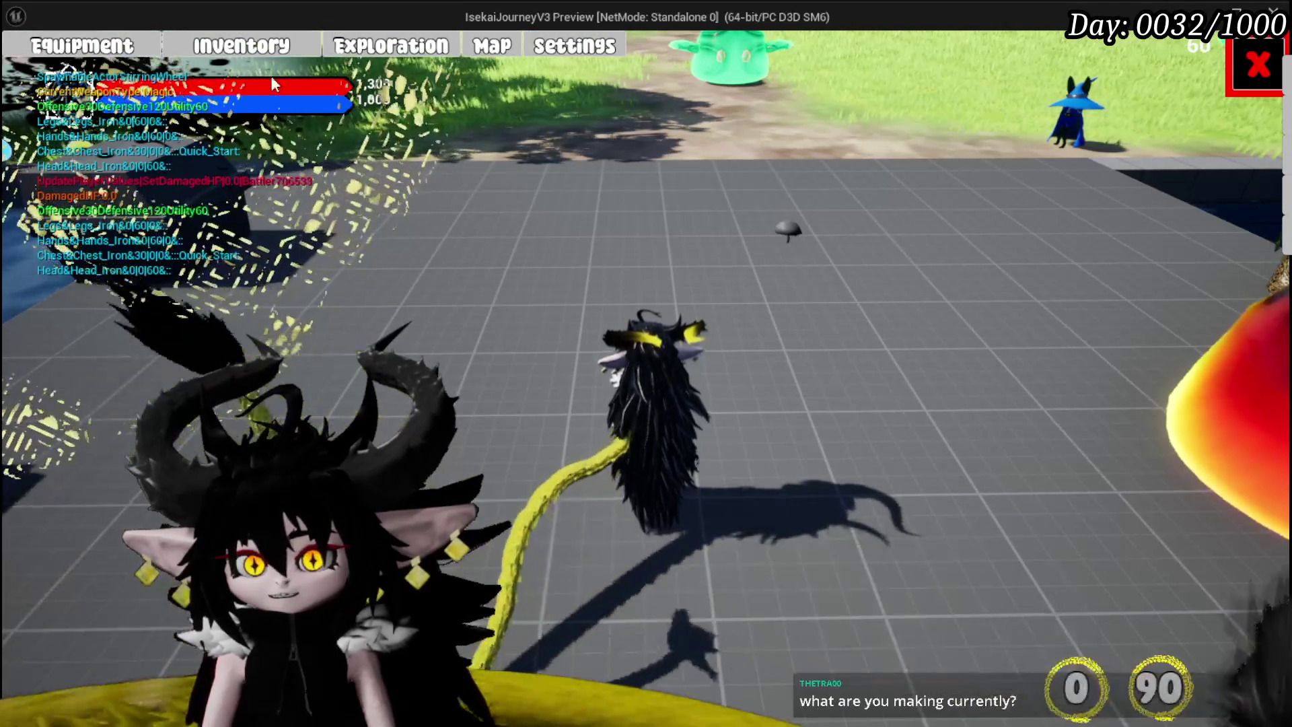
click(62, 47)
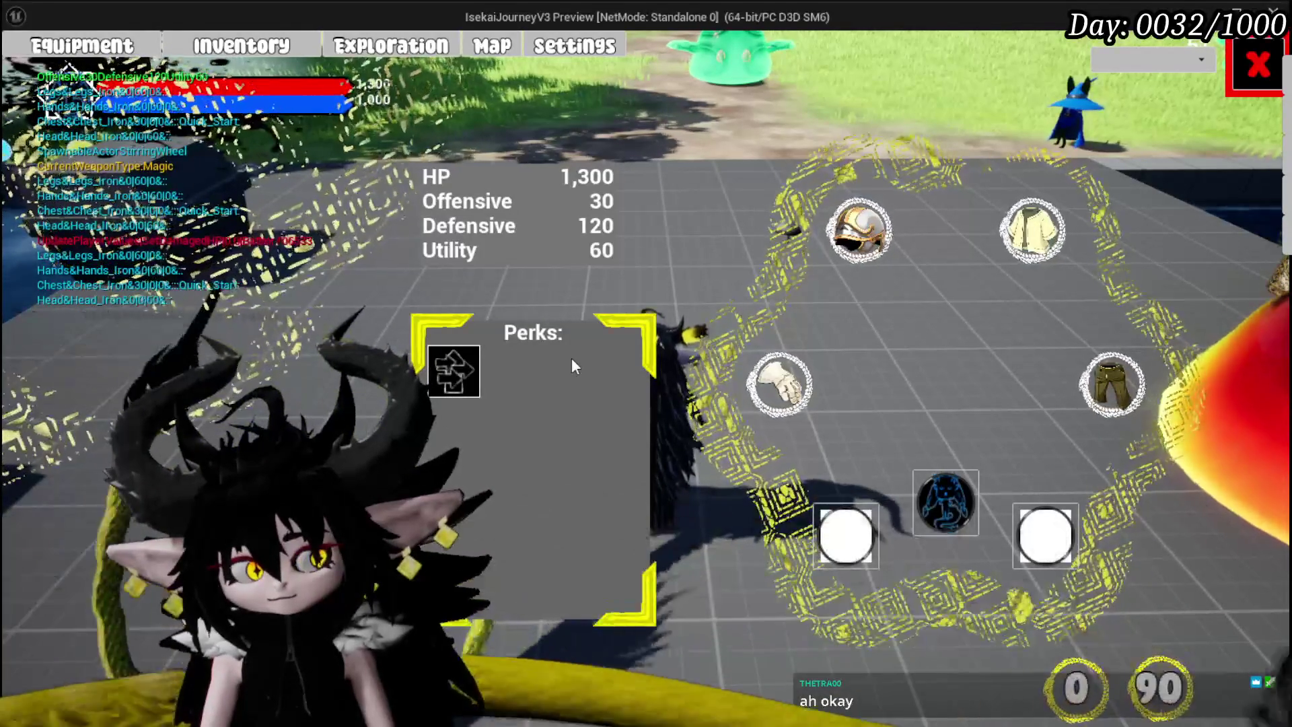
Step: End the play session and return to the PlayerStatsHUD widget designer
key(Escape)
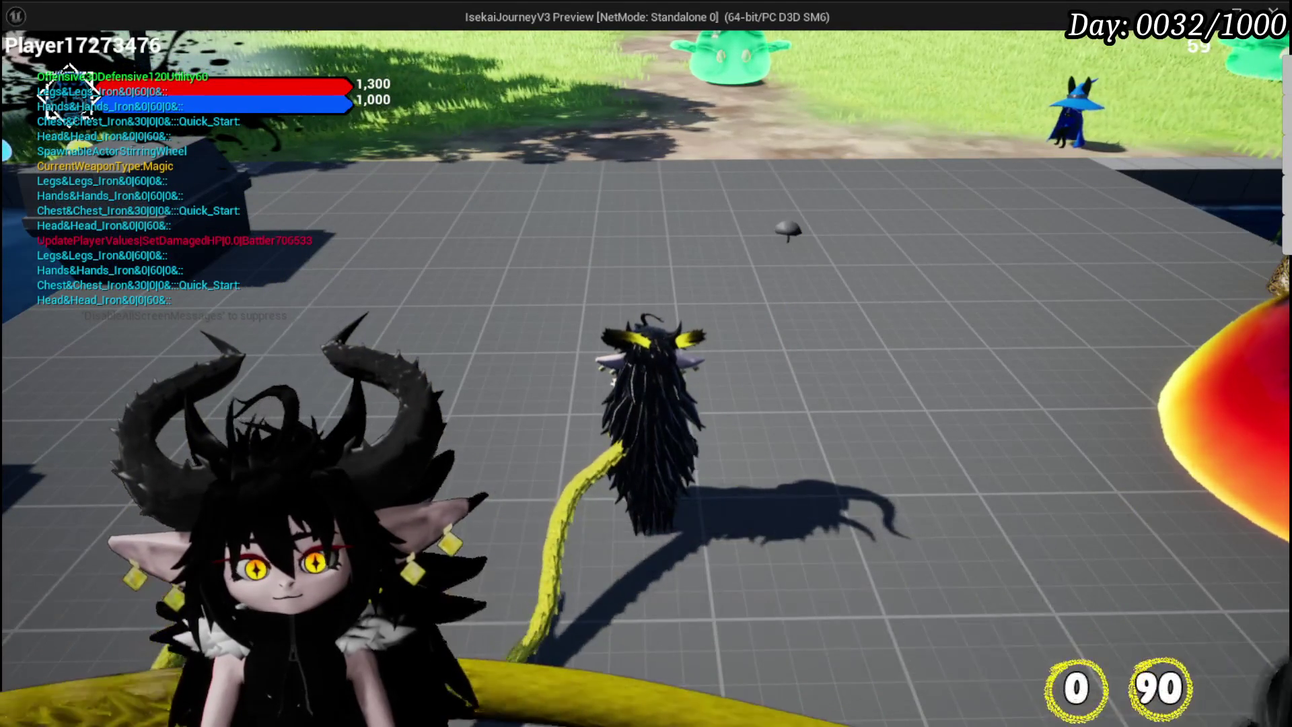
key(Escape)
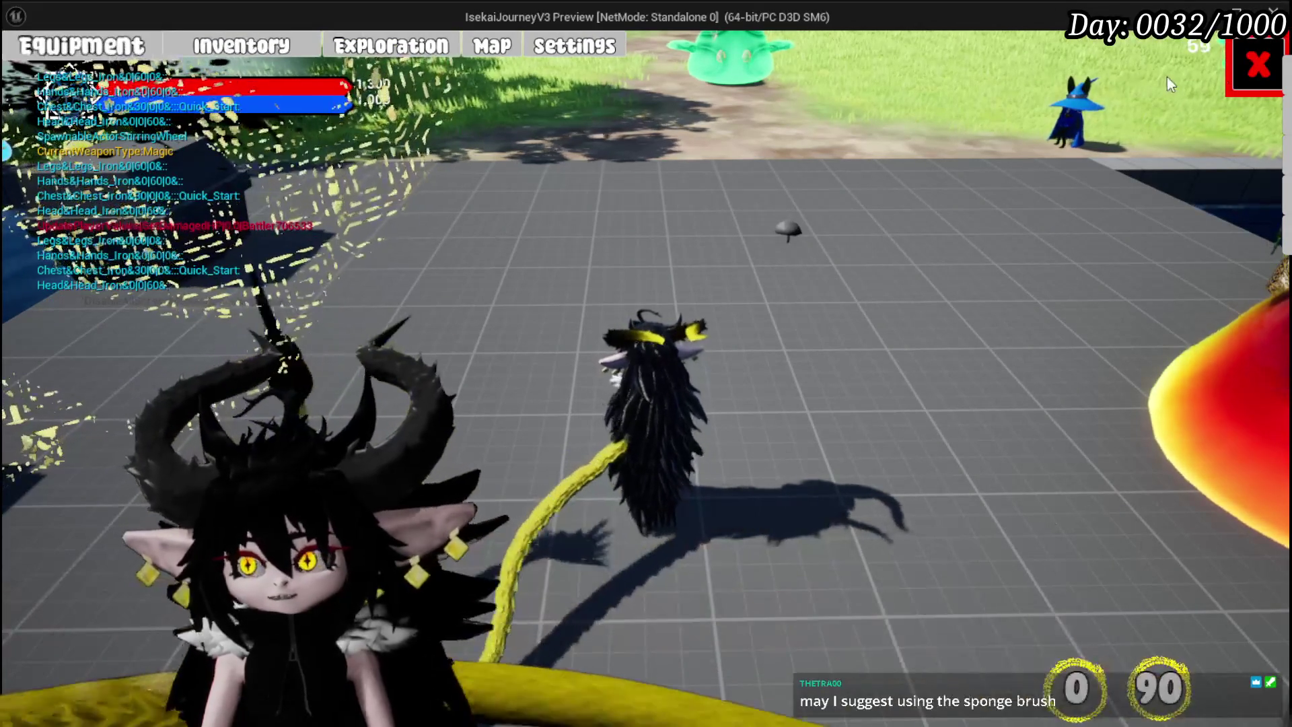
key(Escape)
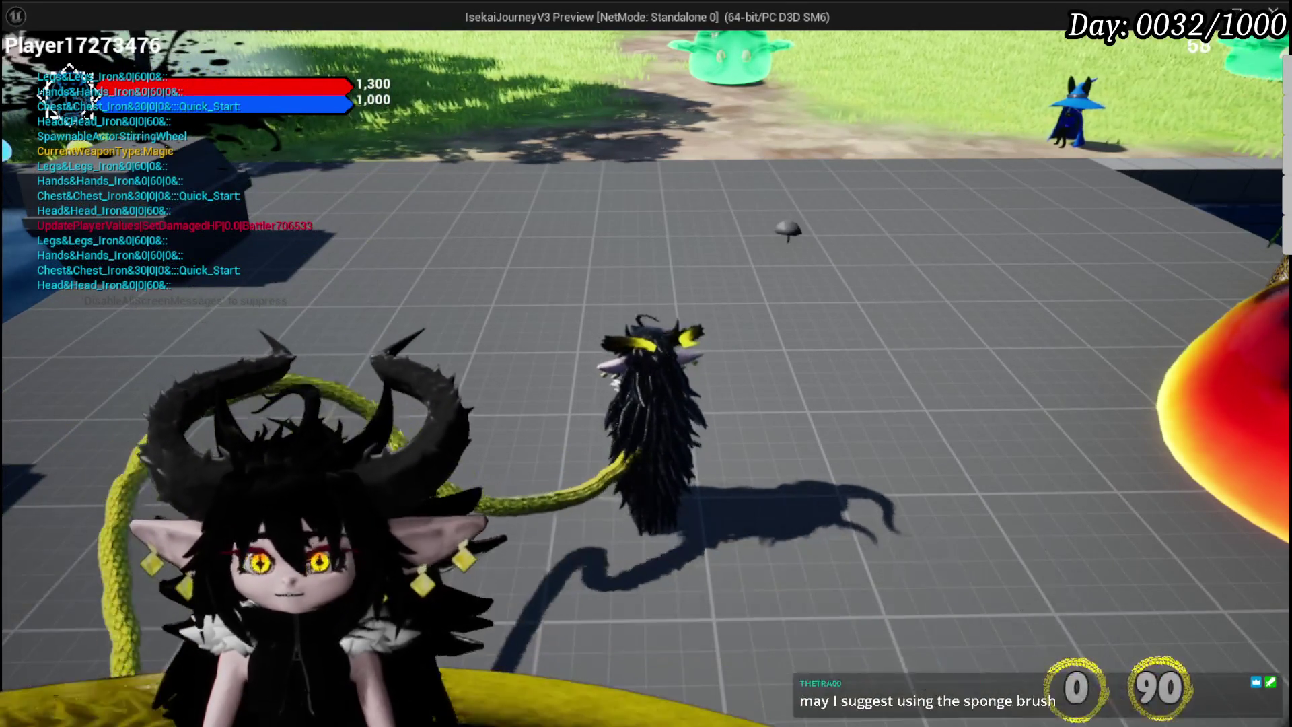
key(Escape)
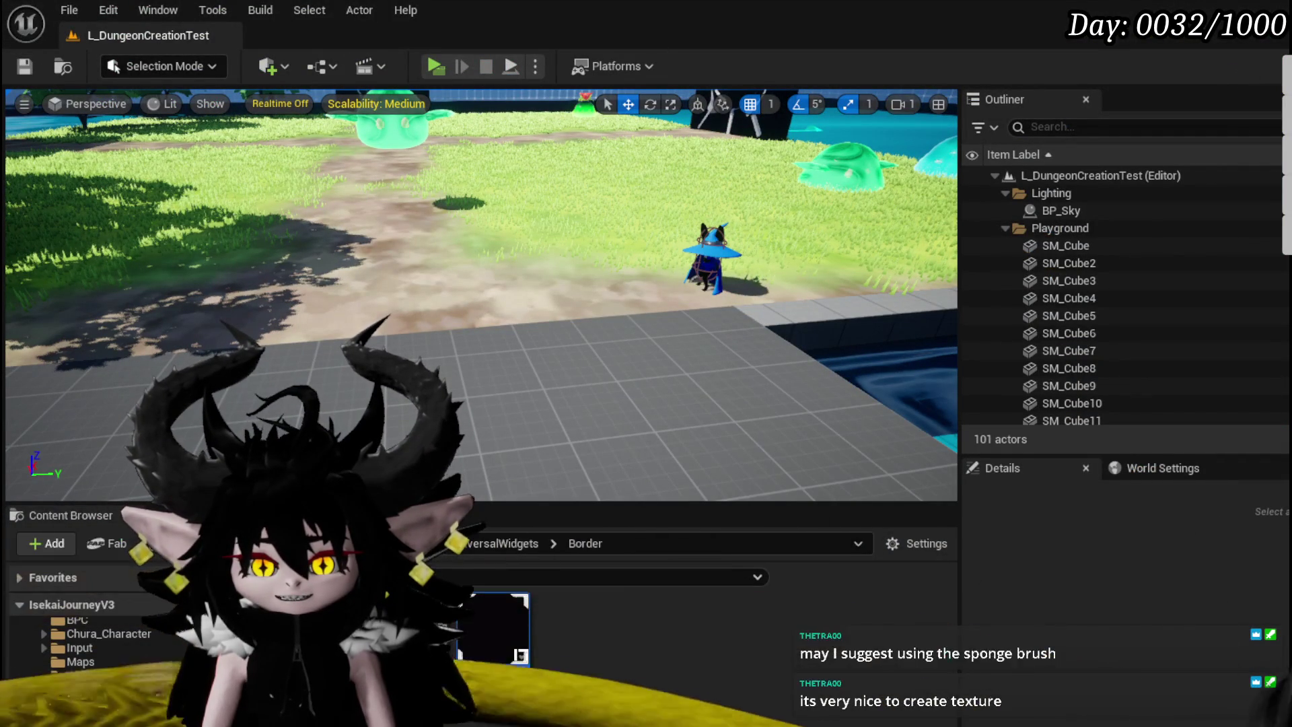
key(alt+Tab)
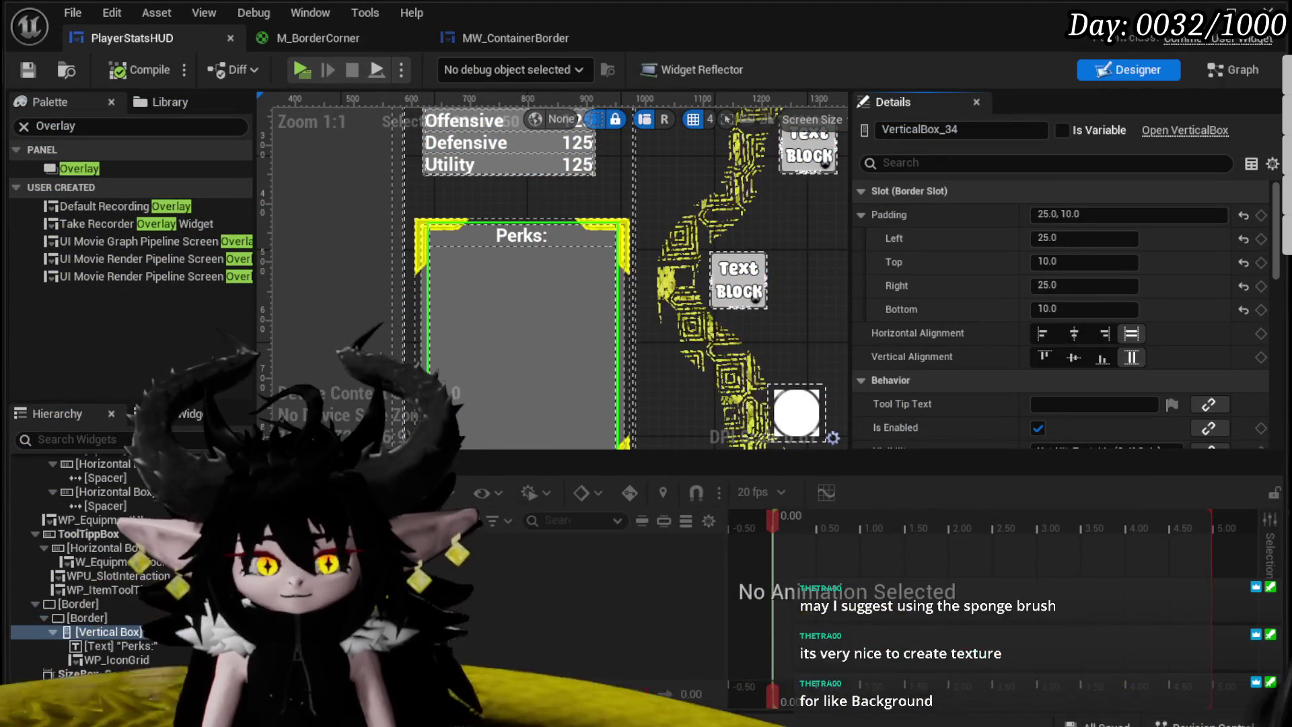
Step: Switch from the Unreal widget editor back to the Krita frame canvas
key(alt+Tab)
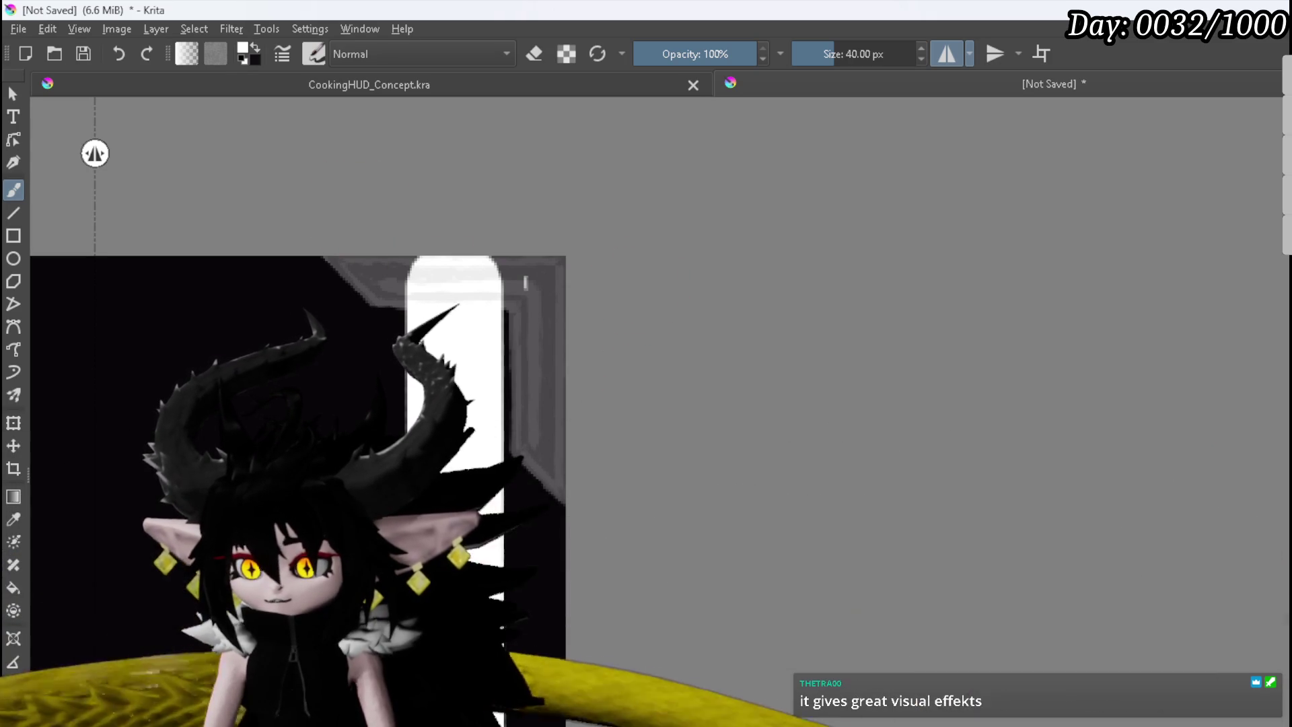
Step: Paint a wavy white line beside the right bar and enable top-to-bottom mirroring
drag(535, 623, 528, 296)
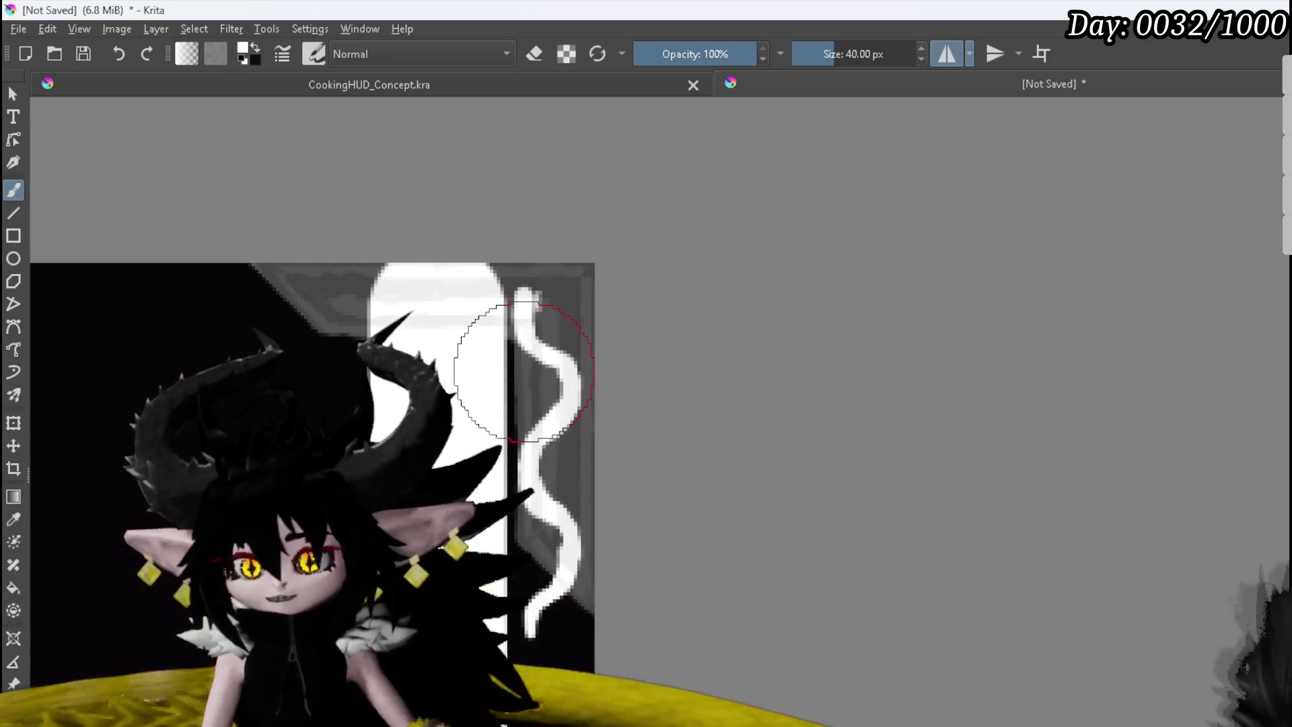
click(994, 54)
scroll(738, 407, down, 3)
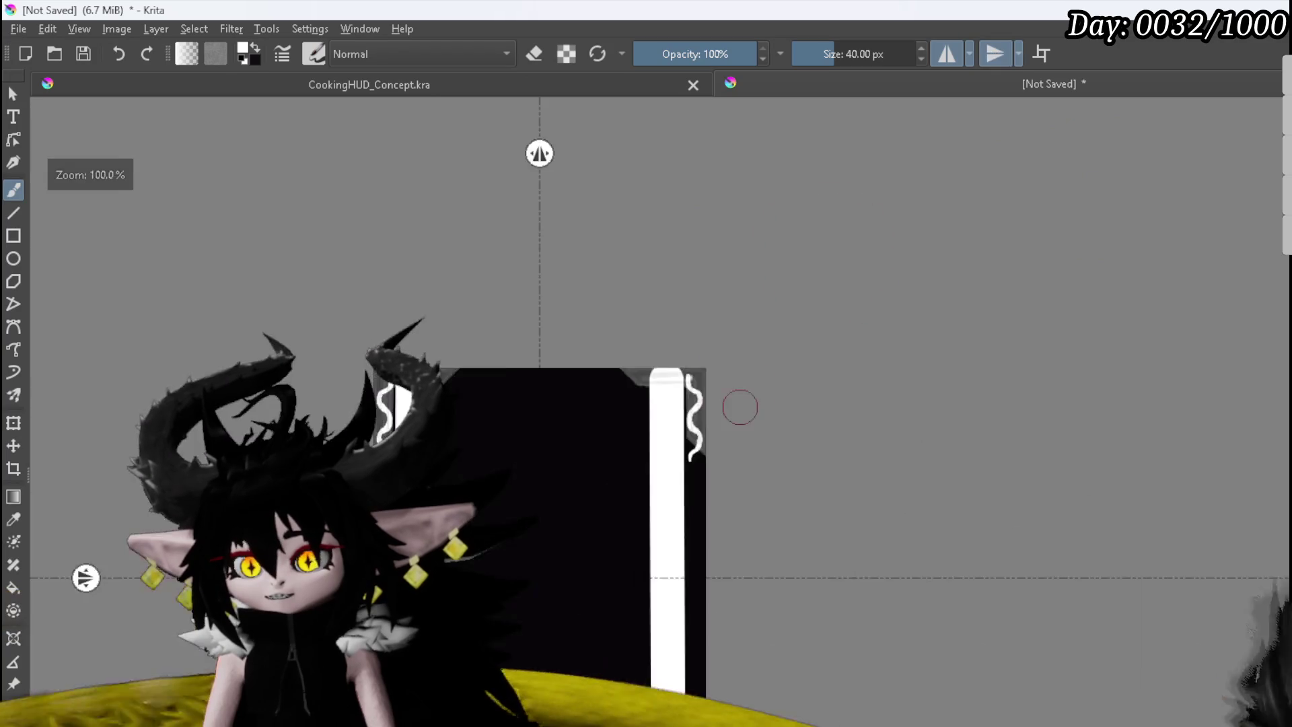
Step: Place the mirror axis at about 60 px and restore the side panels
drag(86, 524, 766, 415)
scroll(774, 417, up, 10)
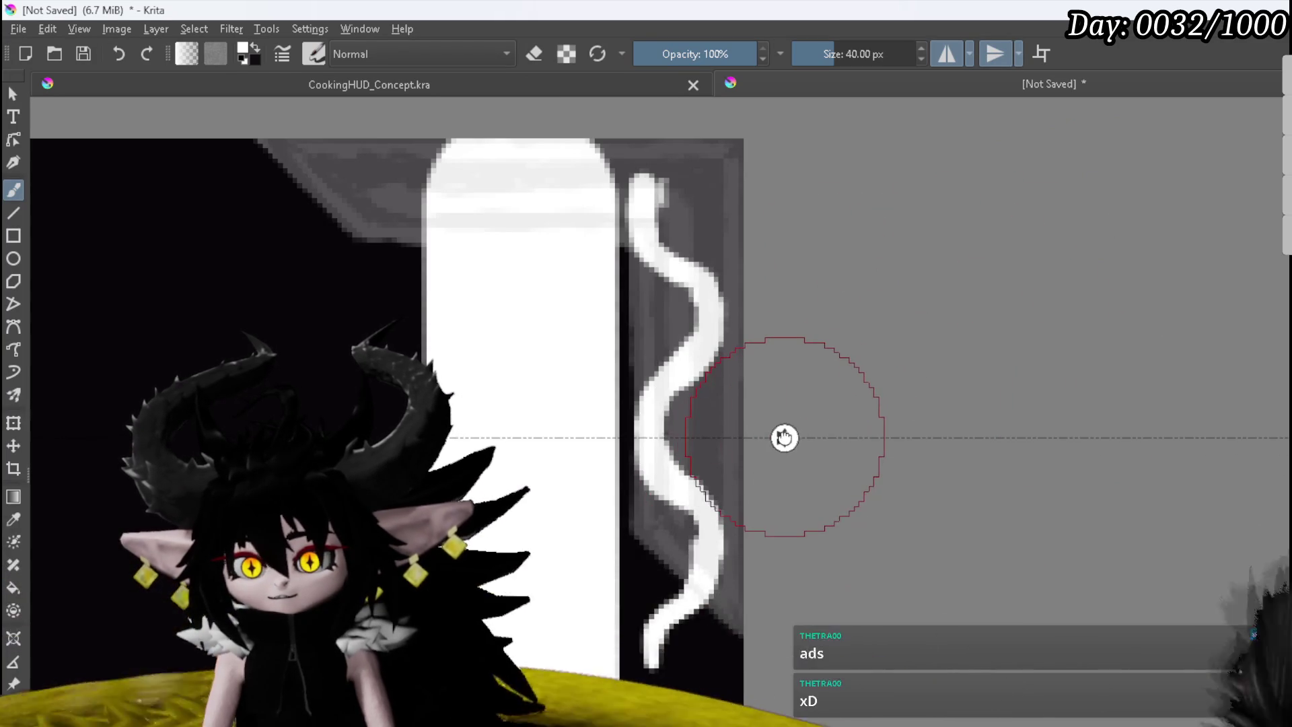
drag(784, 438, 795, 425)
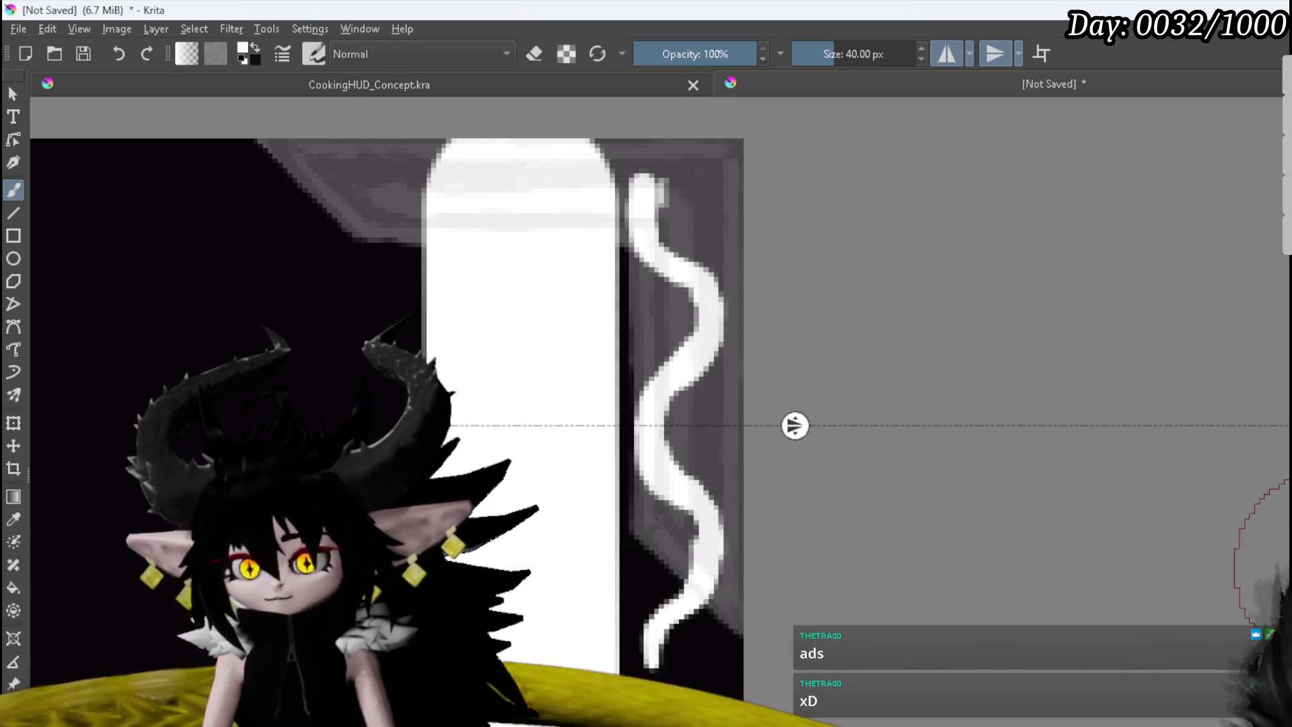
drag(794, 426, 796, 434)
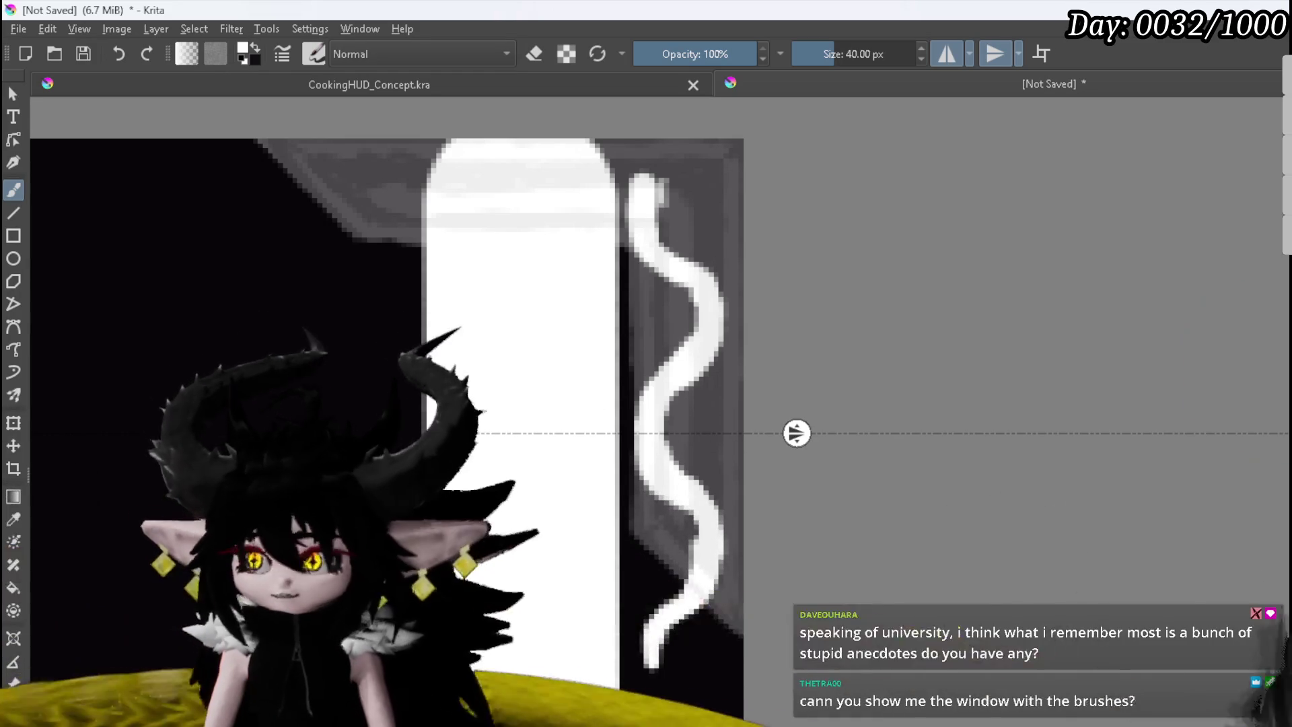
key(Tab)
Step: Maximize and enlarge the Krita window to show more brush presets
key(Print)
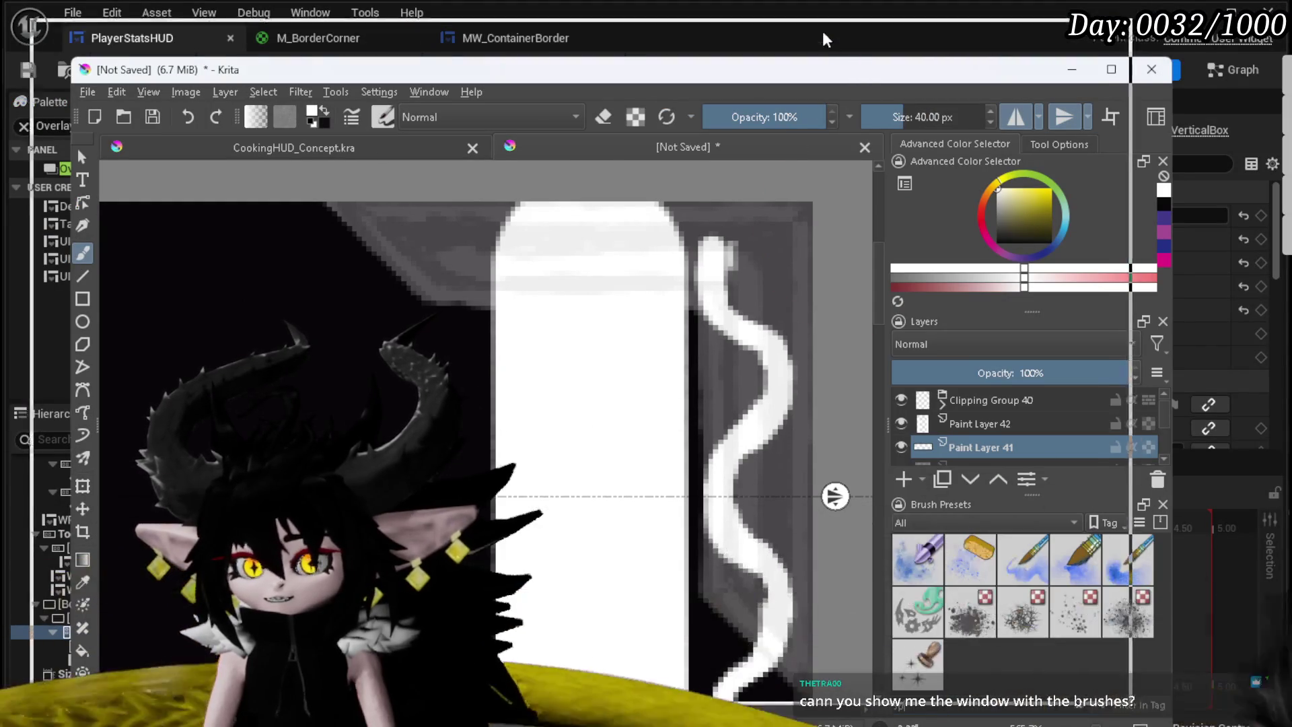
drag(795, 22, 794, 23)
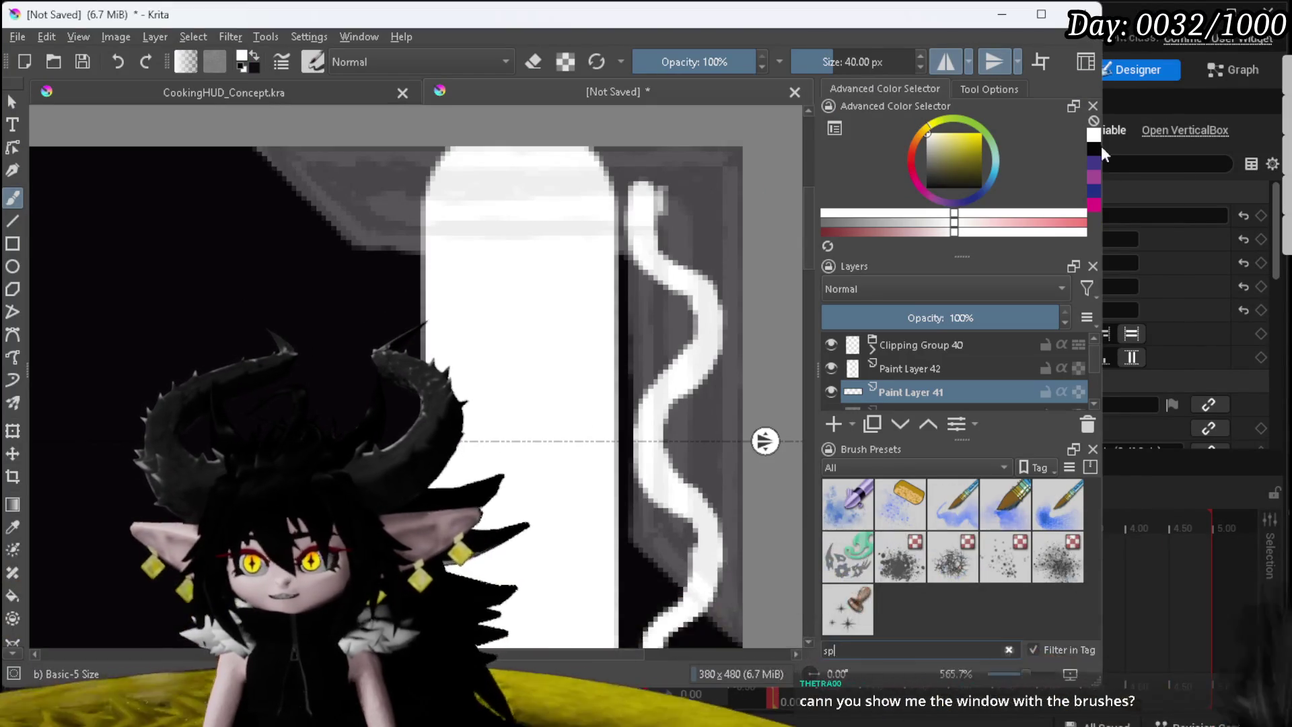
drag(1276, 145, 1280, 145)
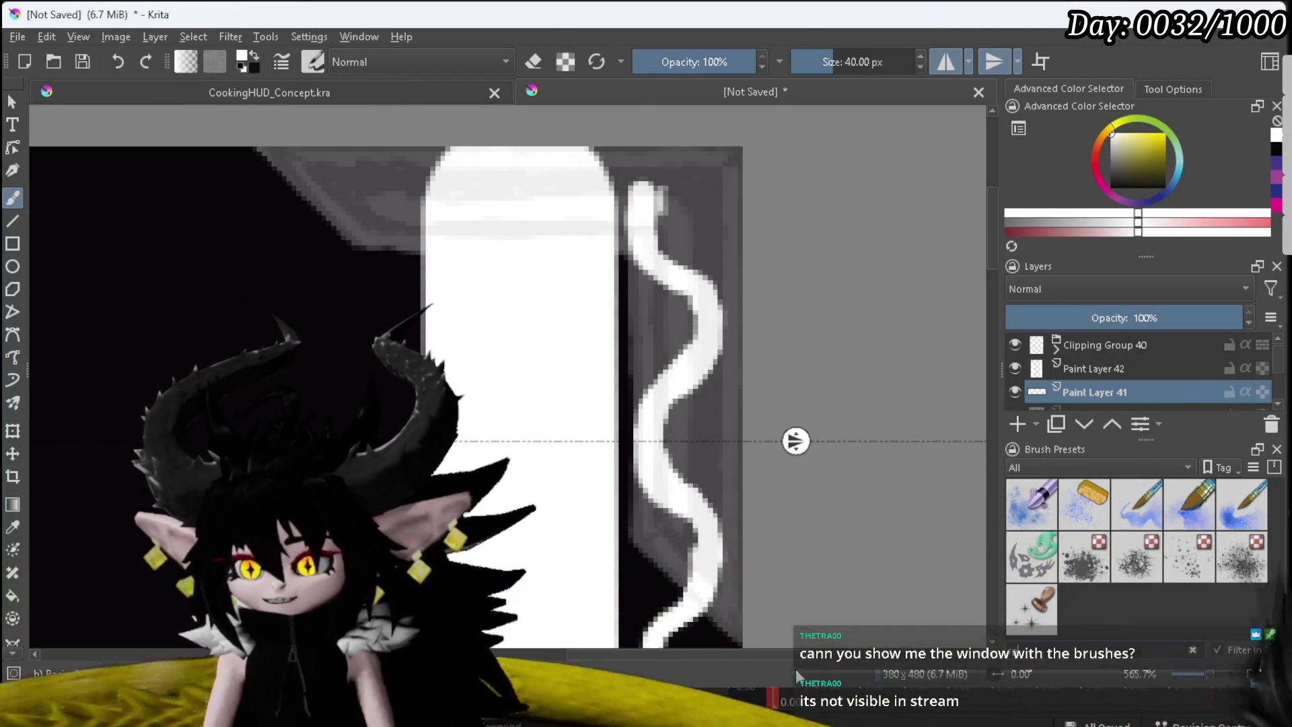
drag(781, 707, 781, 725)
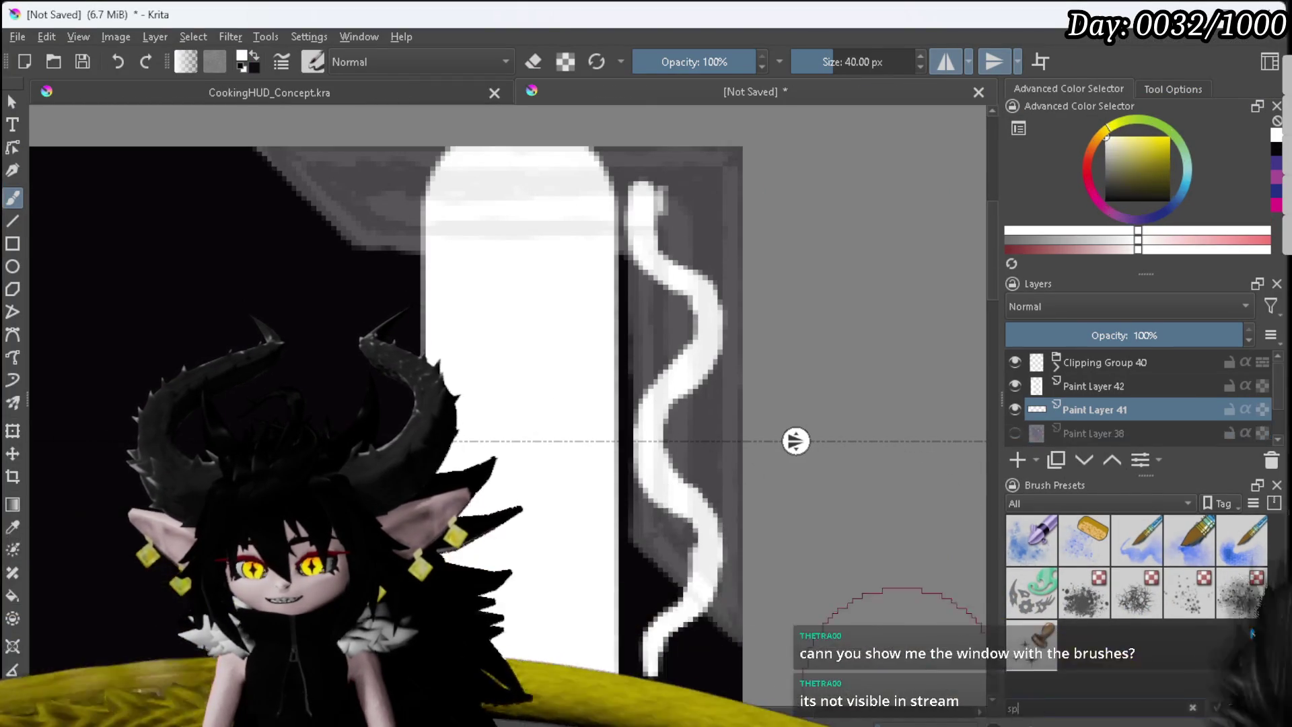
mouse_move(1083, 548)
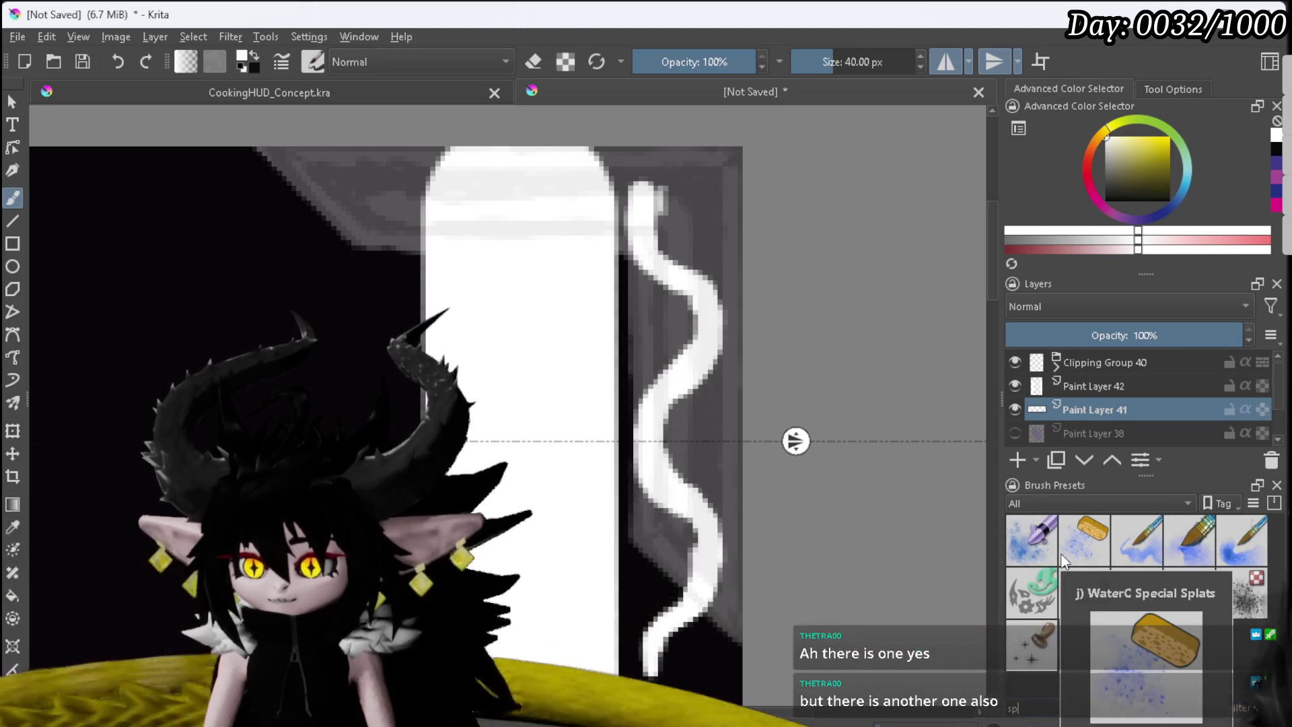
Step: Filter the brush presets by 'cra' to show only Texture Crackles
key(BackSpace)
key(BackSpace)
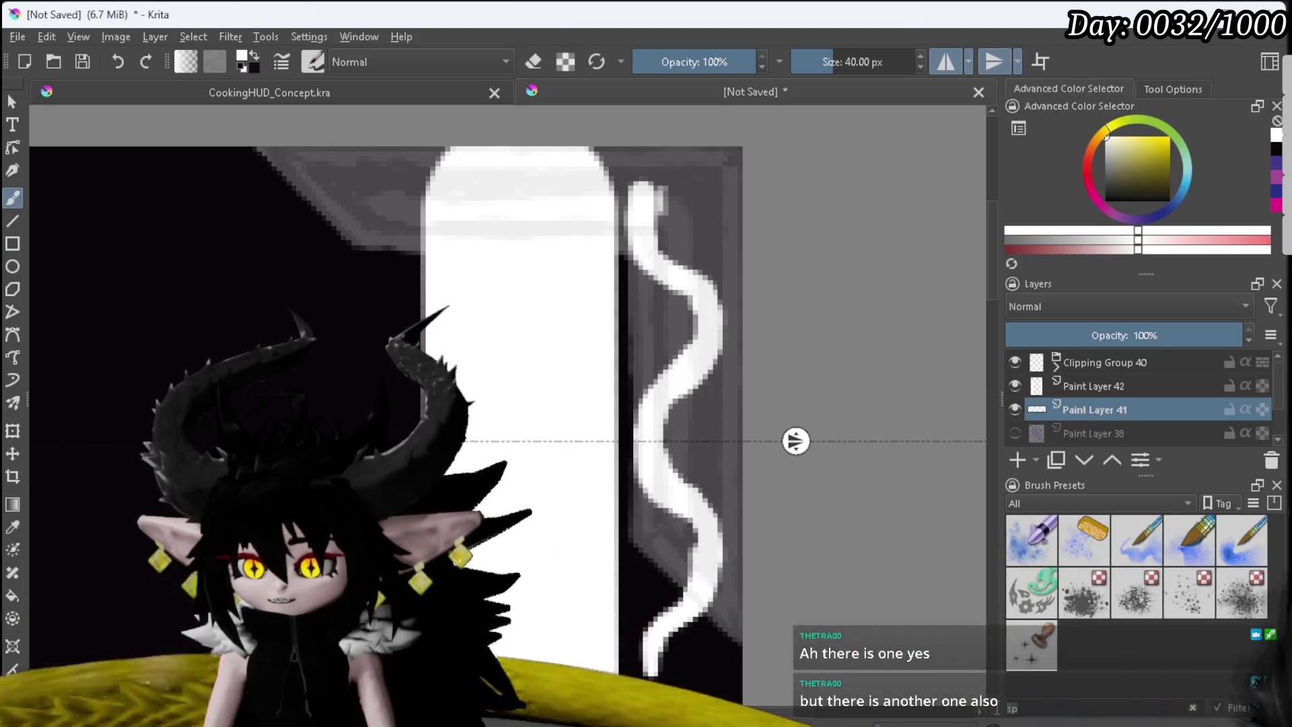
text(cra)
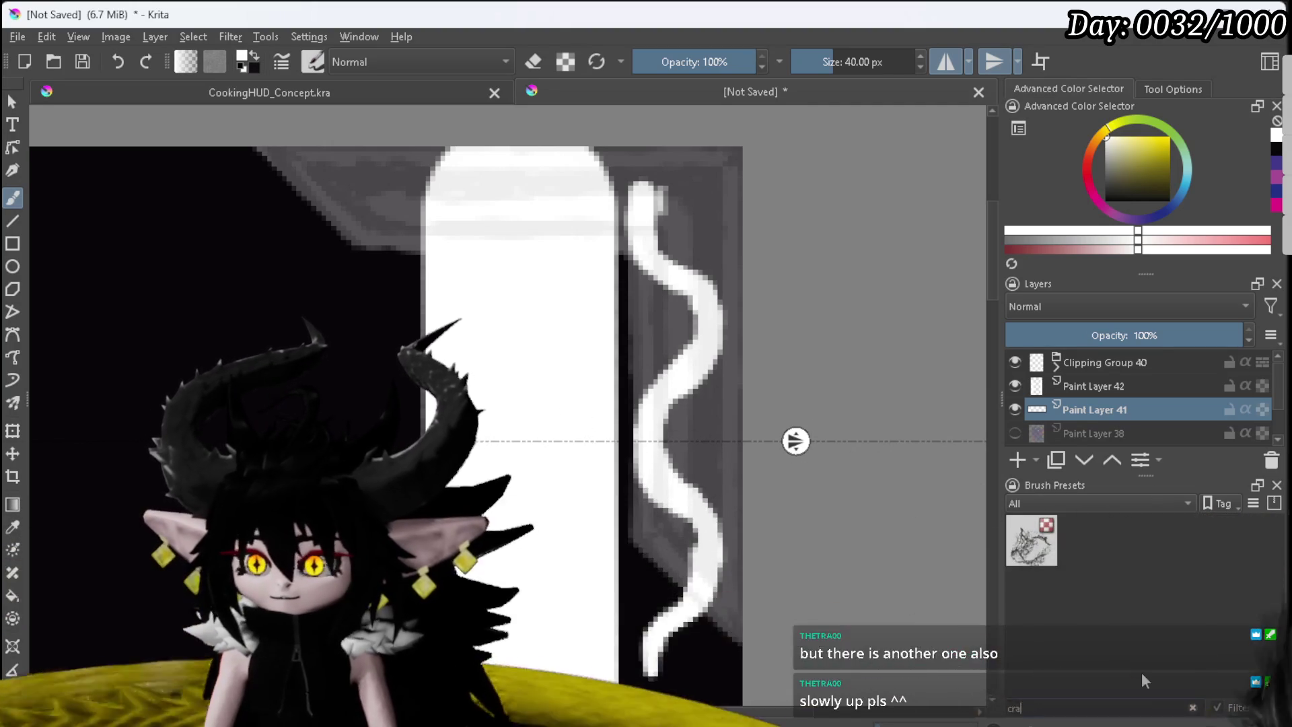
mouse_move(1031, 545)
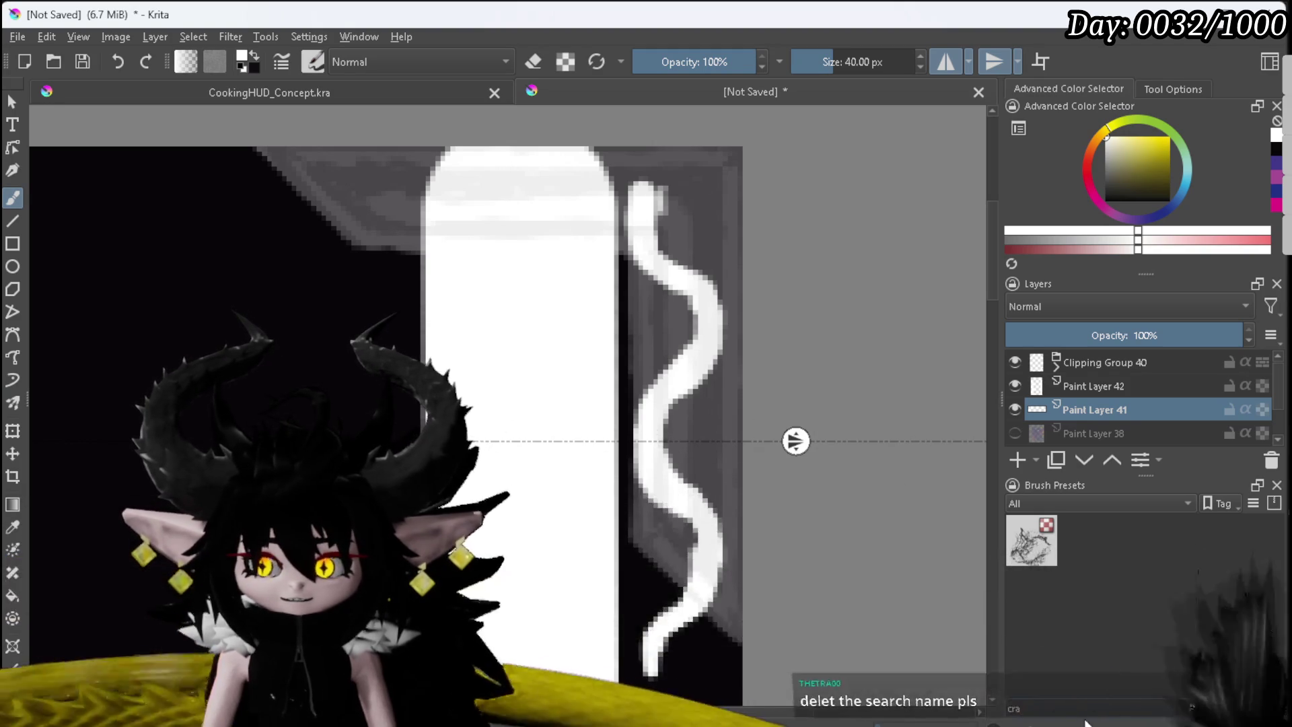
Step: Clear the 'cra' filter and scroll through the full brush preset list
click(1192, 707)
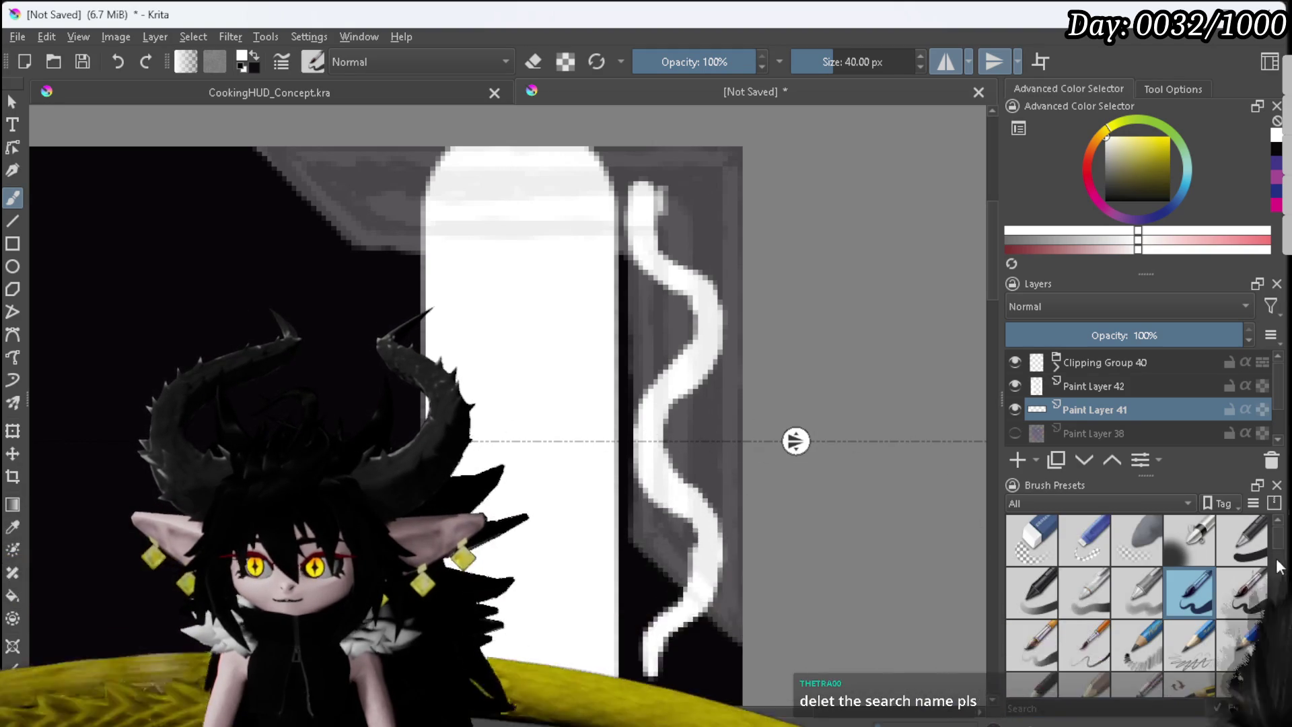
scroll(1280, 549, down, 1)
drag(1280, 548, 1274, 639)
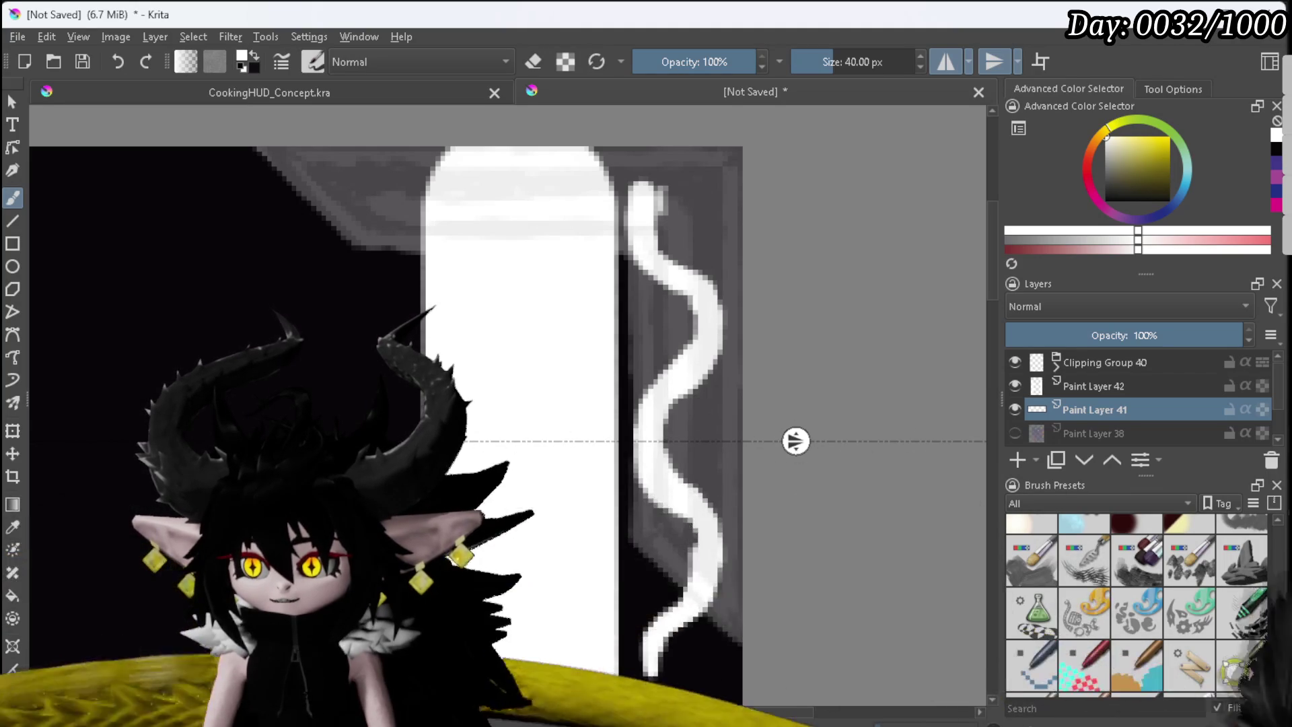
mouse_move(1280, 636)
mouse_down()
mouse_move(1280, 678)
mouse_move(1280, 533)
mouse_up()
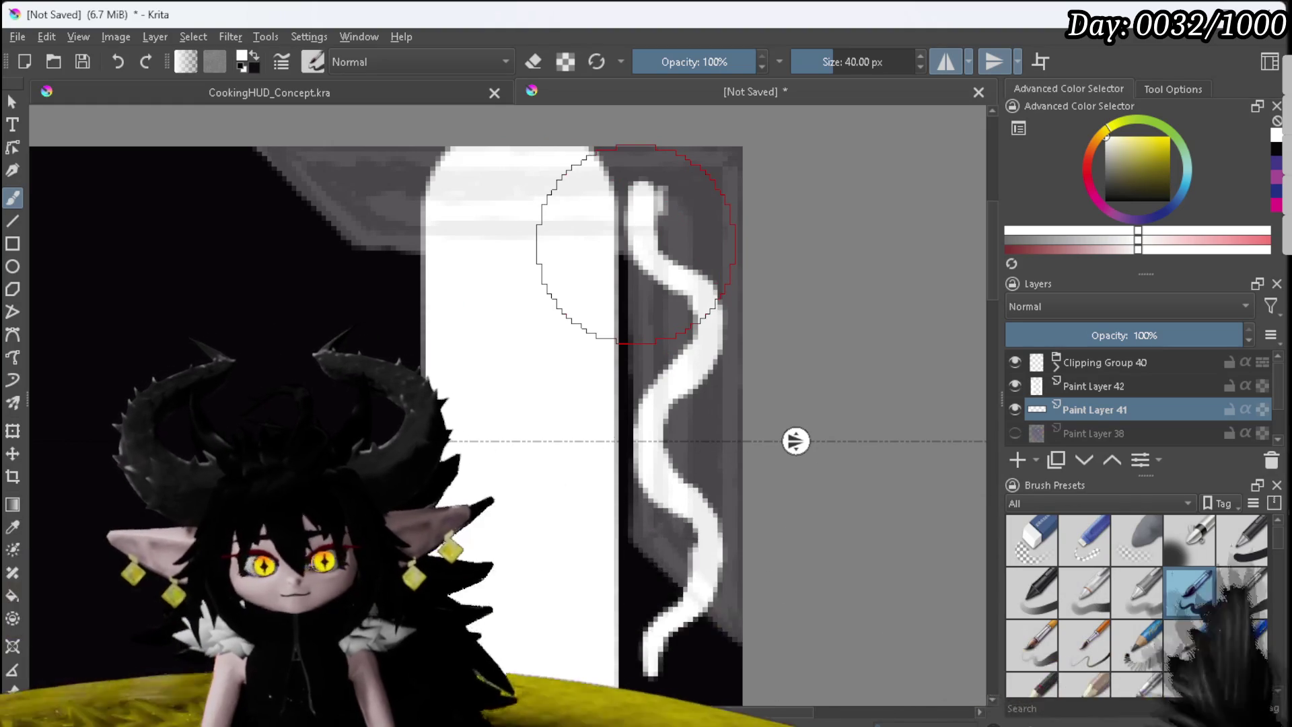
Step: Paint over the white squiggle's top with the ink pen to thicken it and square it off
drag(656, 225, 653, 200)
drag(658, 261, 676, 285)
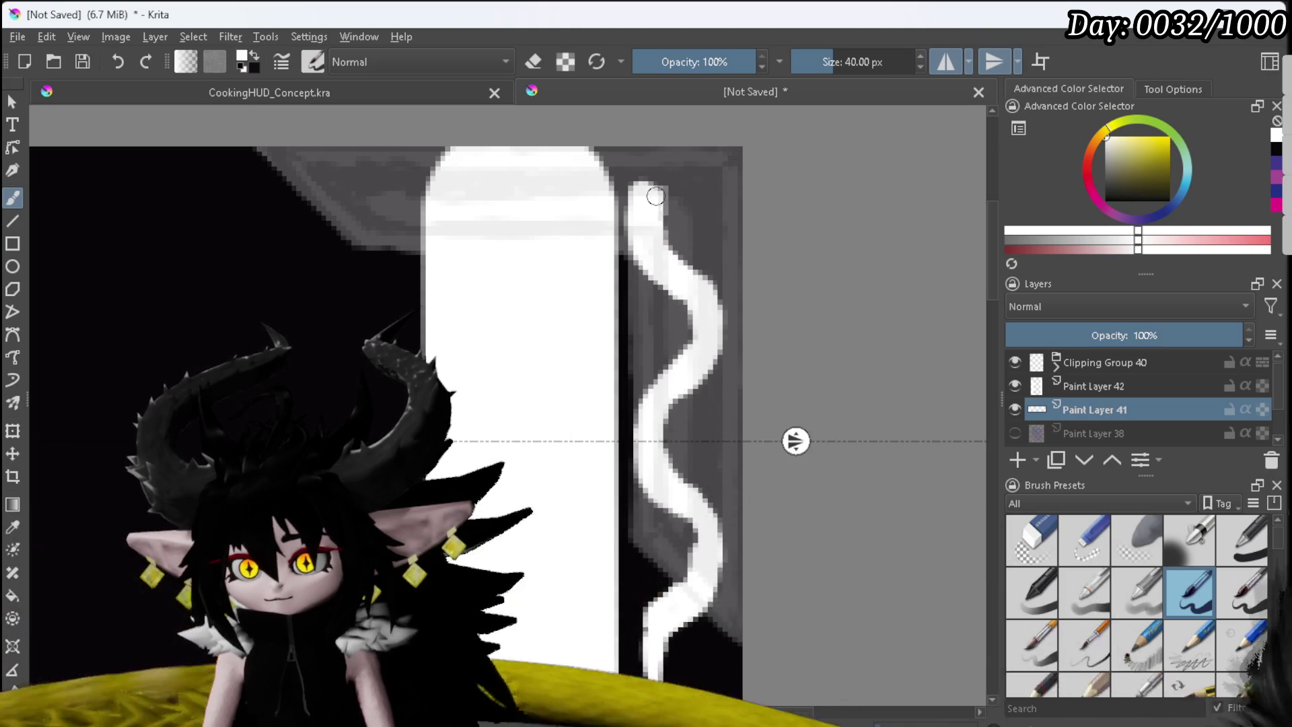
drag(633, 187, 662, 182)
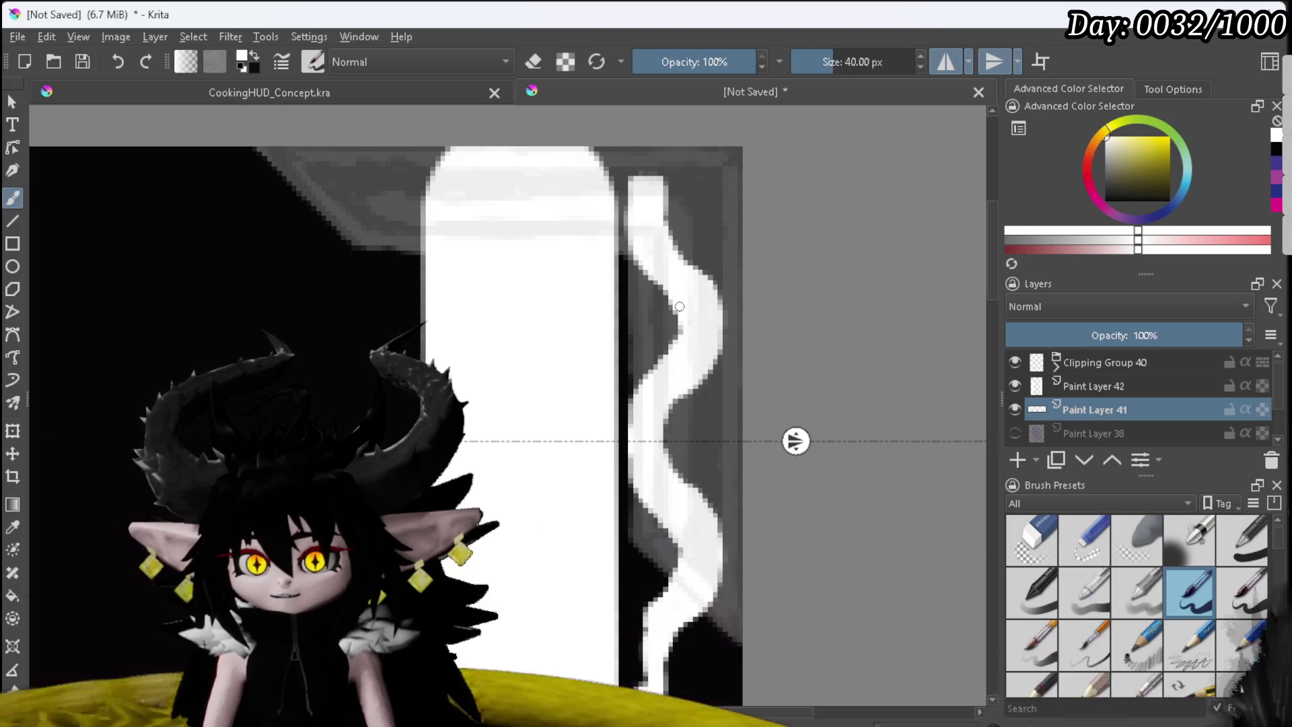
Step: Trim the bottom end of the white wavy stroke with an enlarged eraser
click(1019, 519)
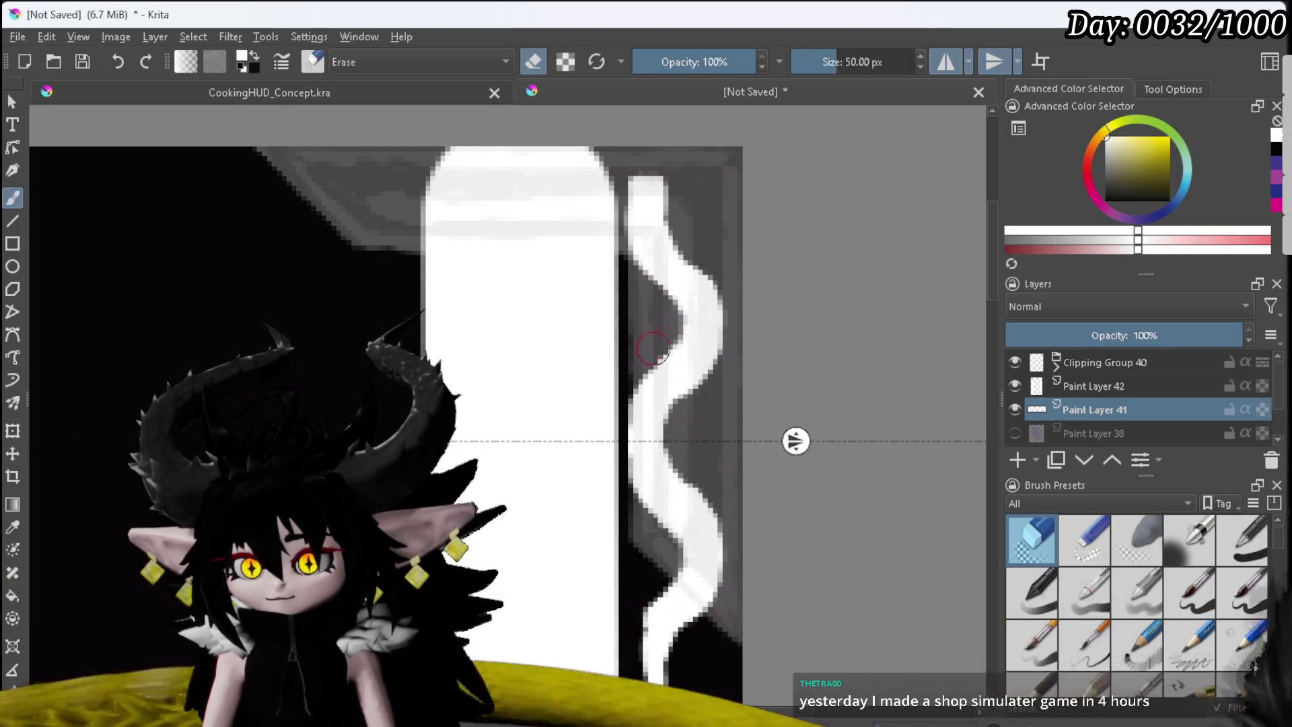
mouse_move(703, 430)
mouse_down()
mouse_move(827, 429)
mouse_move(706, 414)
mouse_up()
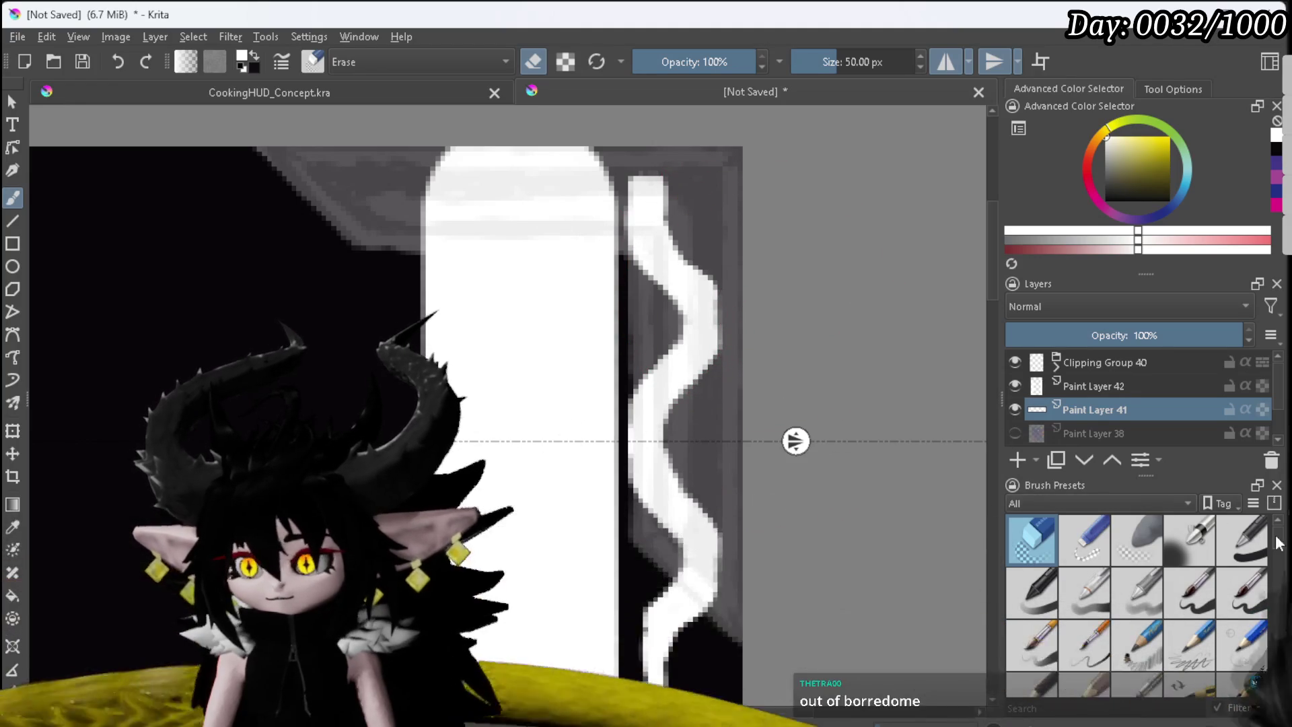
click(1204, 604)
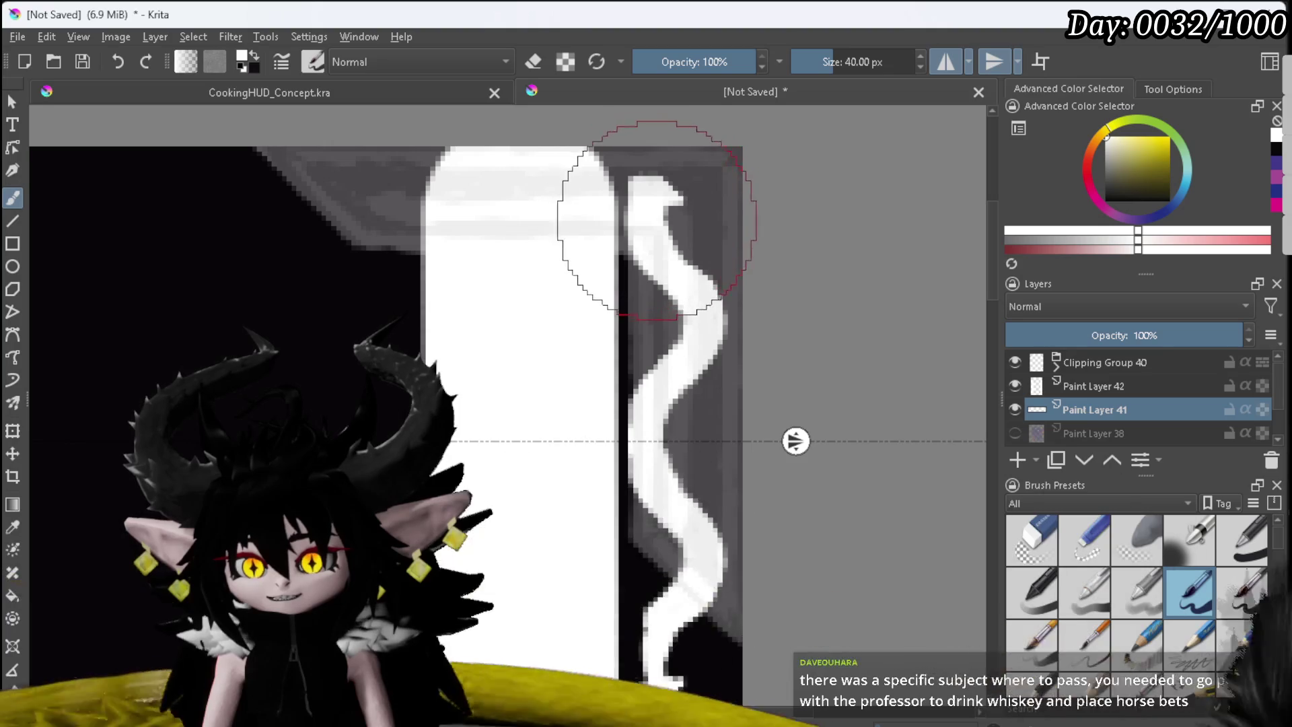
ctrl+click(648, 222)
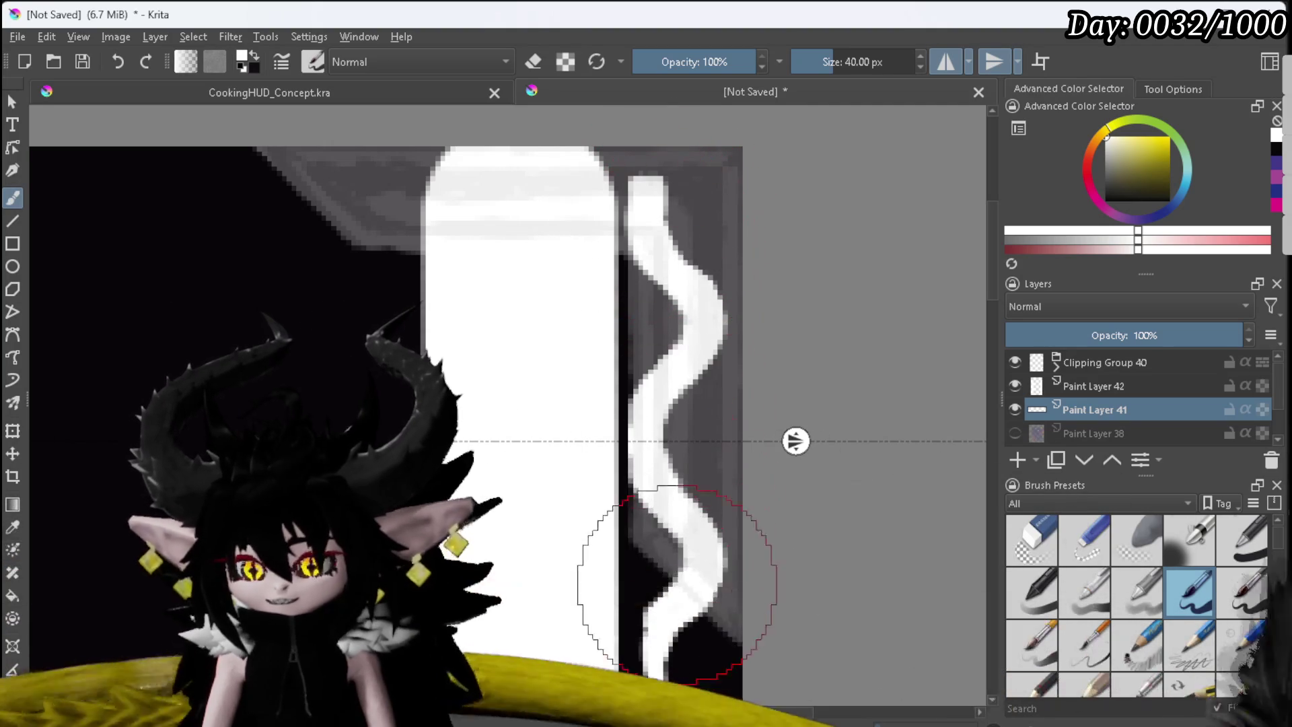
mouse_move(810, 476)
mouse_down()
mouse_move(557, 340)
mouse_move(597, 482)
mouse_move(599, 417)
mouse_up()
scroll(599, 502, down, 1)
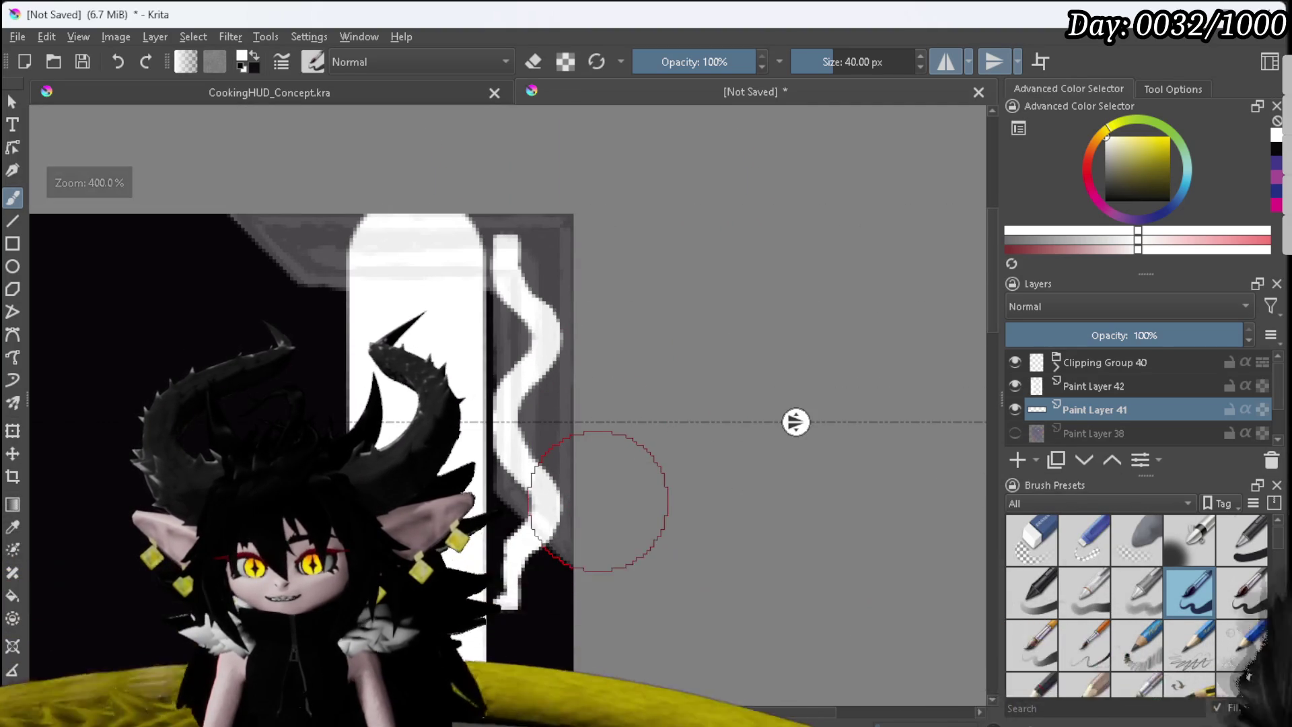
click(1045, 527)
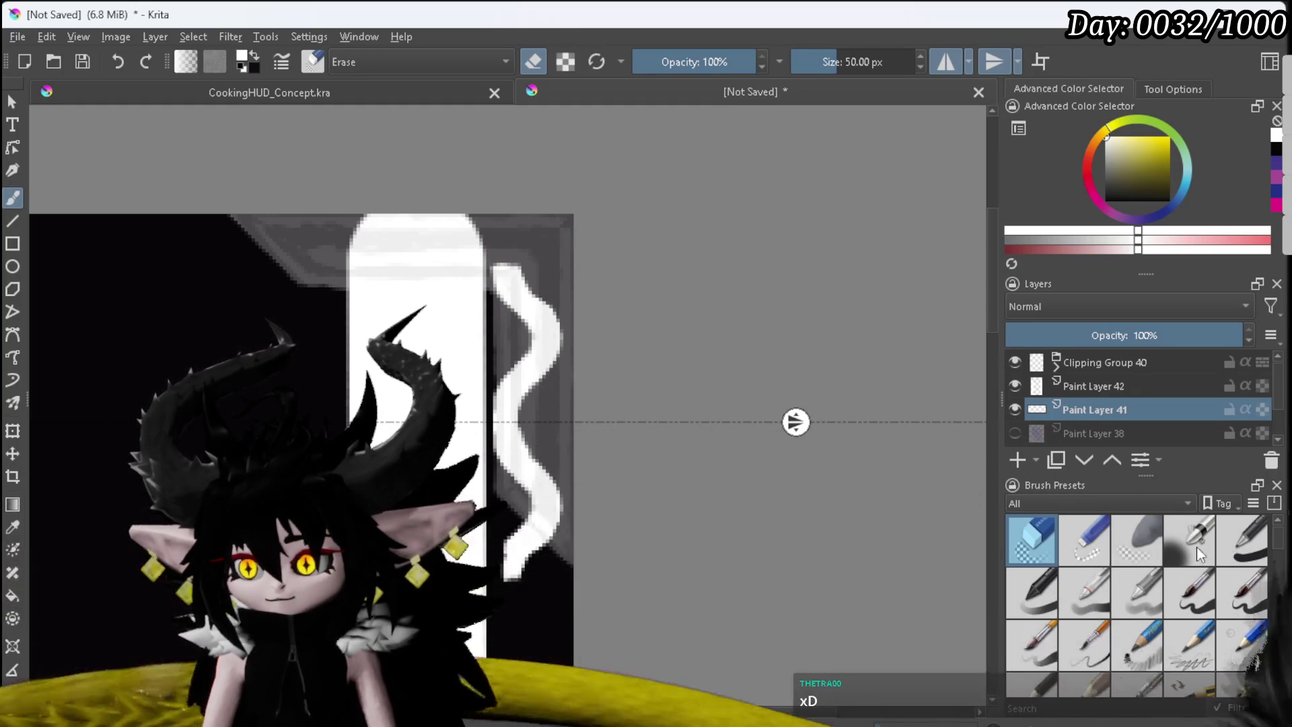
Step: Move the wavy stroke's layer up about 55 px with the Transform tool
click(1194, 602)
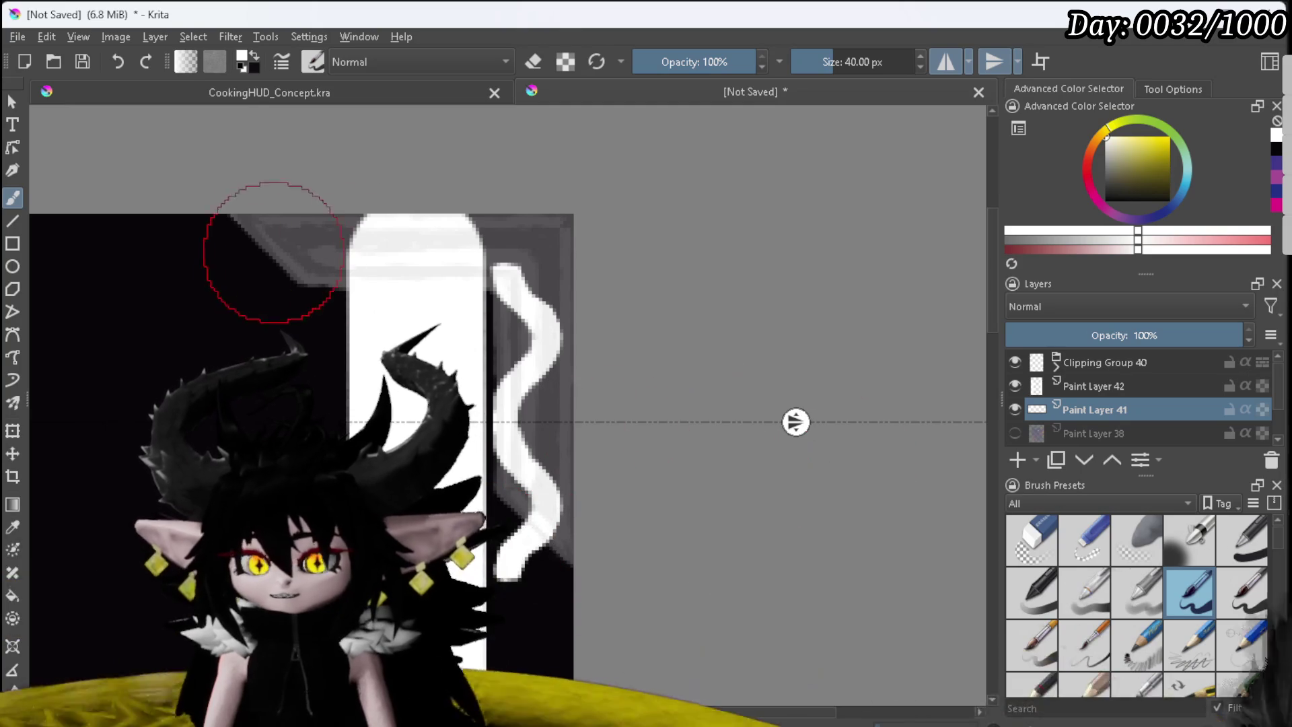
click(12, 431)
drag(525, 326, 525, 269)
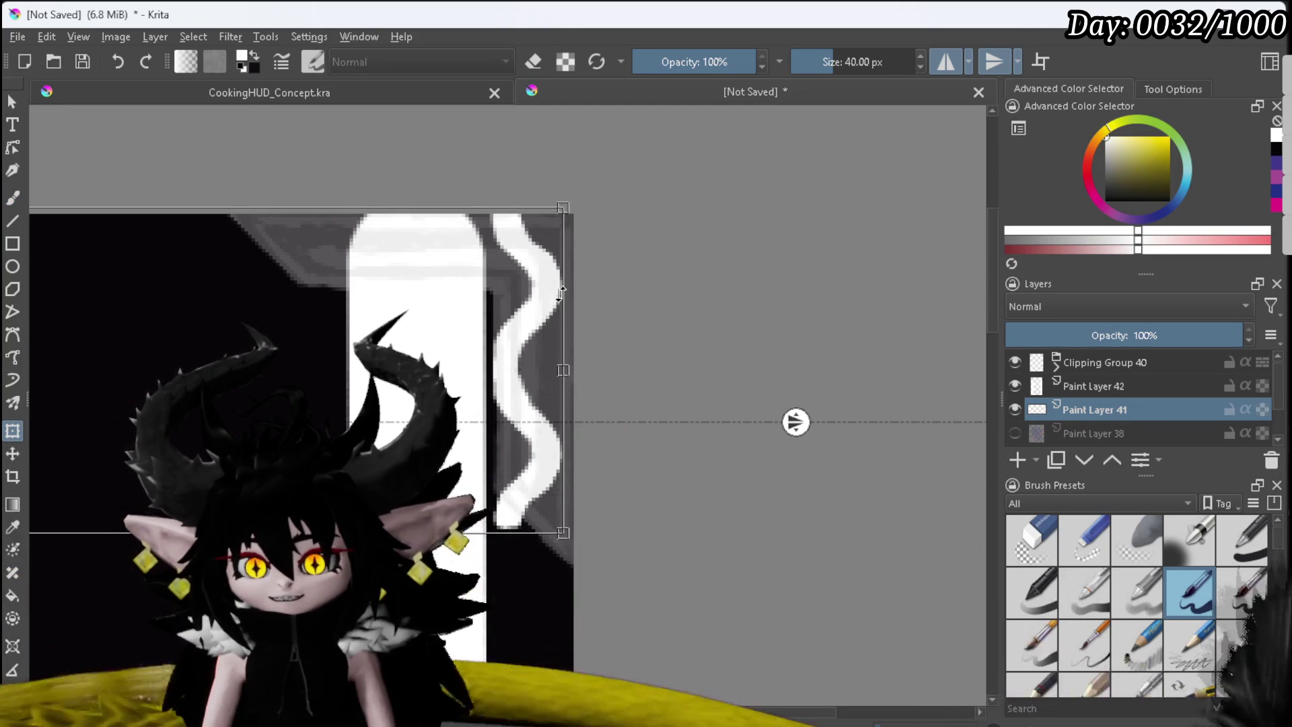
Step: Move the mirror axis higher and turn off Wrap Around Mode
drag(795, 422, 781, 366)
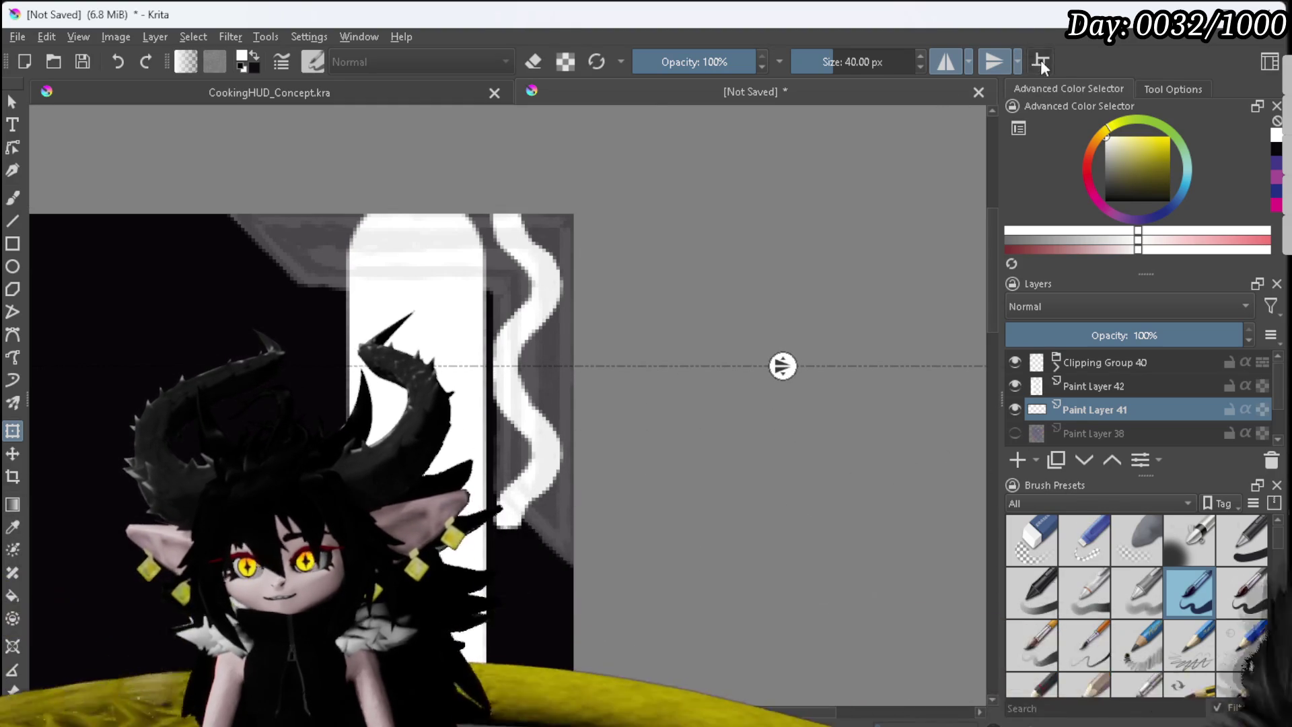
scroll(740, 296, down, 3)
scroll(598, 298, down, 2)
scroll(600, 297, up, 4)
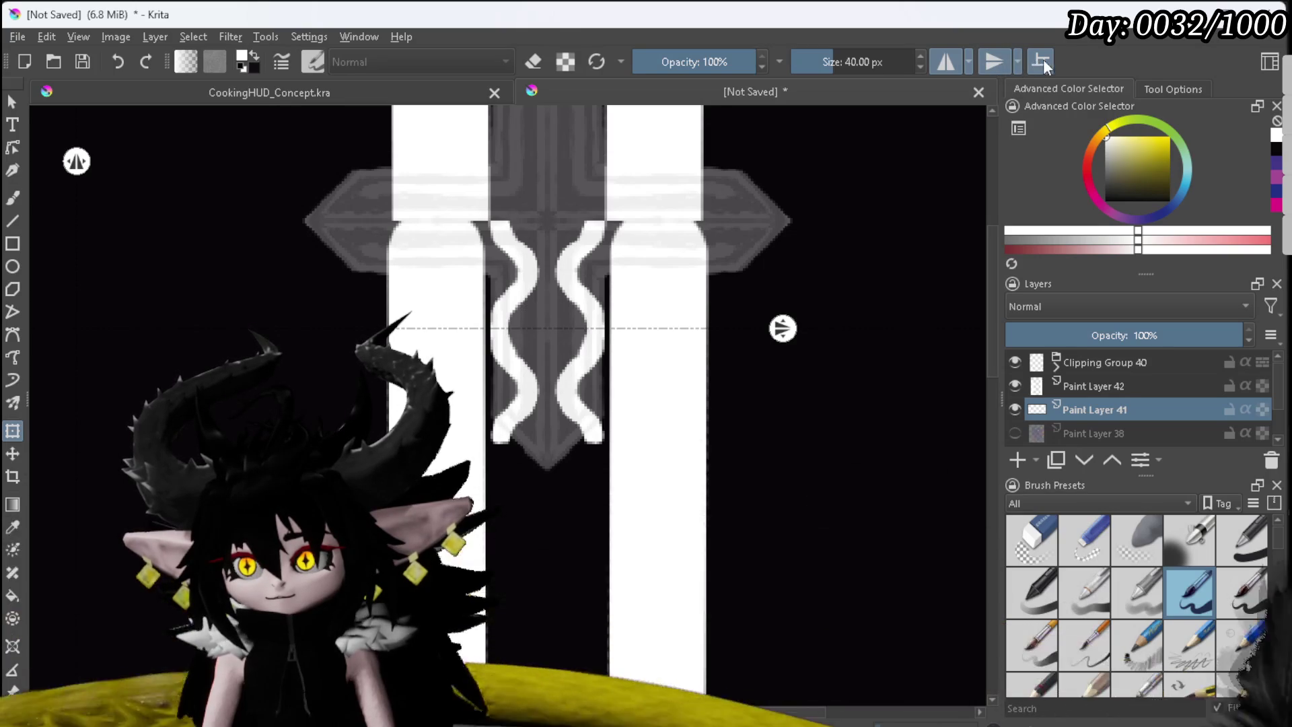
click(1040, 63)
scroll(604, 316, up, 1)
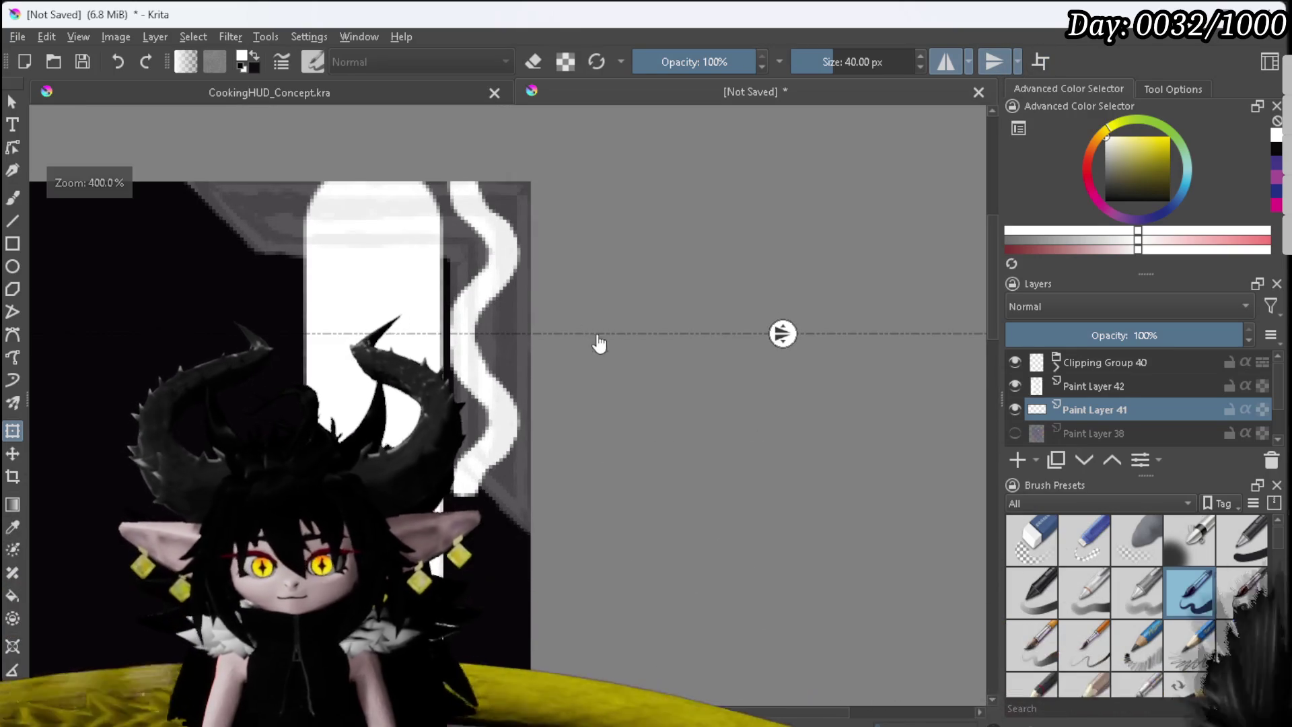
Step: Switch off top-to-bottom mirrored painting, leaving only left-to-right mirroring active
mouse_move(604, 421)
mouse_down()
mouse_move(644, 399)
mouse_move(684, 442)
mouse_up()
scroll(647, 402, down, 1)
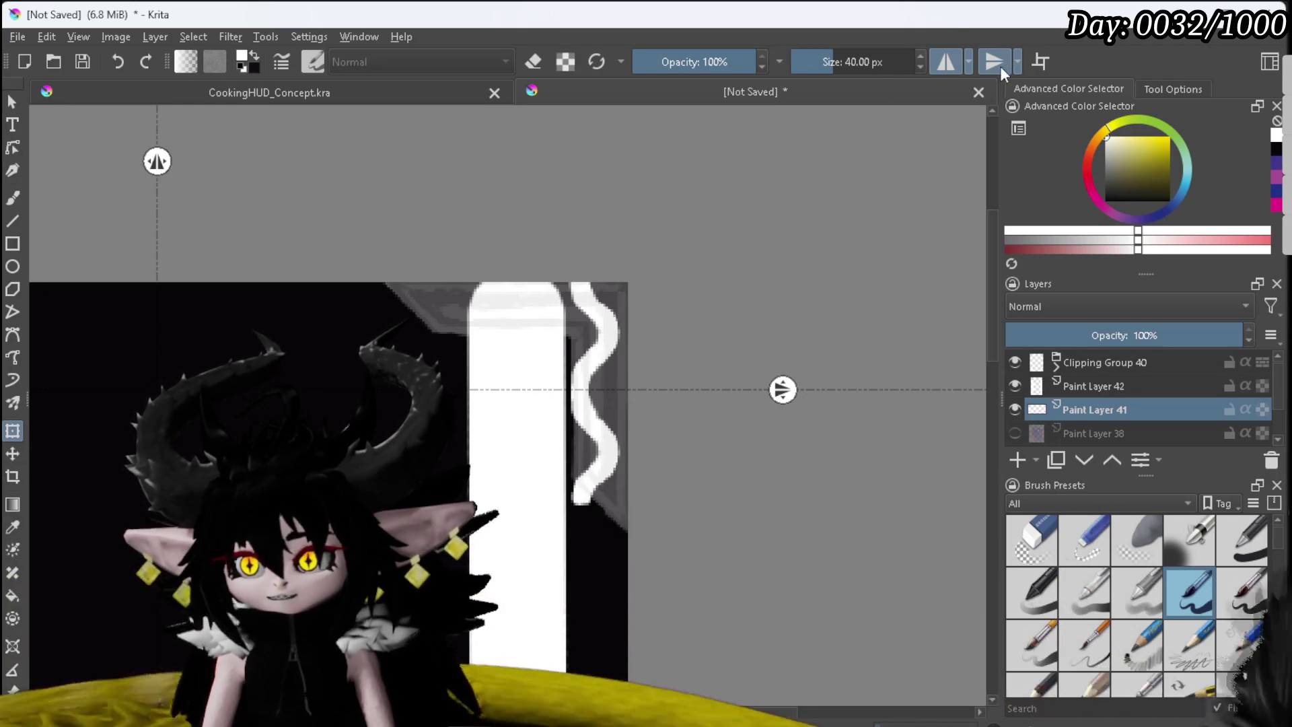
click(994, 61)
scroll(628, 288, up, 2)
drag(658, 287, 637, 240)
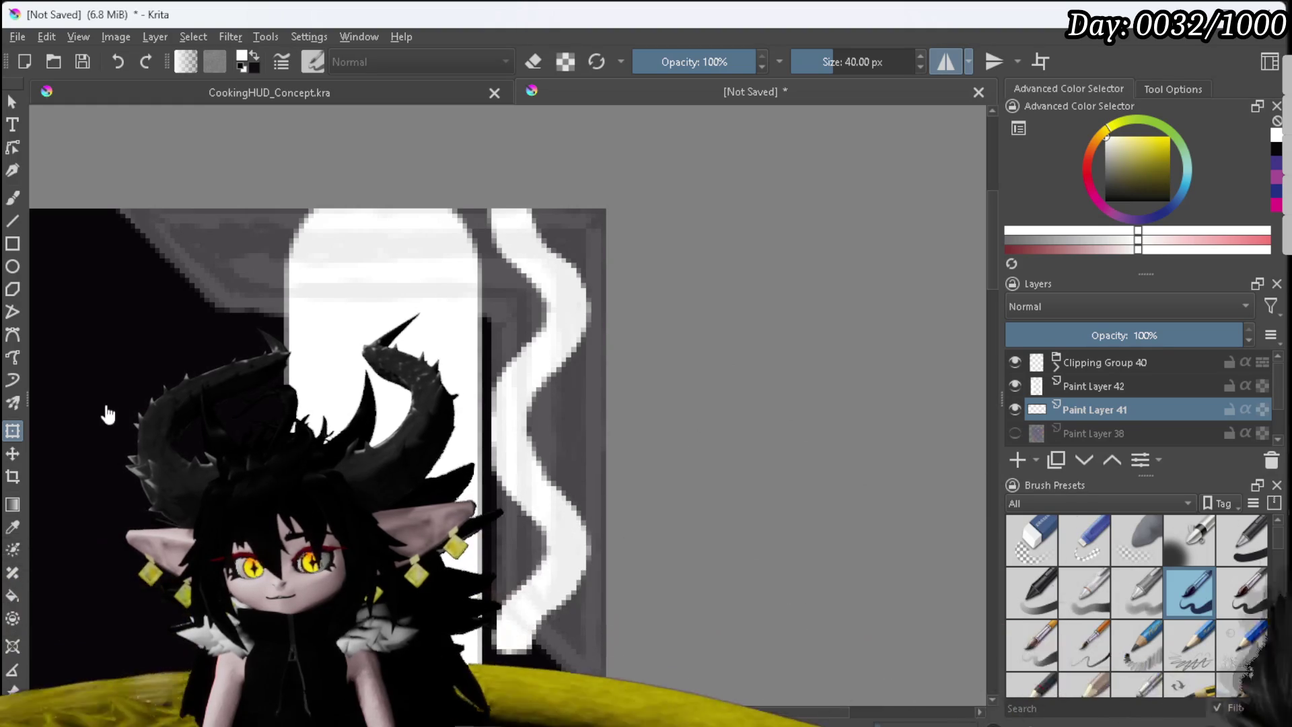
Step: With the Freehand Brush, paint jagged white notches along the squiggle's top and right edge
click(12, 197)
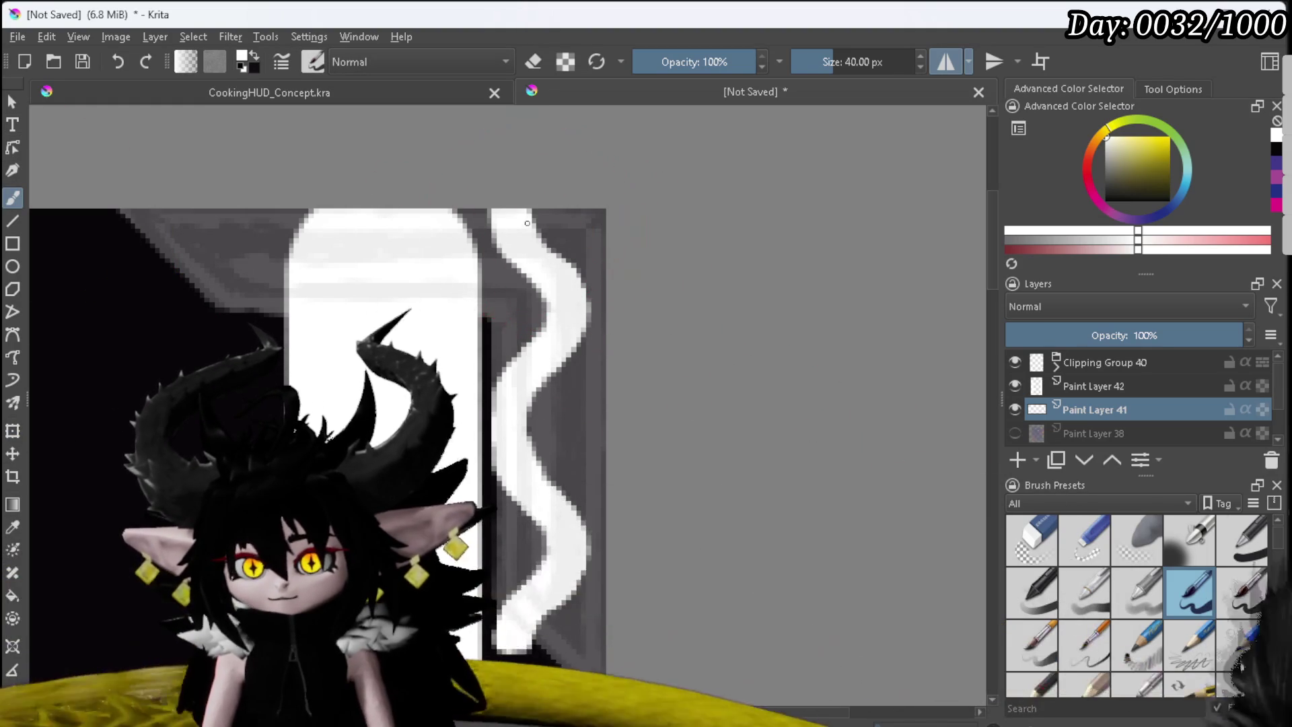
mouse_move(546, 220)
mouse_down()
mouse_move(538, 229)
mouse_move(558, 247)
mouse_up()
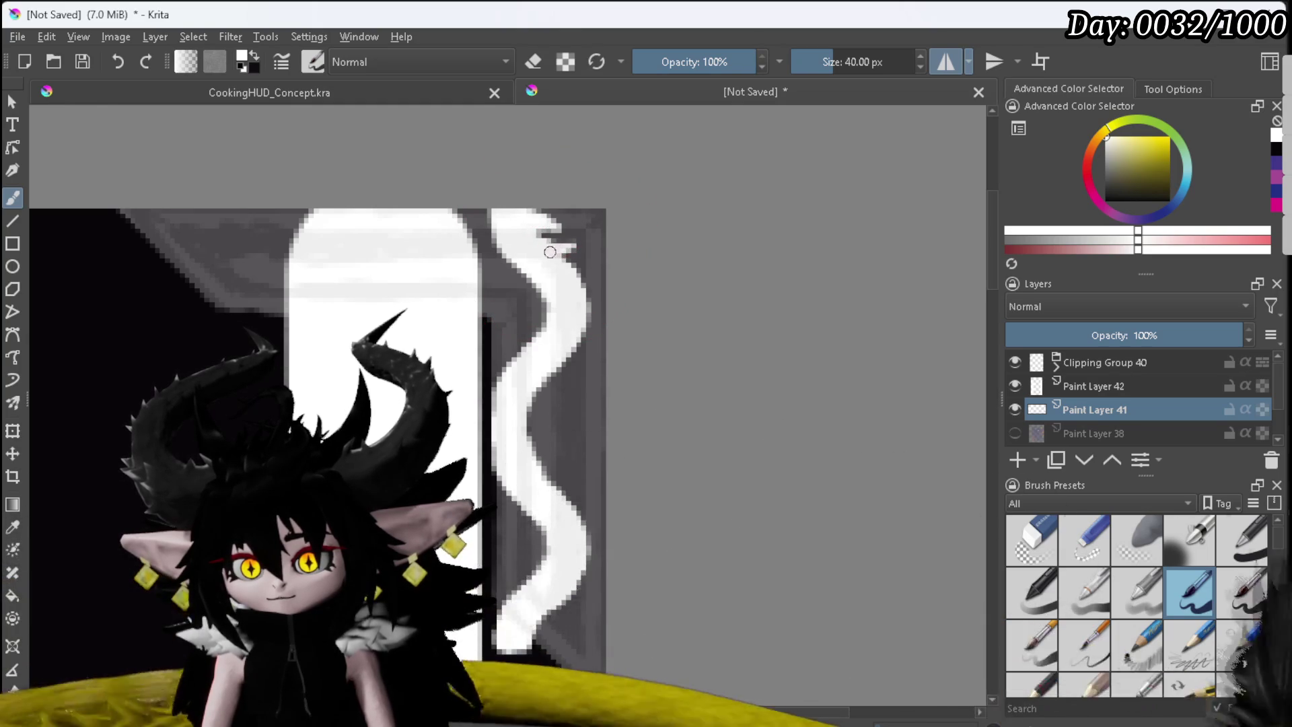
drag(587, 267, 578, 283)
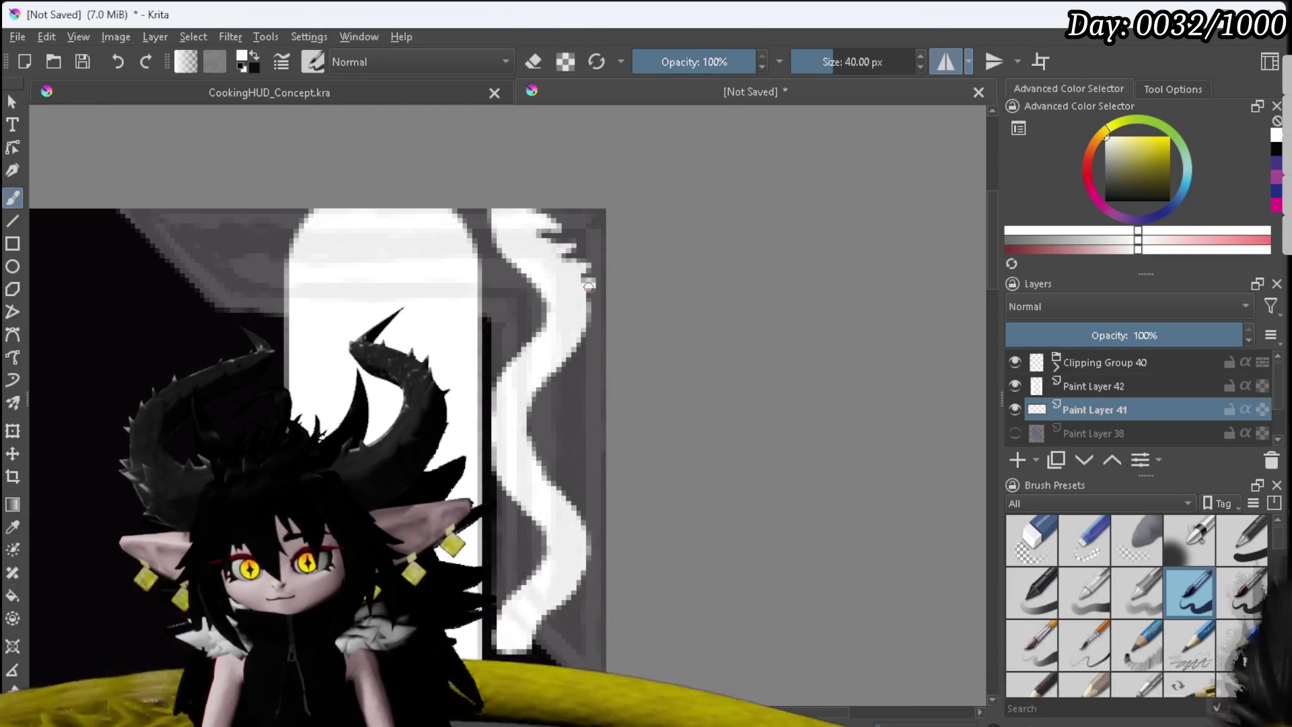
mouse_move(592, 309)
mouse_down()
mouse_move(582, 304)
mouse_move(585, 335)
mouse_up()
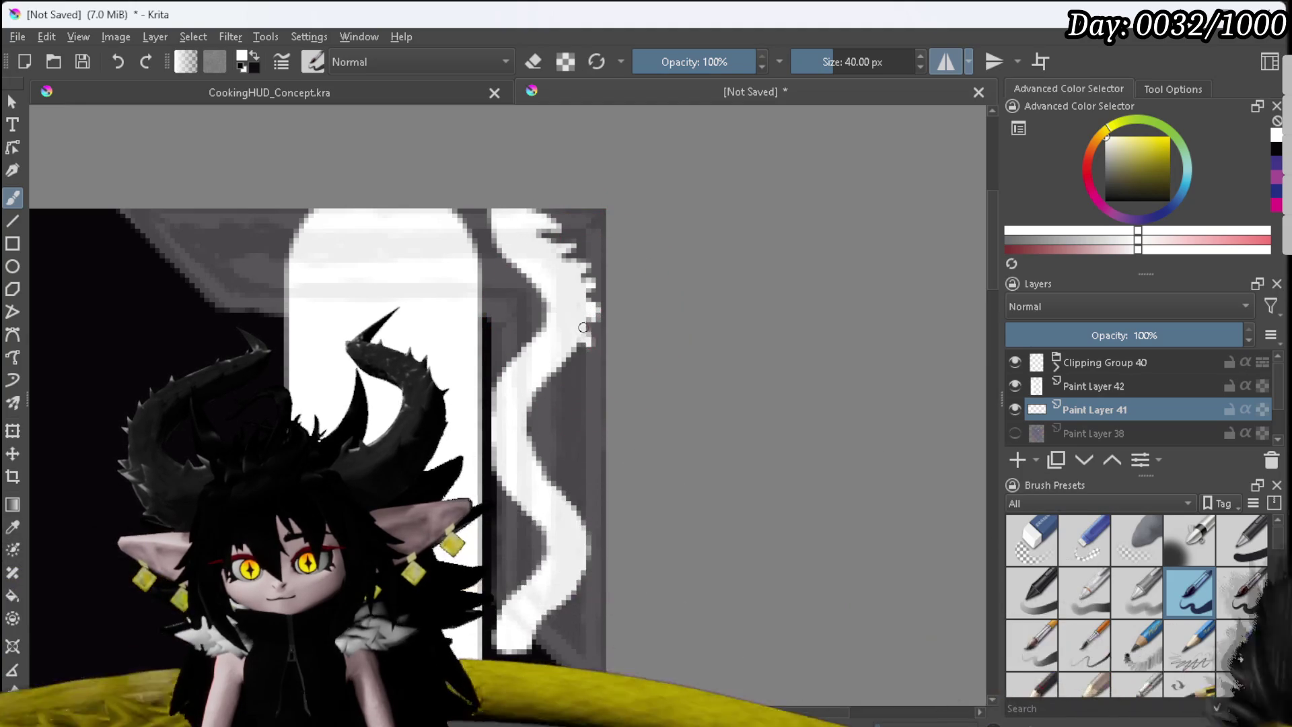
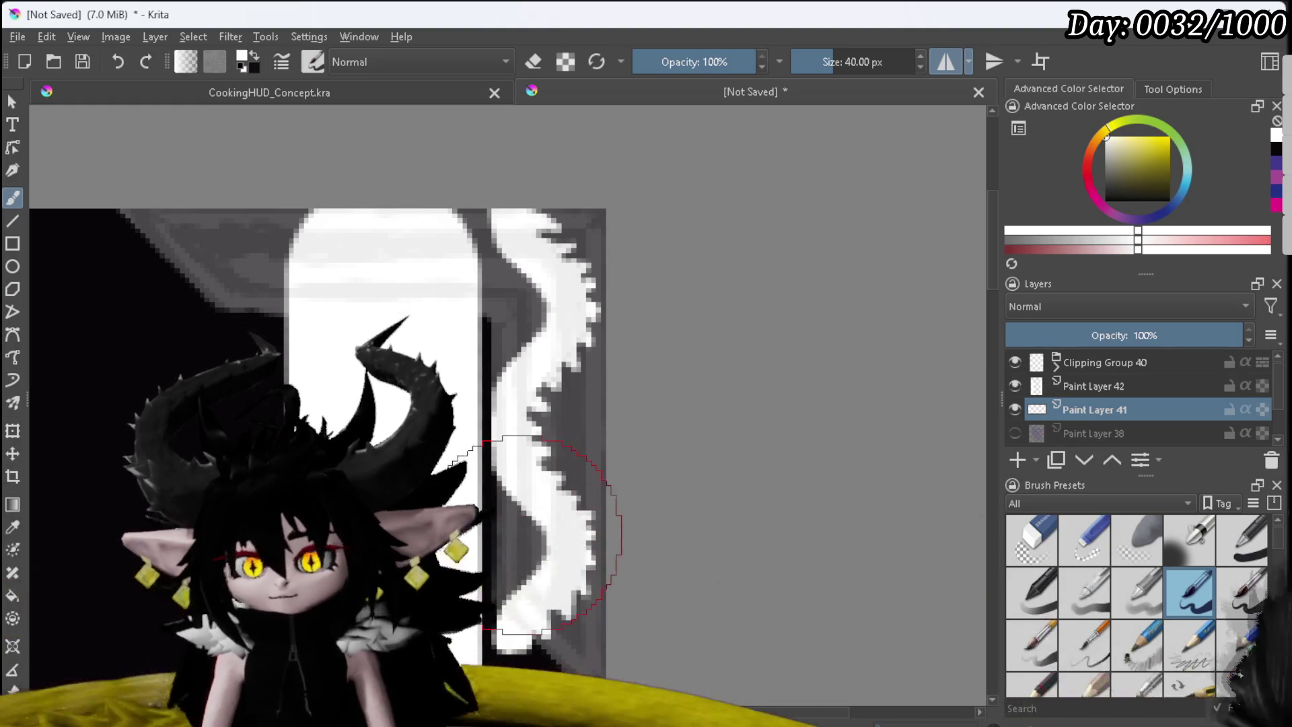
Step: Bring the whole wavy frame image into view and start transforming the copied top border strip
scroll(551, 535, down, 1)
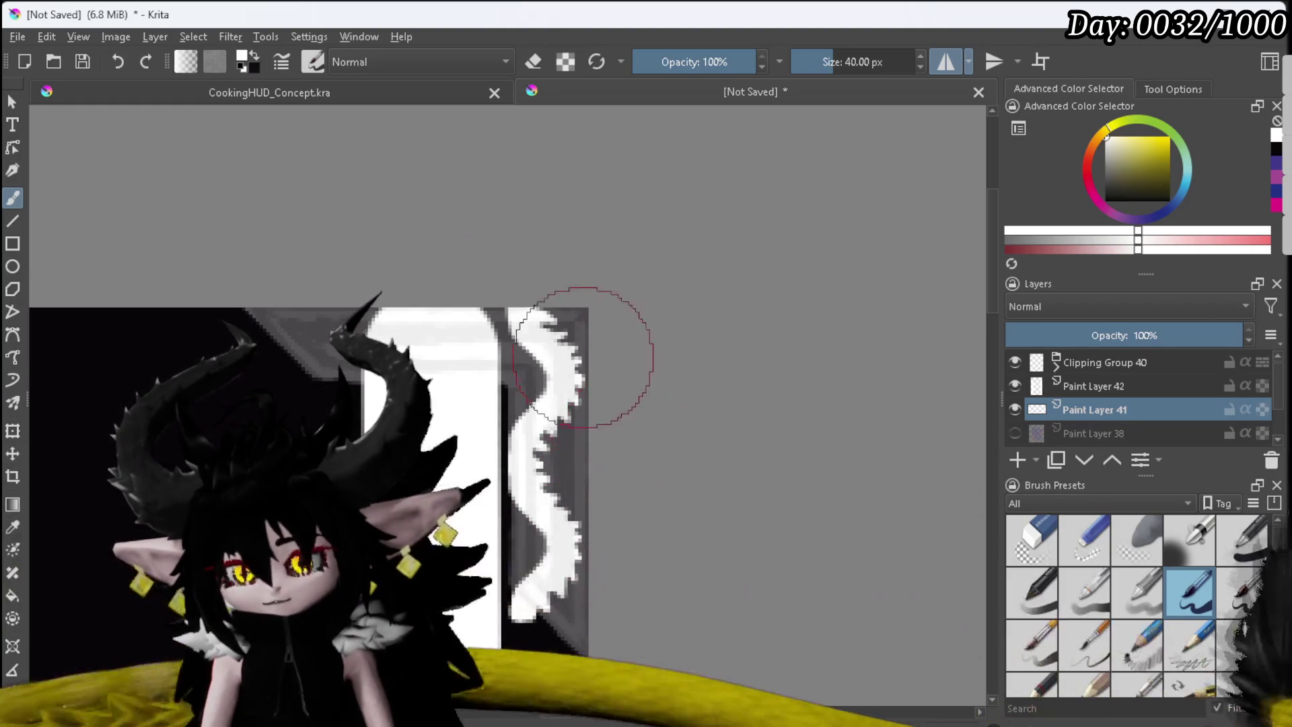
scroll(634, 461, up, 2)
scroll(634, 461, down, 4)
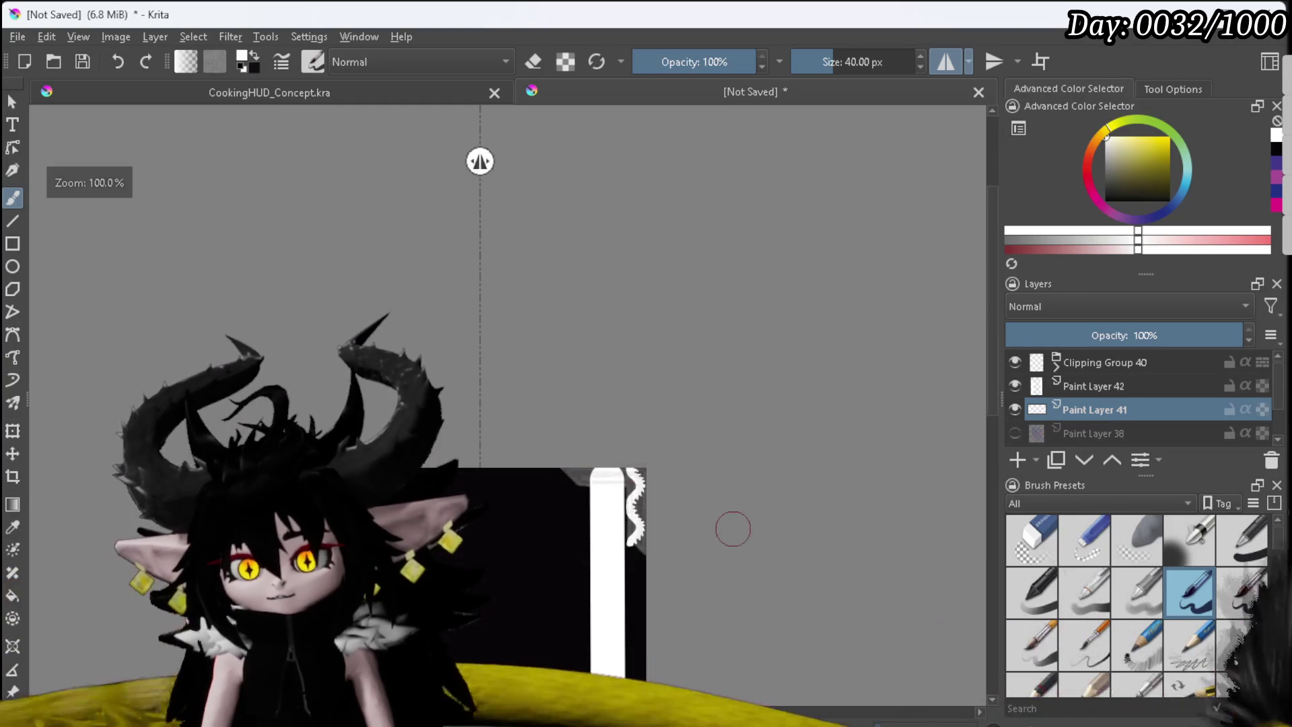
mouse_move(740, 531)
mouse_down()
mouse_move(651, 424)
mouse_move(646, 397)
mouse_up()
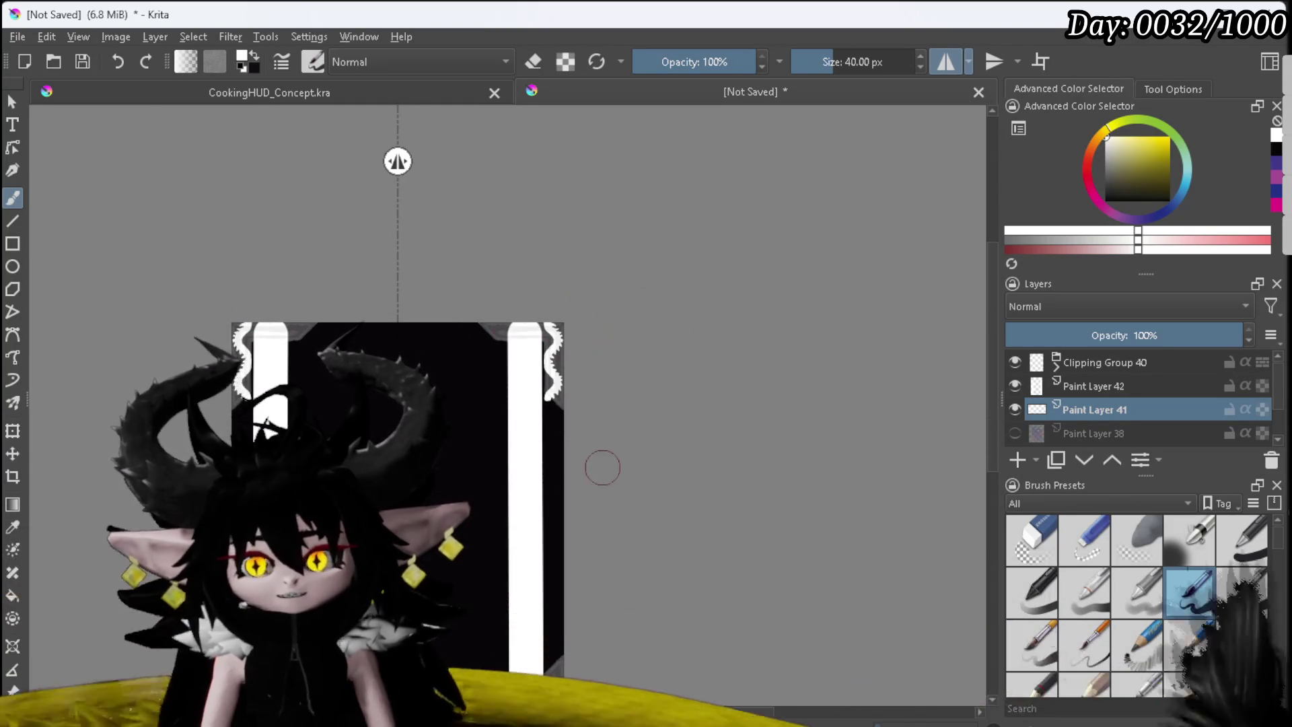
scroll(599, 464, down, 3)
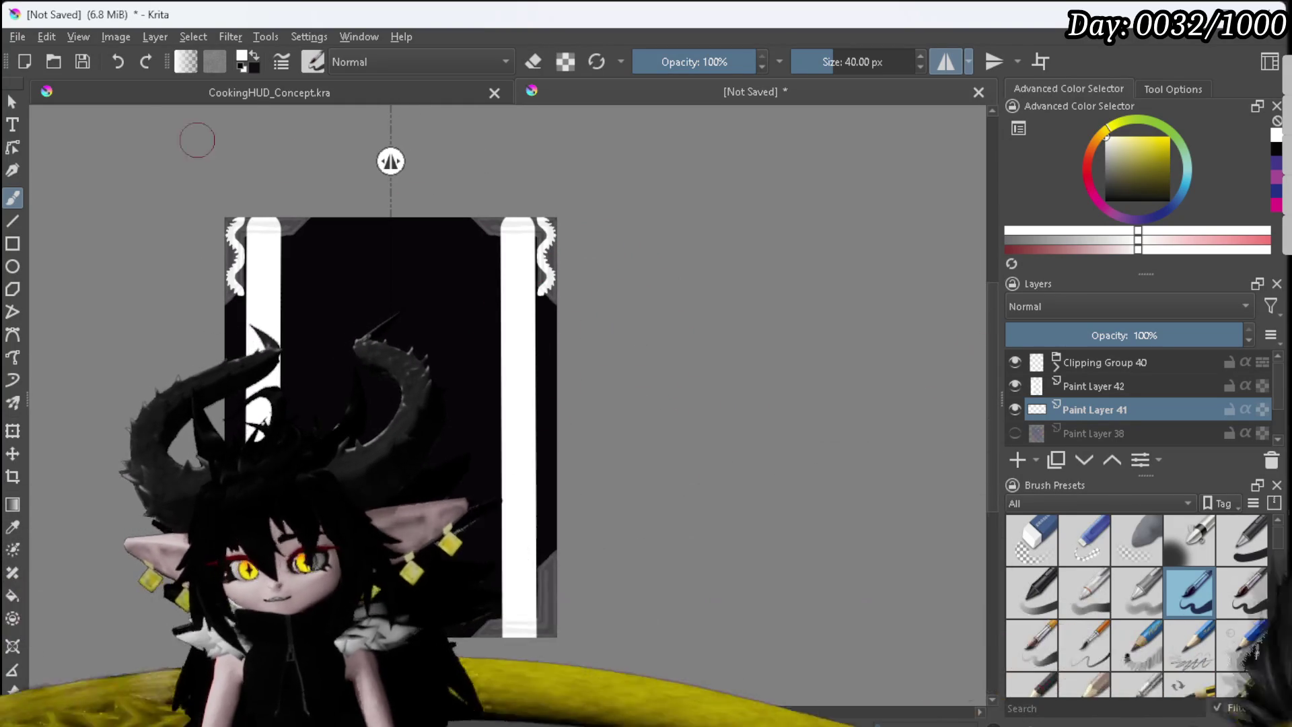
click(14, 429)
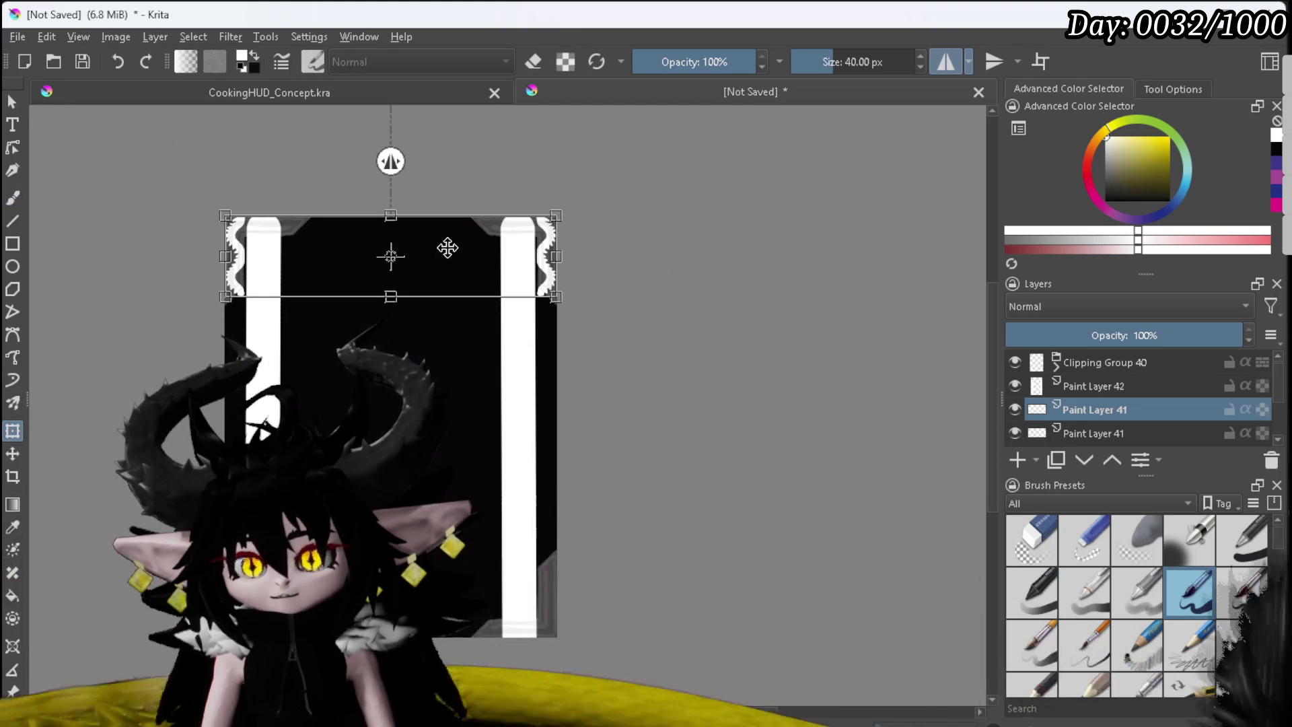
Step: Nudge the copied wavy strip down two steps and enable the Vertical Mirror Tool
key(Down)
key(Down)
key(Down)
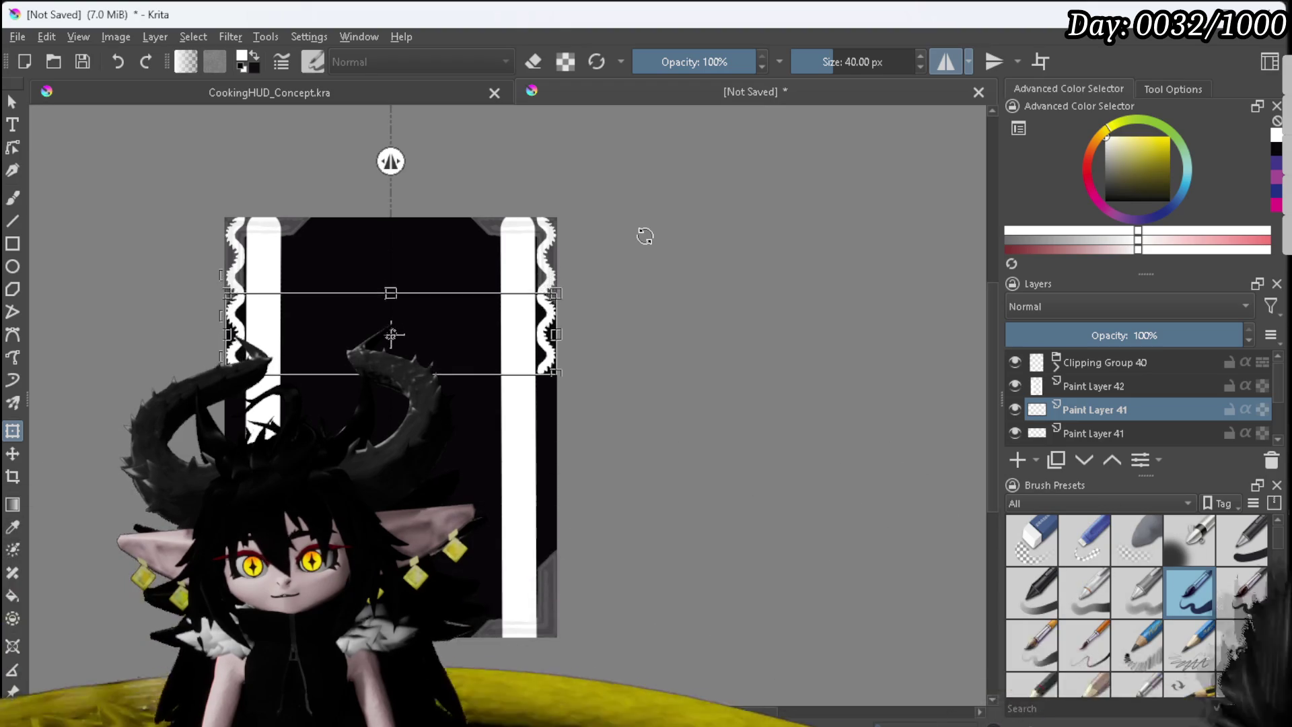
scroll(634, 210, up, 4)
scroll(571, 361, up, 2)
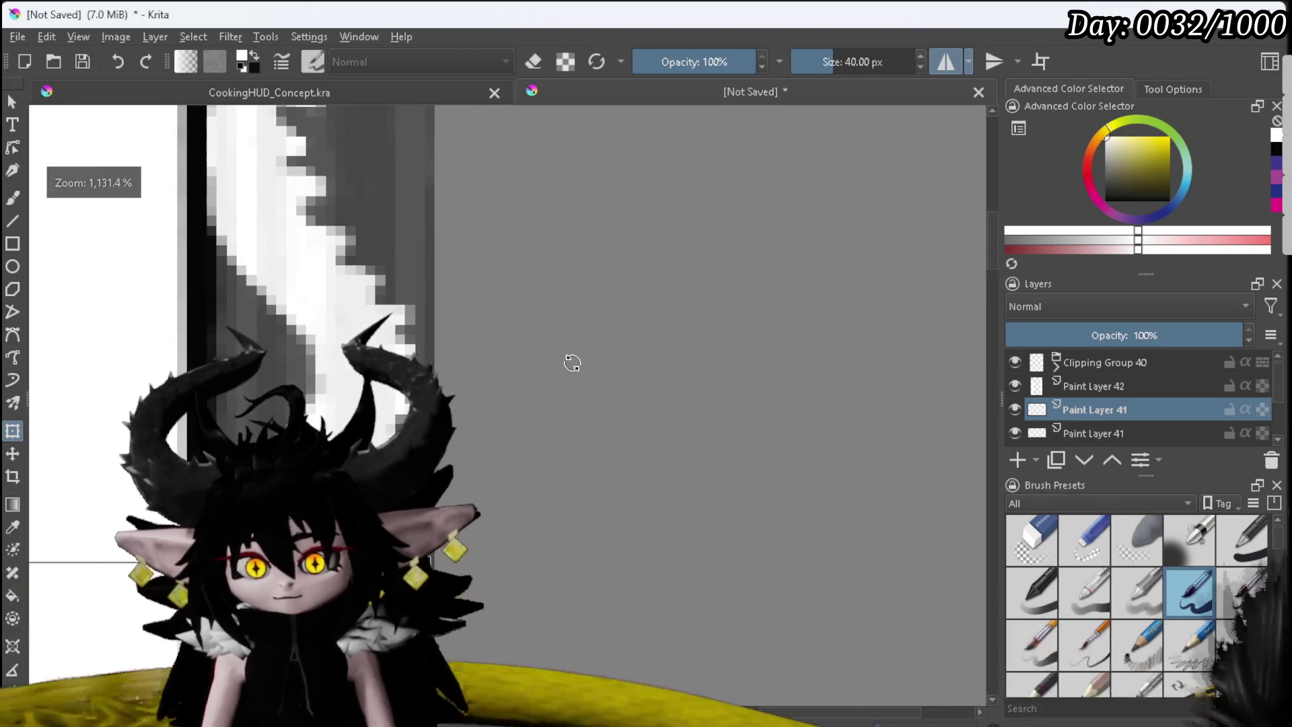
key(Down)
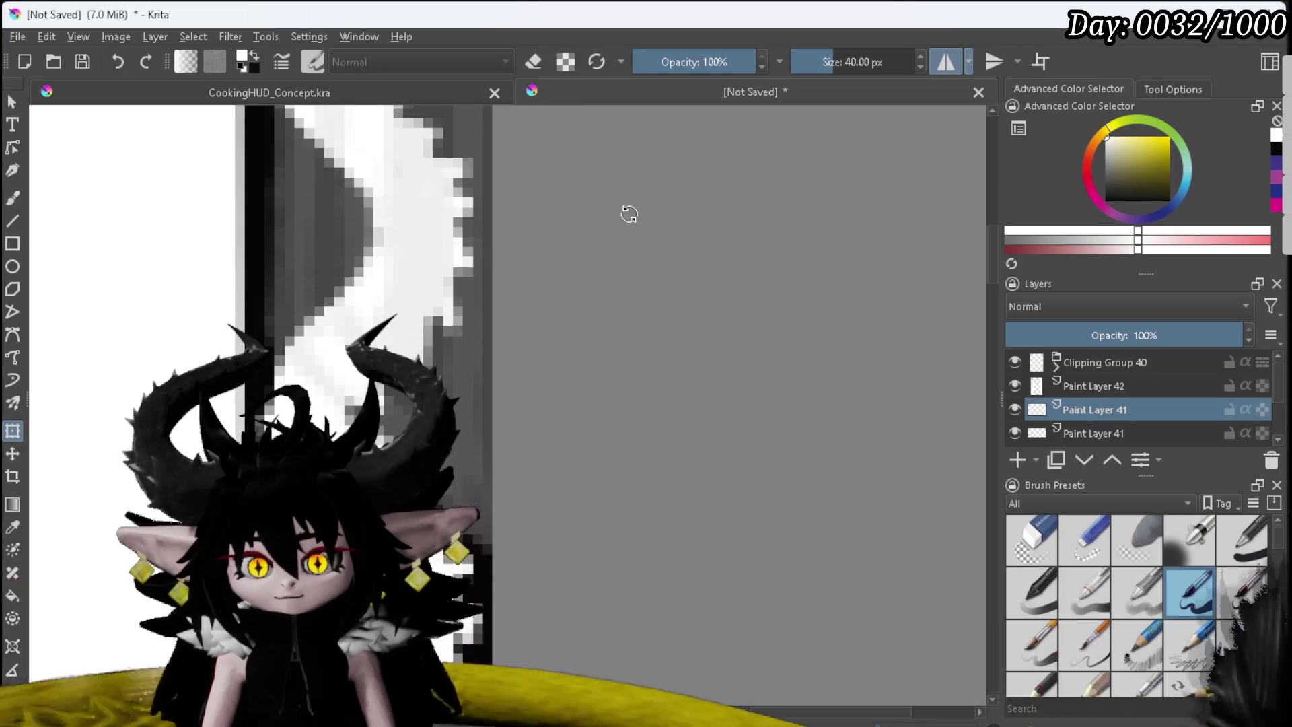
scroll(672, 213, down, 2)
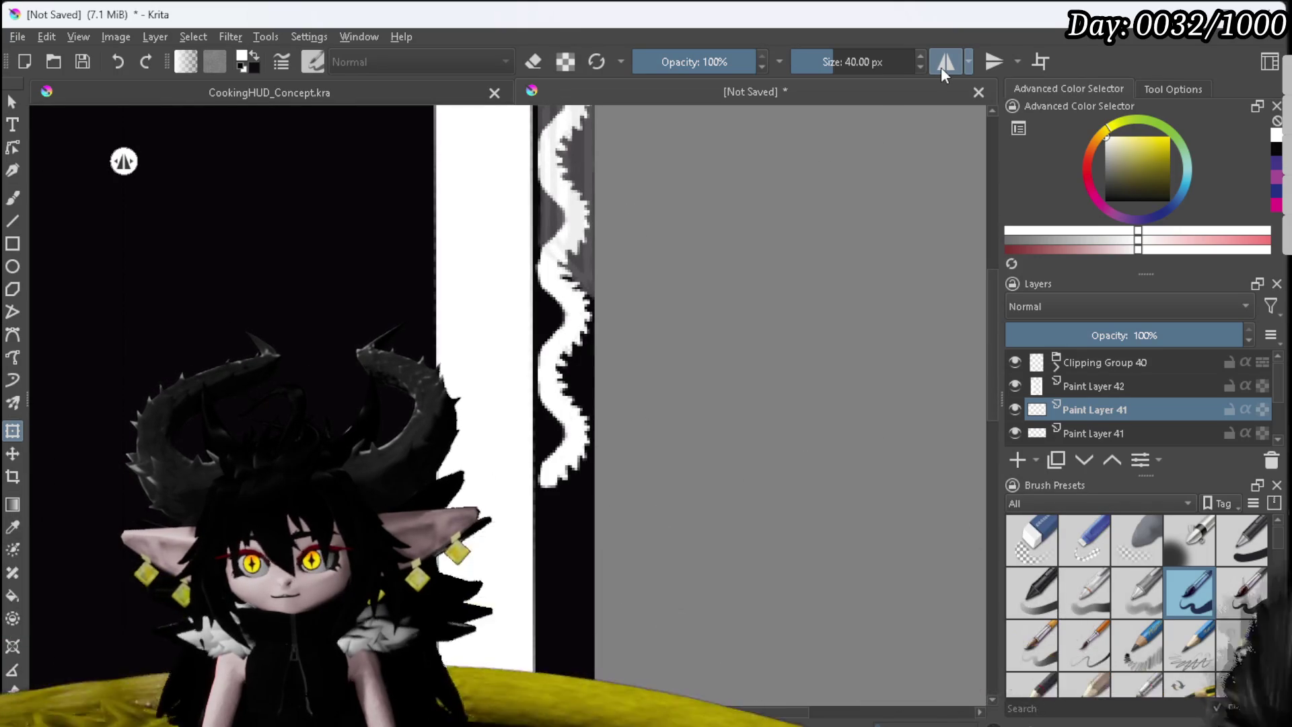
click(988, 64)
Step: Zoom in on the wavy side borders to touch up their seams, then zoom back out
scroll(588, 269, up, 3)
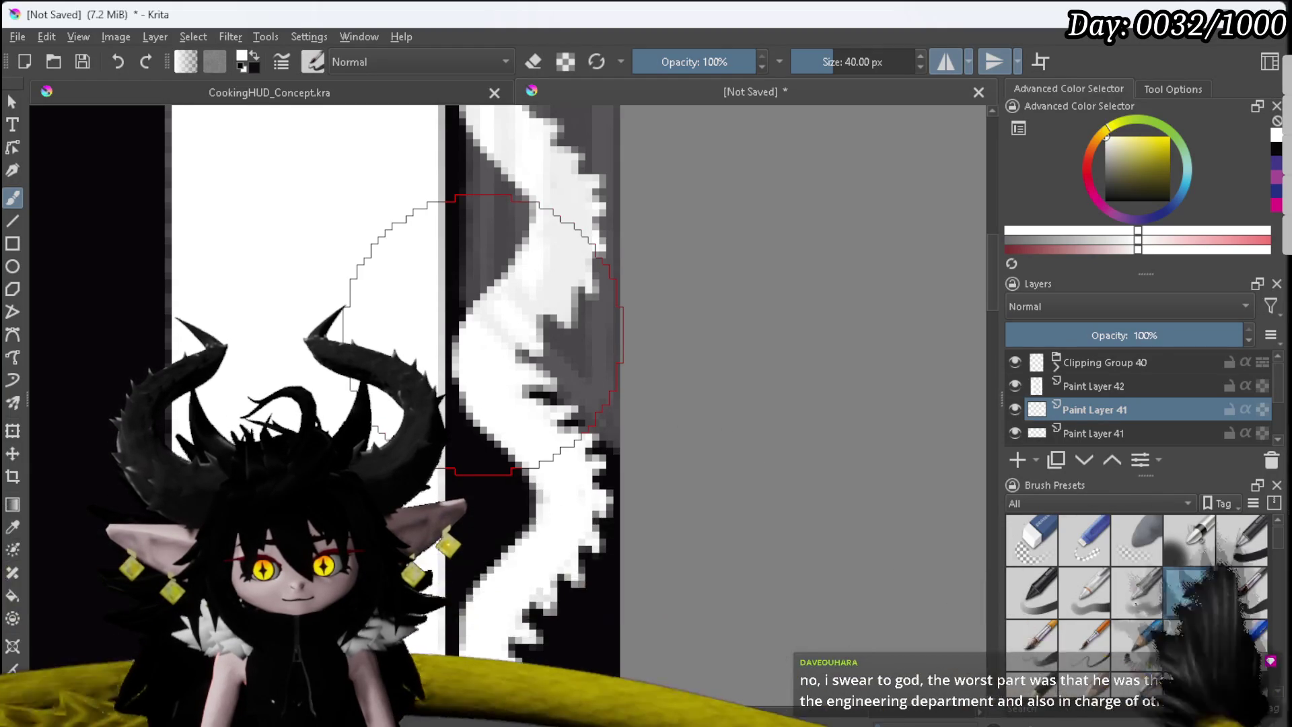
scroll(485, 335, down, 2)
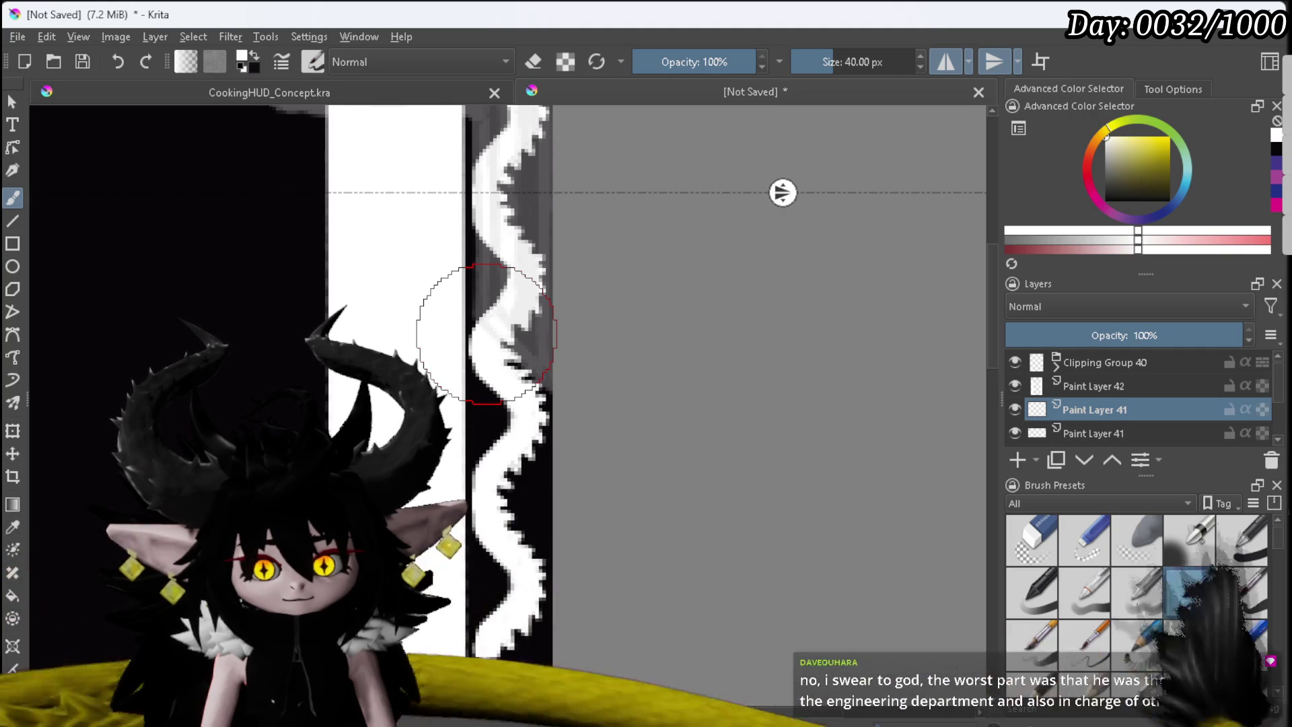
scroll(486, 333, down, 4)
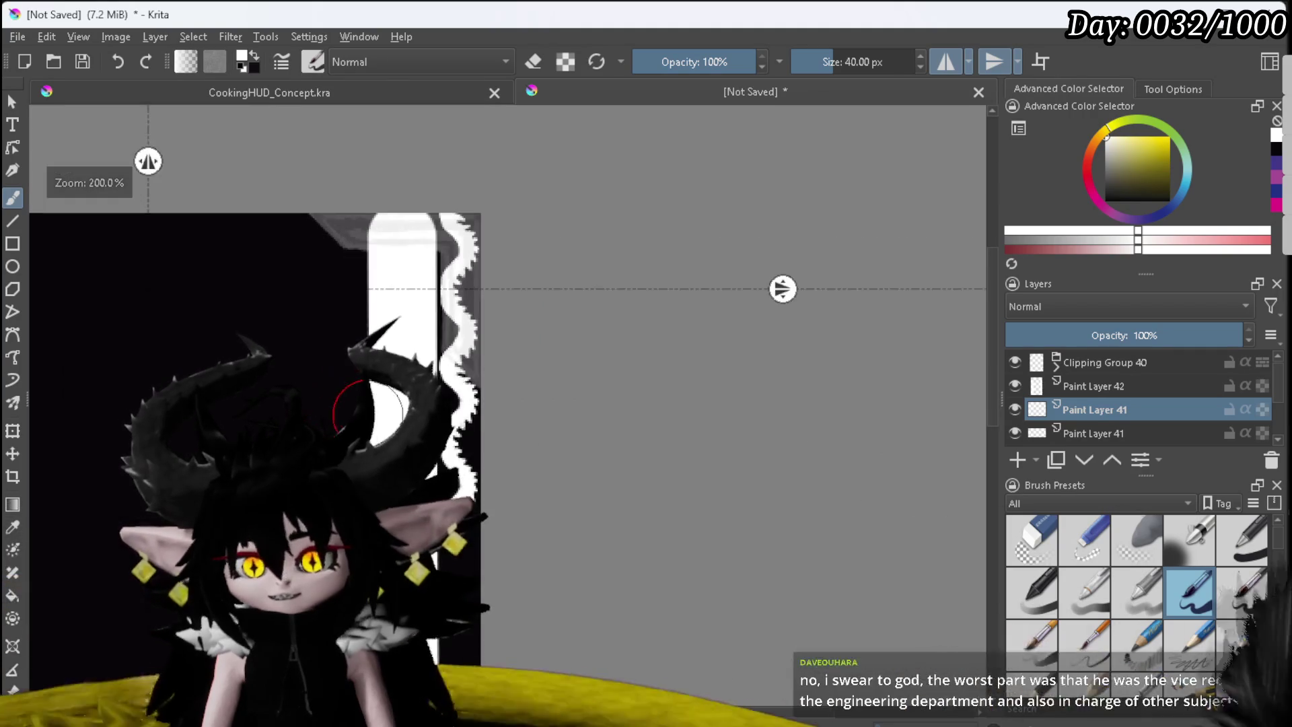
scroll(524, 318, up, 2)
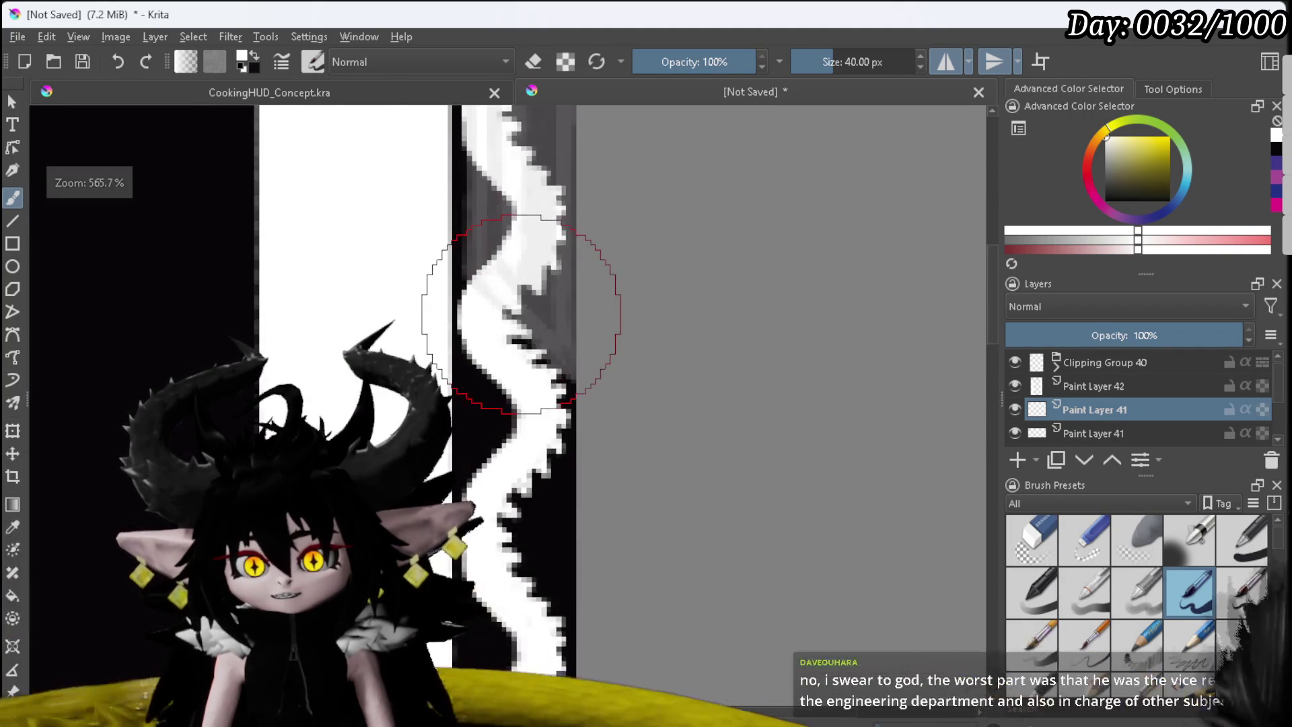
scroll(532, 302, down, 4)
scroll(520, 312, up, 1)
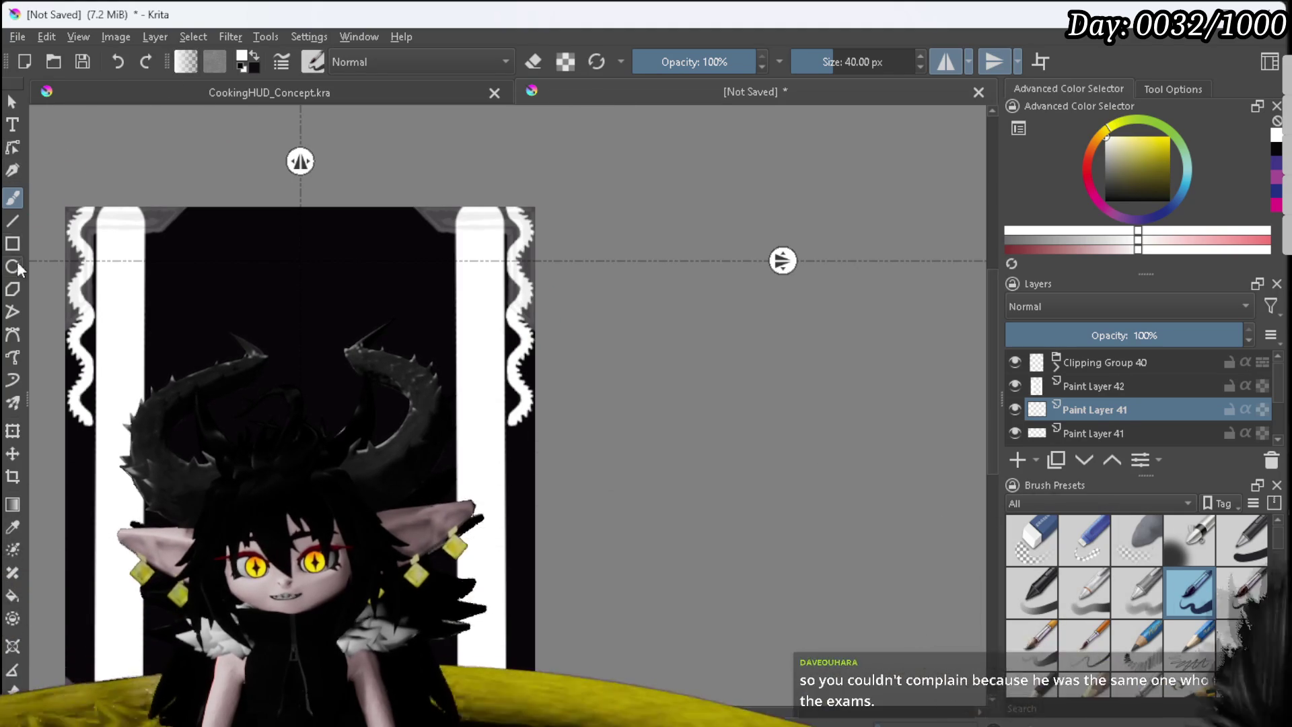
Step: Shift the border strip layer further down with the Transform tool
click(13, 433)
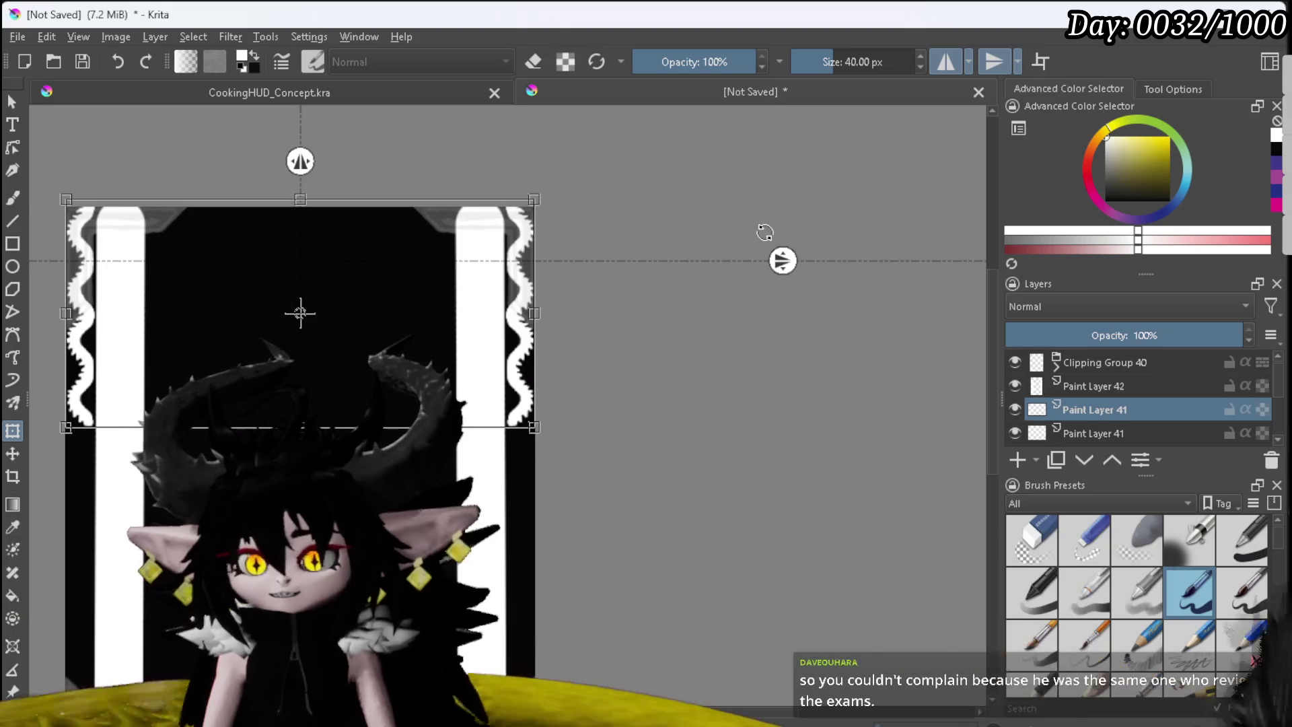
key(Down)
key(Down)
key(Down)
key(Down)
key(Down)
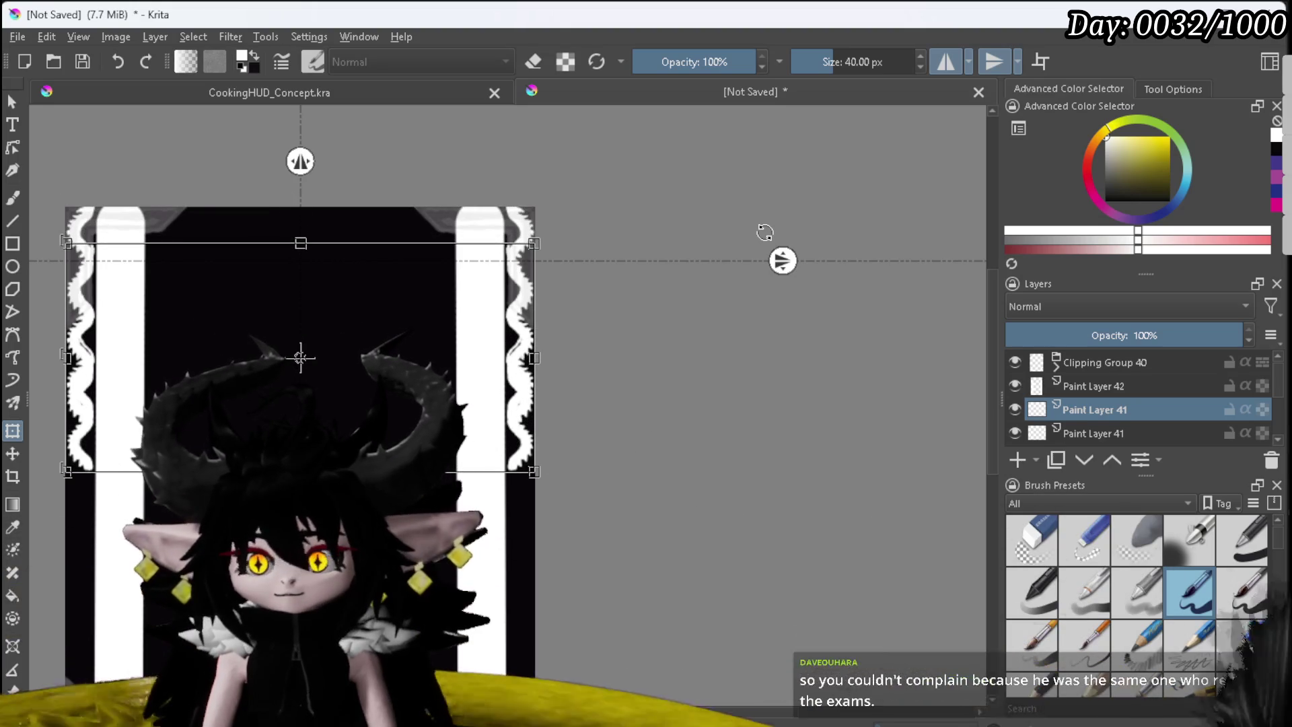
right_click(1080, 403)
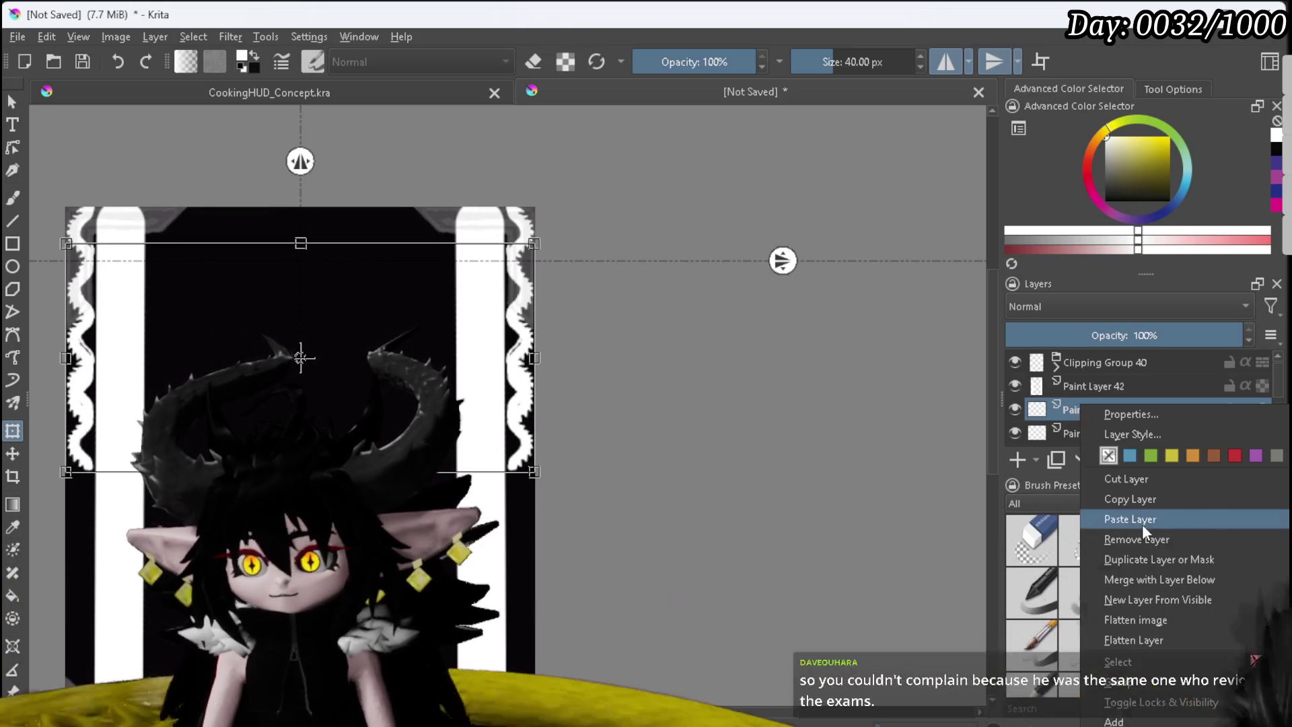
click(1140, 535)
Step: Hide Clipping Group 40
click(1080, 362)
right_click(1081, 362)
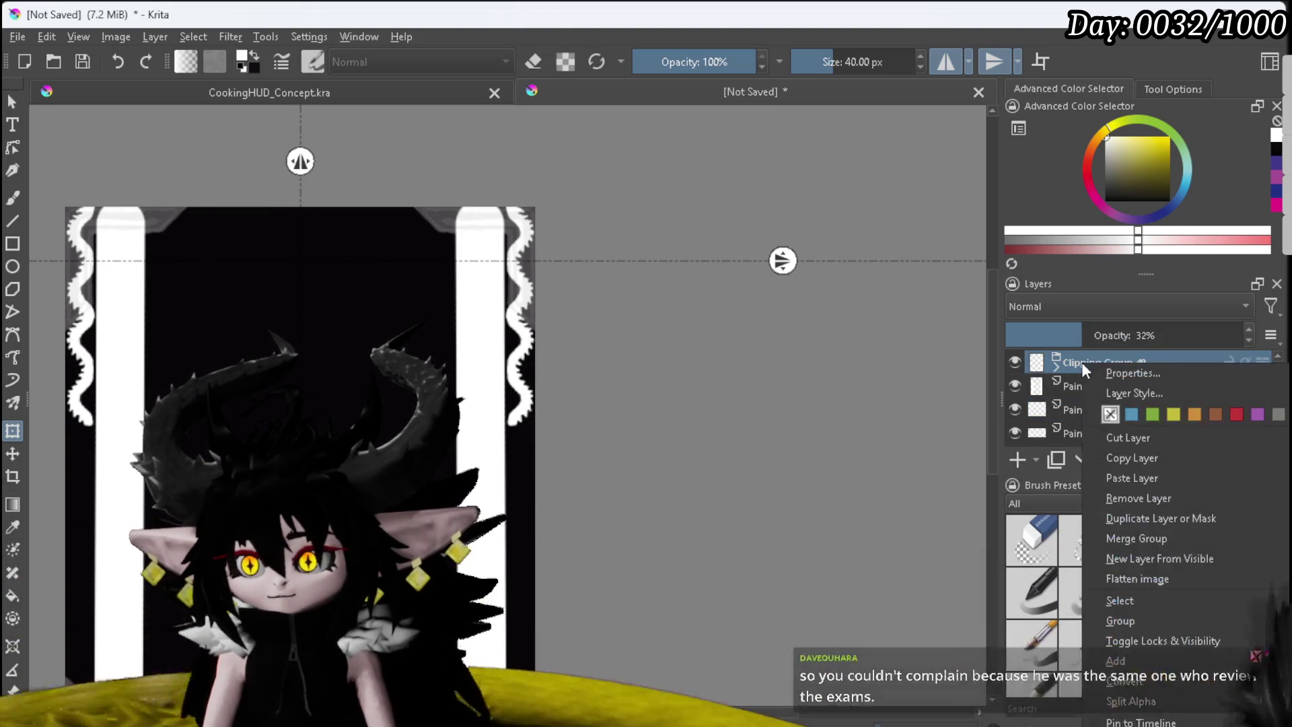
key(Escape)
click(1013, 364)
Step: Merge the middle Paint Layer 41 with the layer below and finish the transform
click(1112, 389)
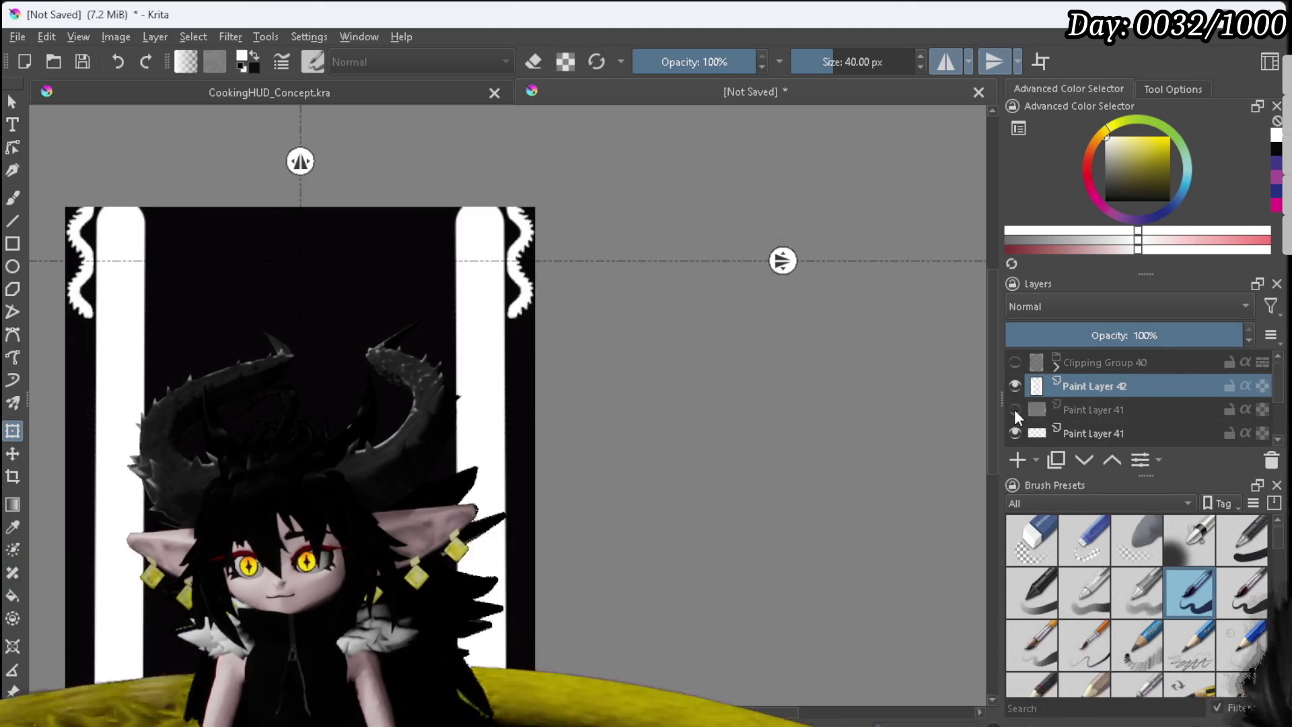
click(1015, 432)
click(1015, 429)
click(1084, 409)
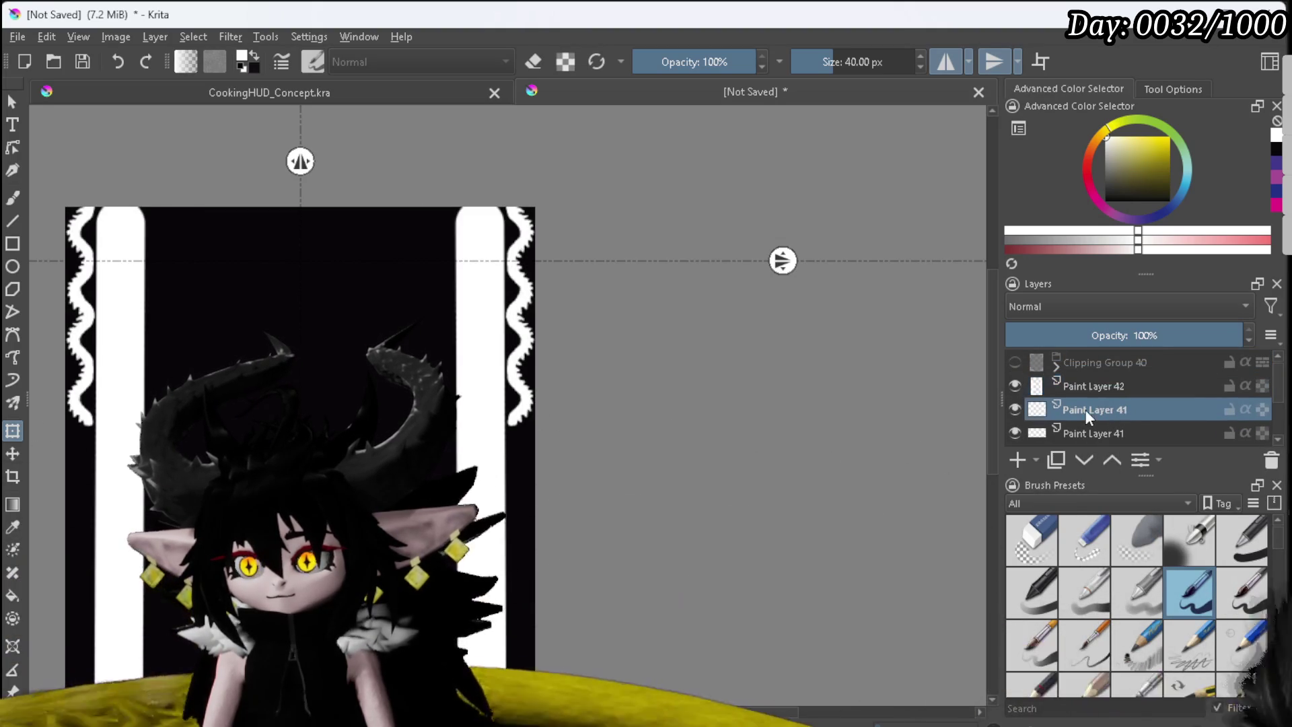
right_click(1084, 409)
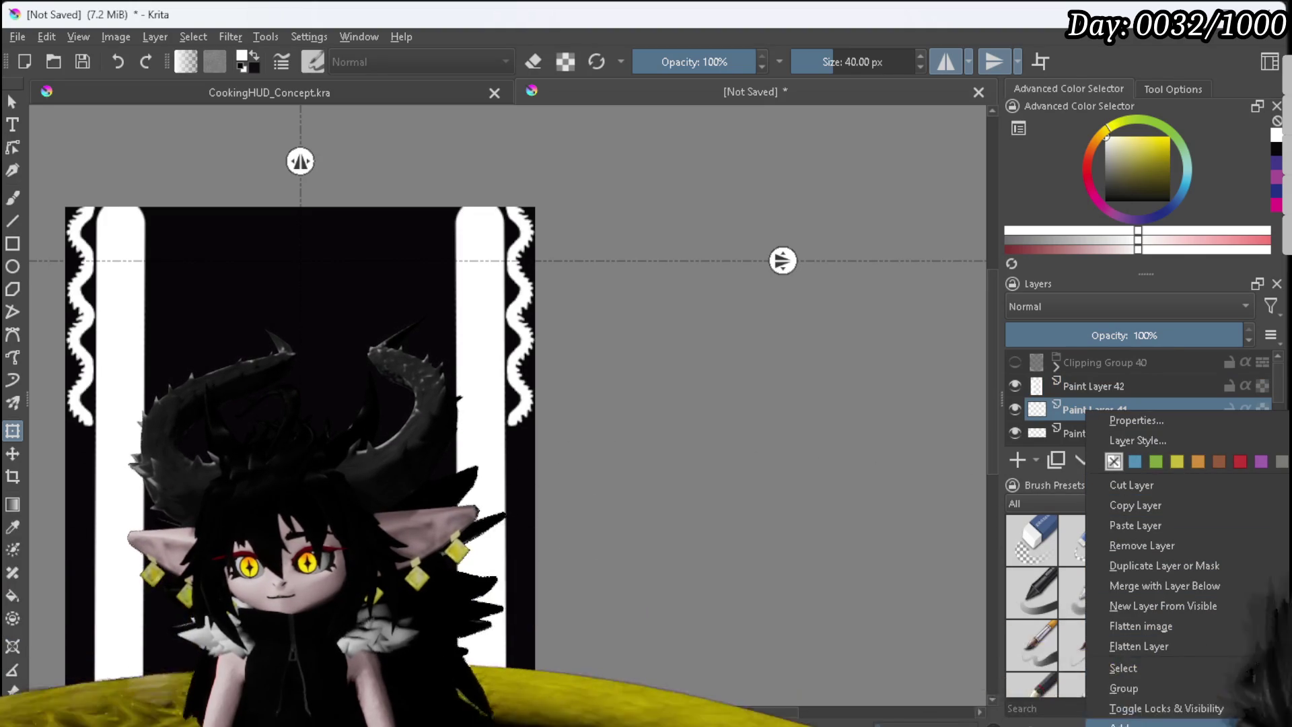
click(1146, 584)
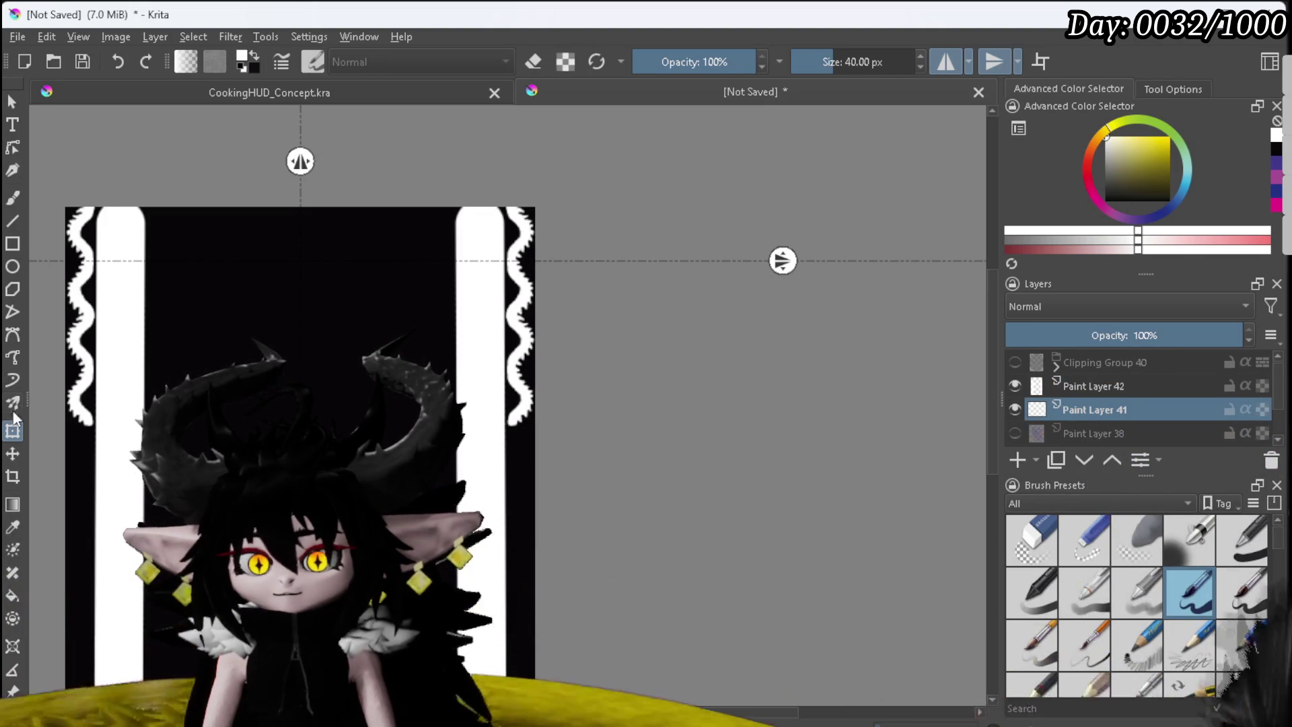
key(Return)
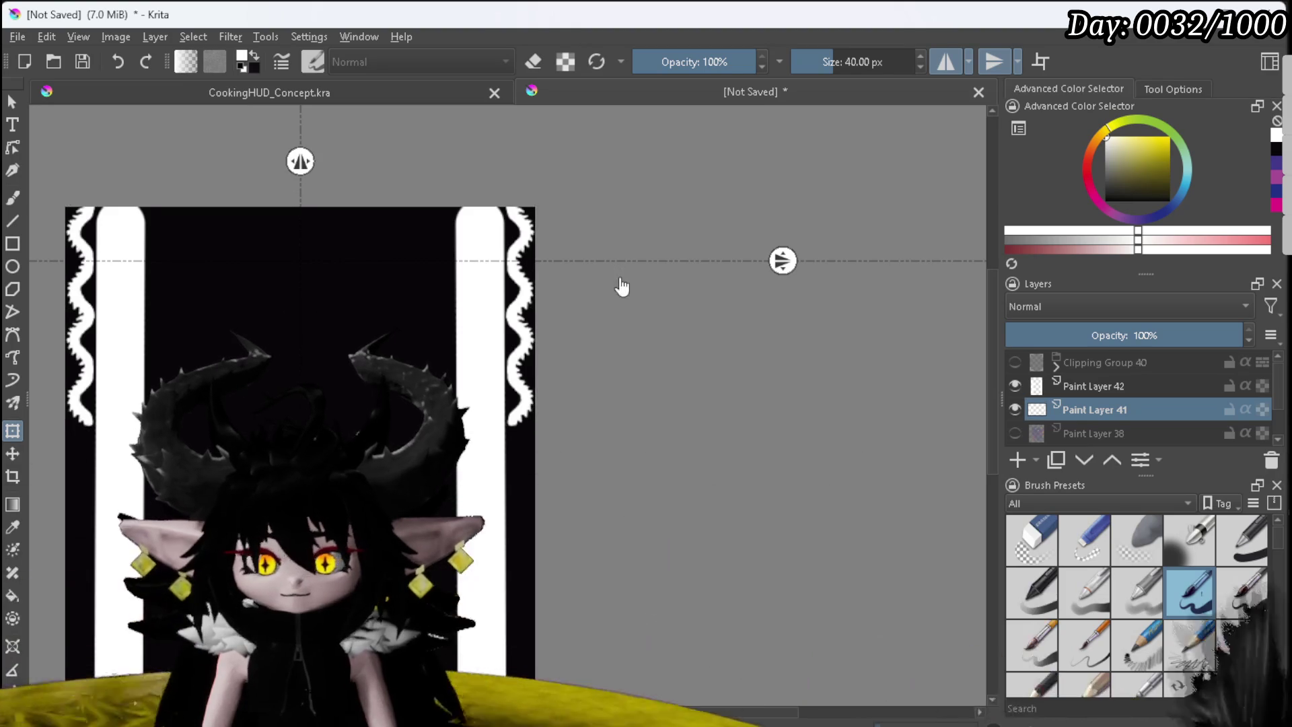
Step: Nudge the strip copy down two steps and apply the transform
scroll(628, 311, down, 1)
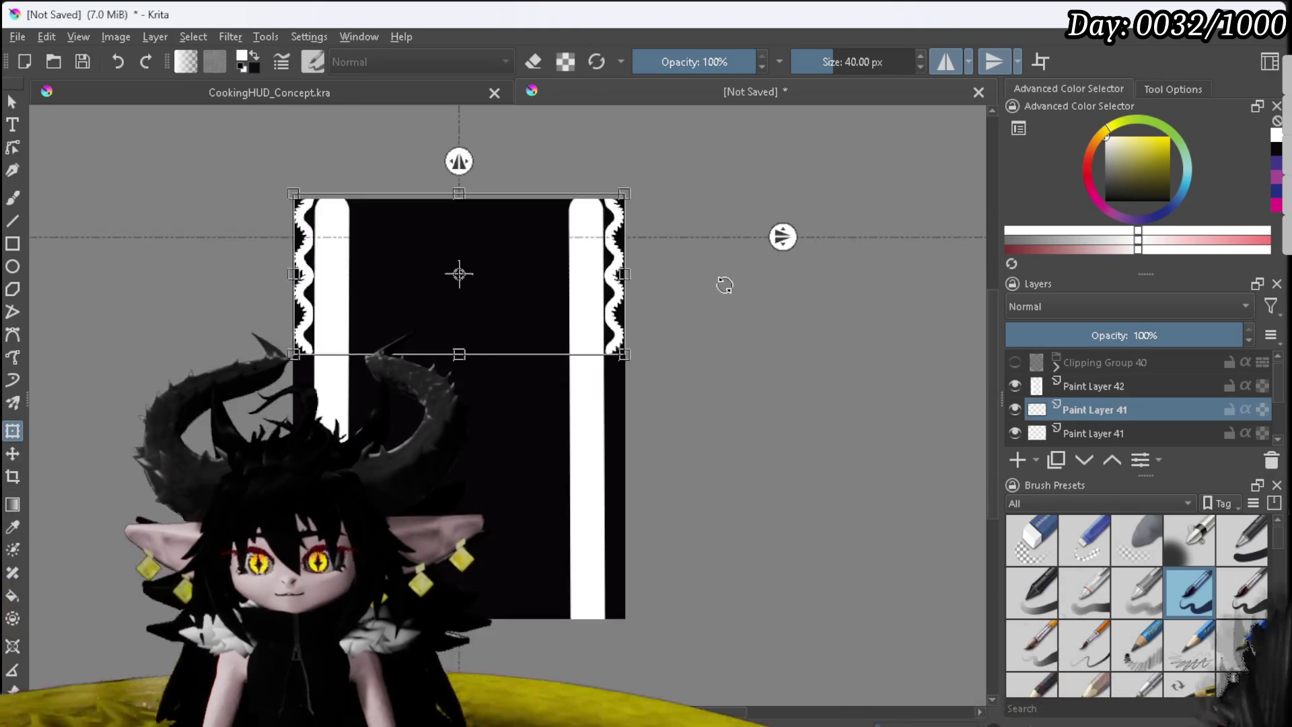
key(Down)
key(Down)
key(Down)
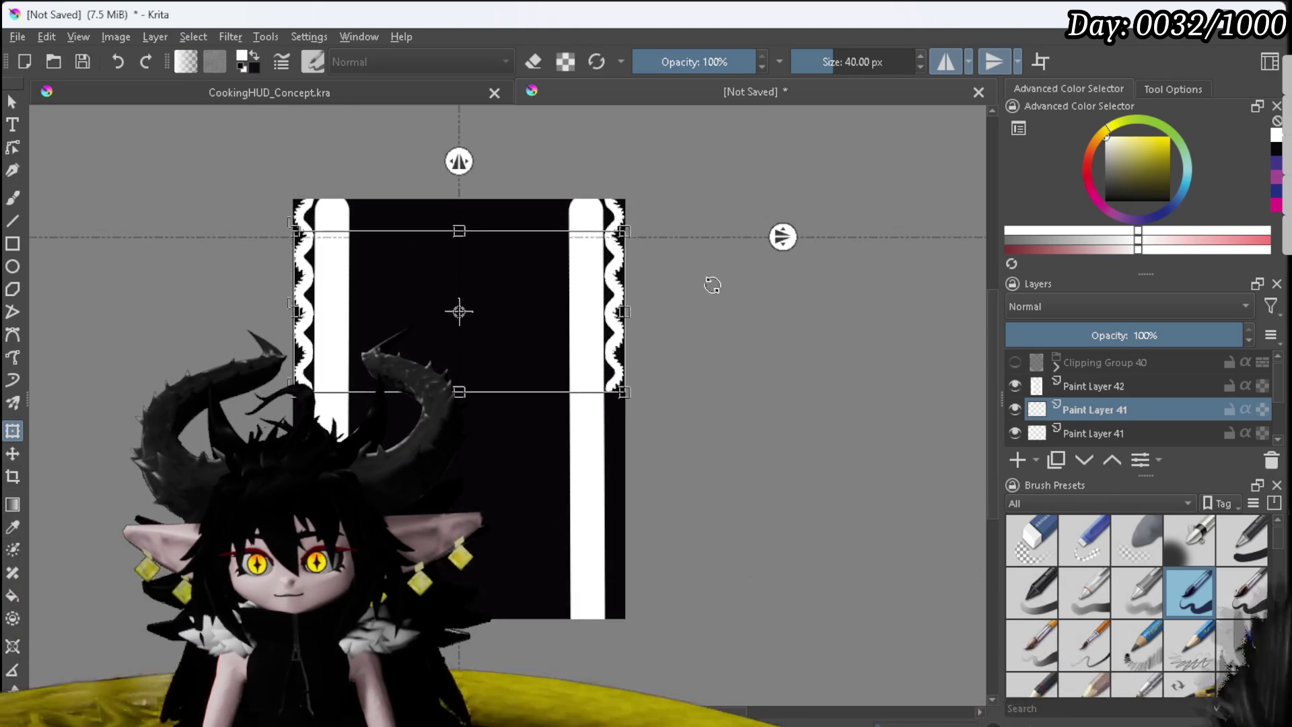
key(Down)
key(Down)
key(Down)
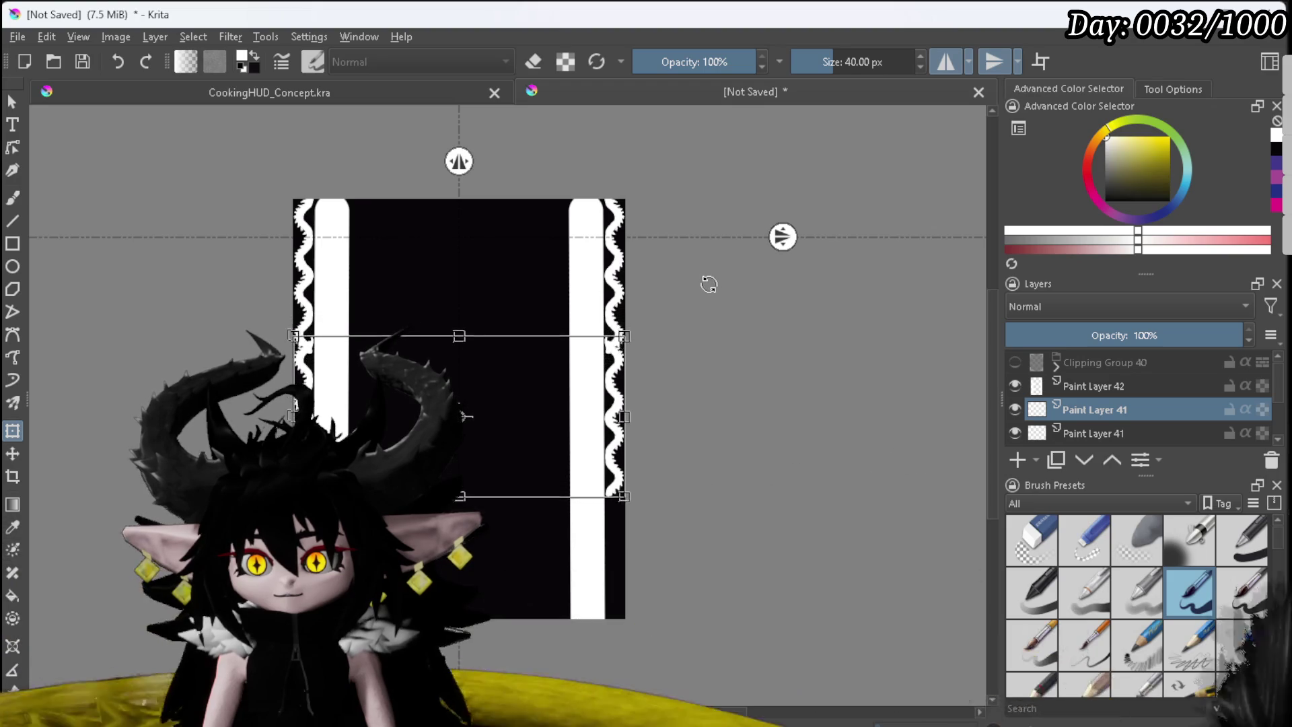
scroll(706, 280, up, 3)
scroll(626, 303, up, 2)
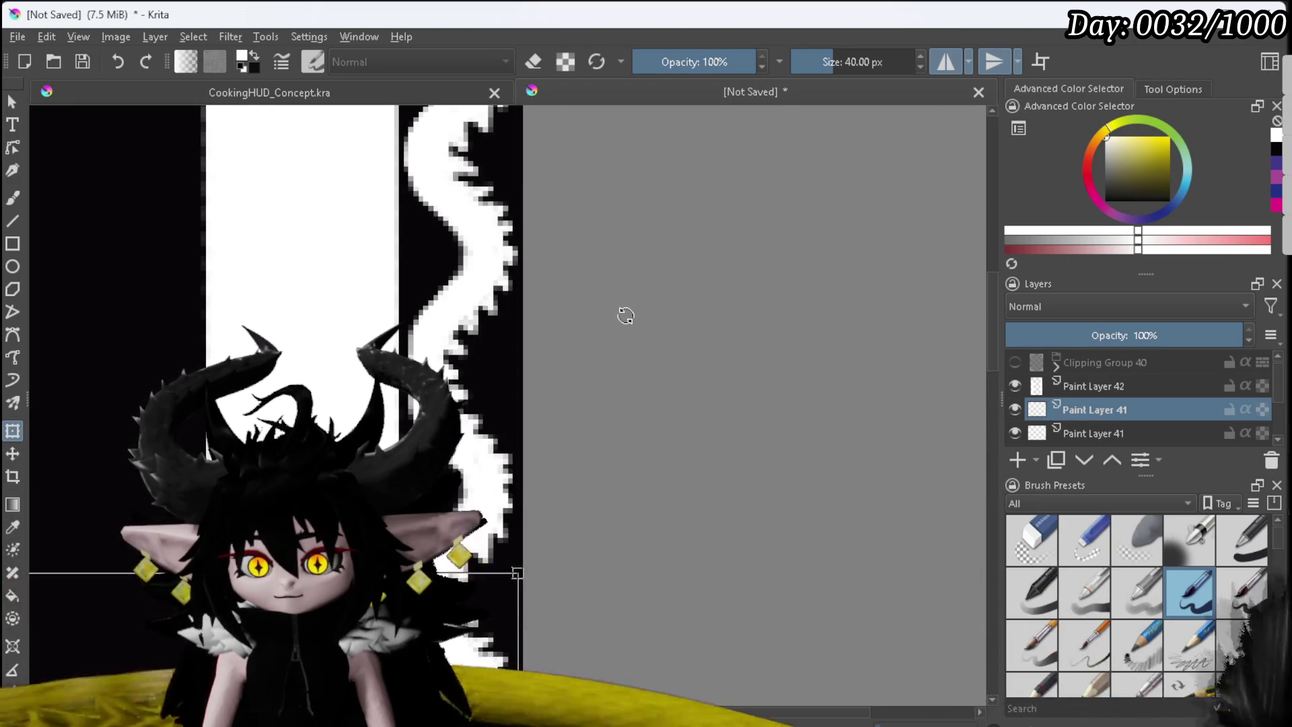
scroll(625, 316, down, 5)
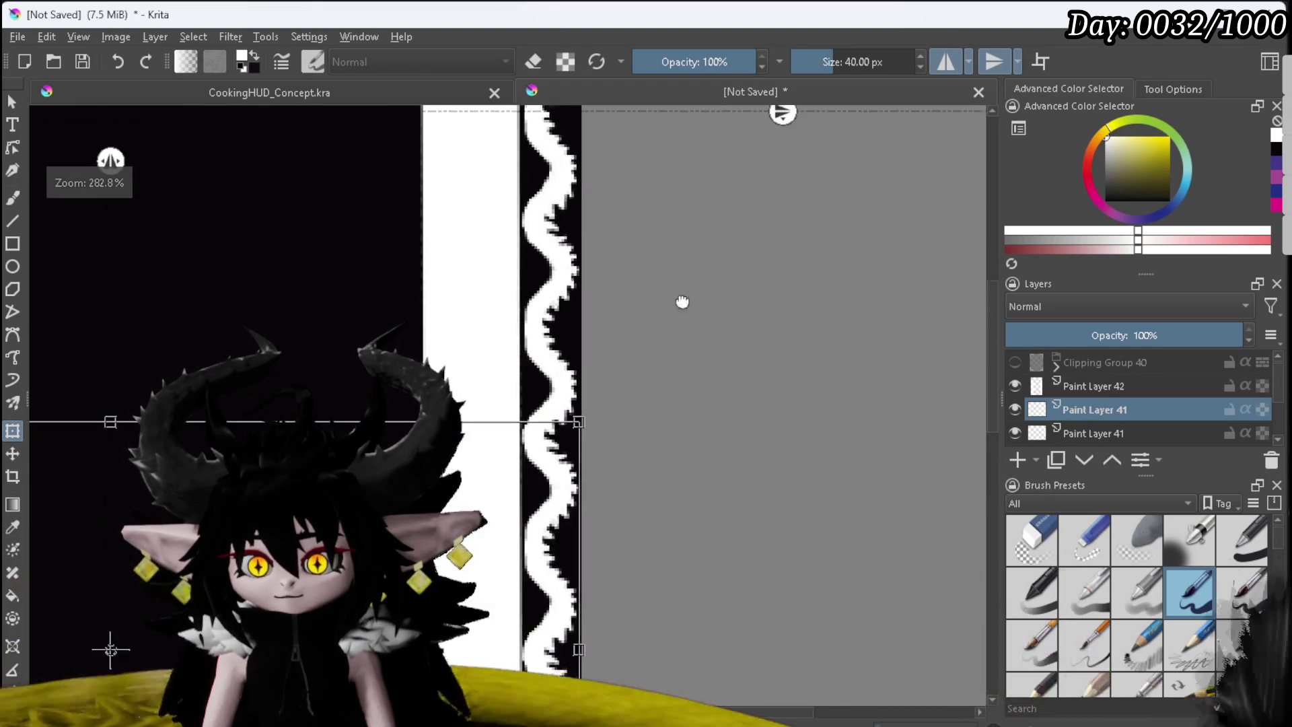
key(Return)
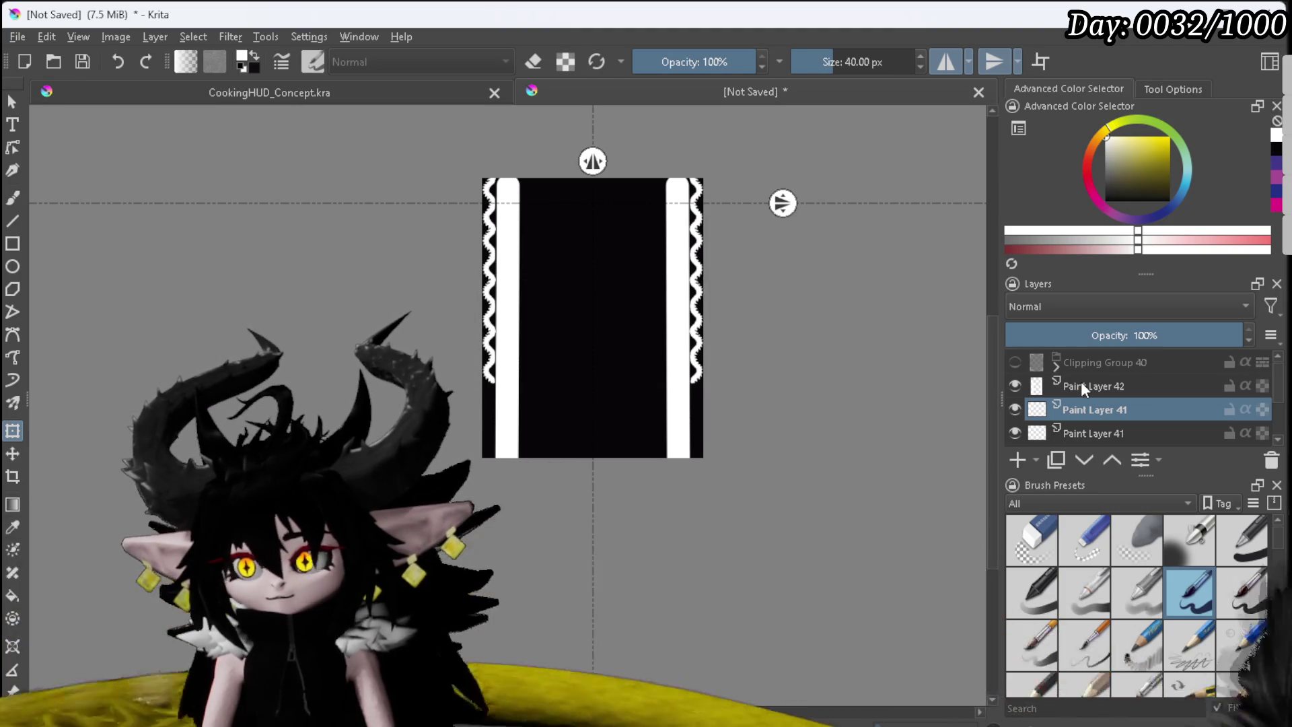
Step: Merge the strip copy into the layer below, then duplicate the stripe layer and nudge it down
right_click(1081, 402)
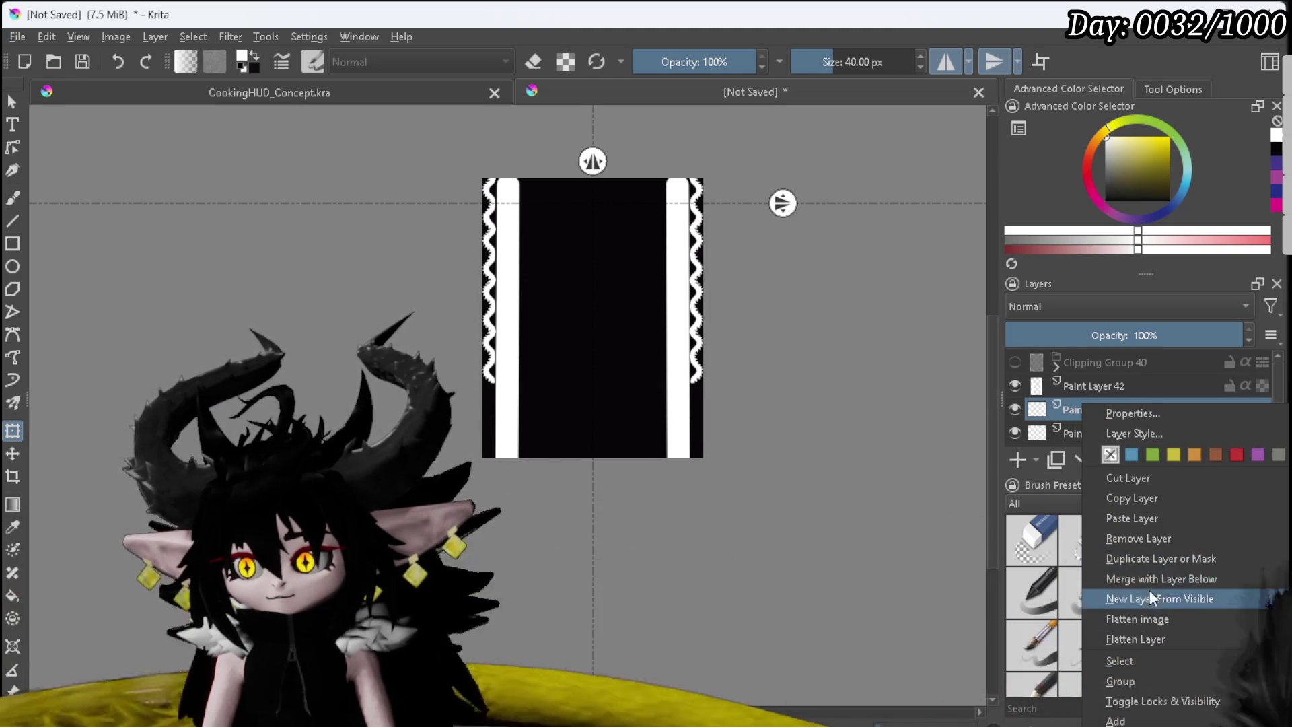
click(1148, 577)
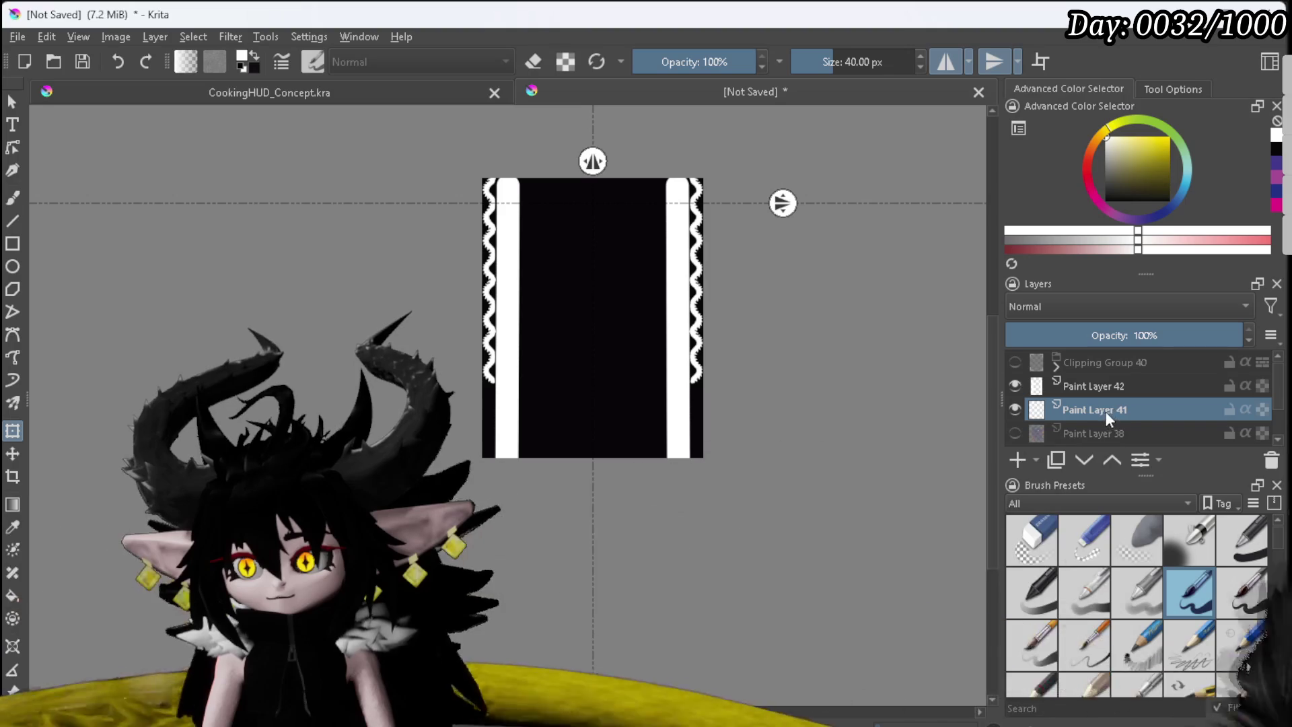
key(ctrl+j)
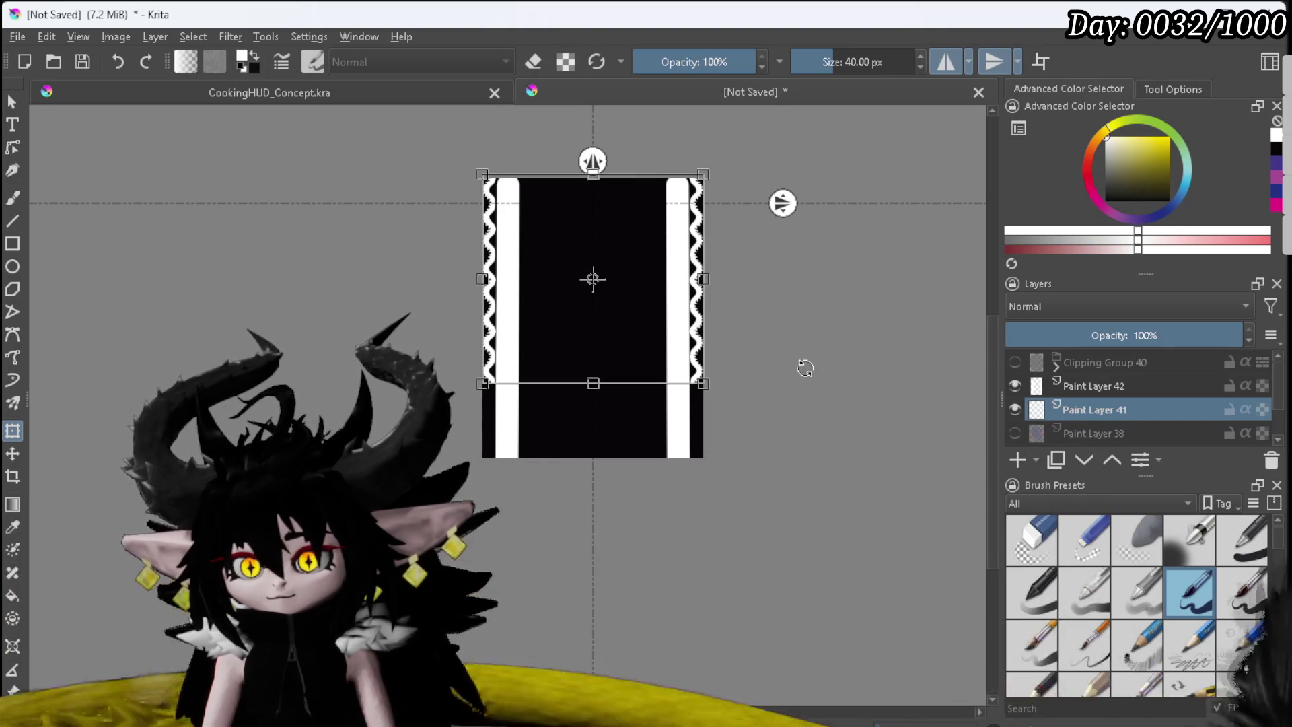
key(Down)
key(Down)
key(Down)
key(Down)
key(Down)
key(Down)
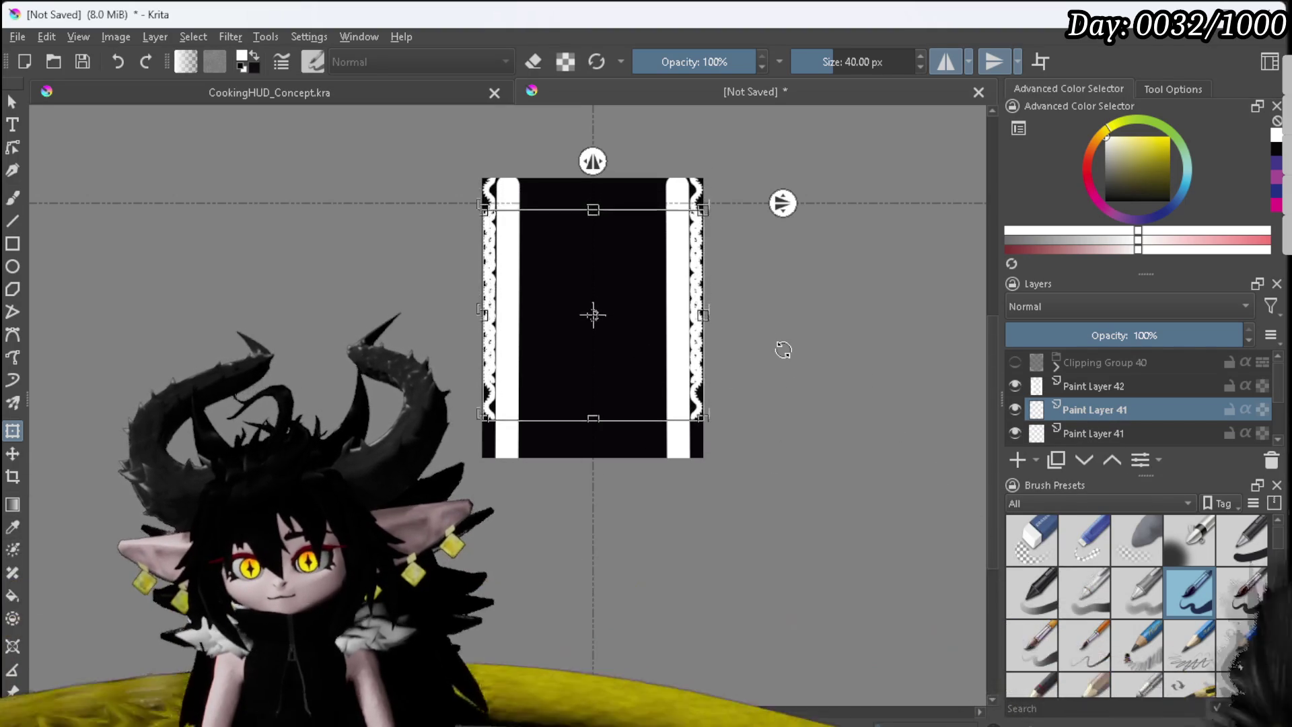
Step: Turn on wrap-around tiling and move the stripe copy down six steps to align the waves
key(w)
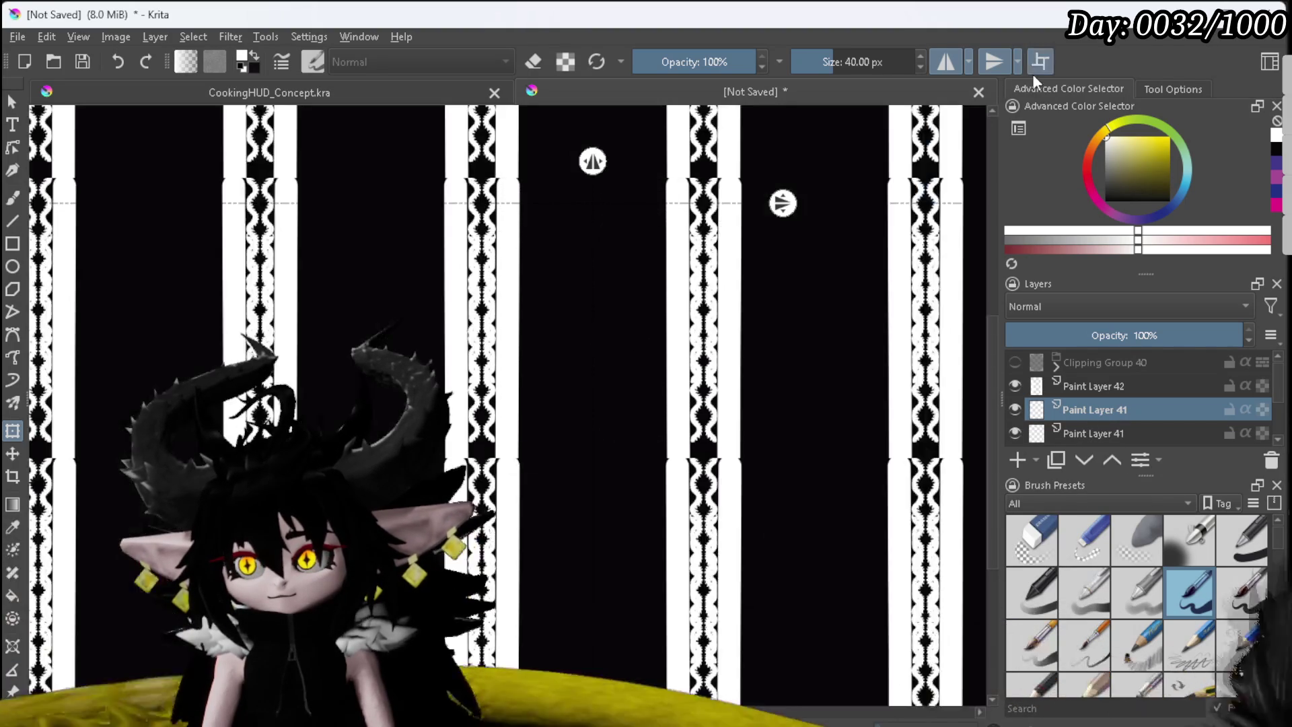
scroll(713, 454, up, 3)
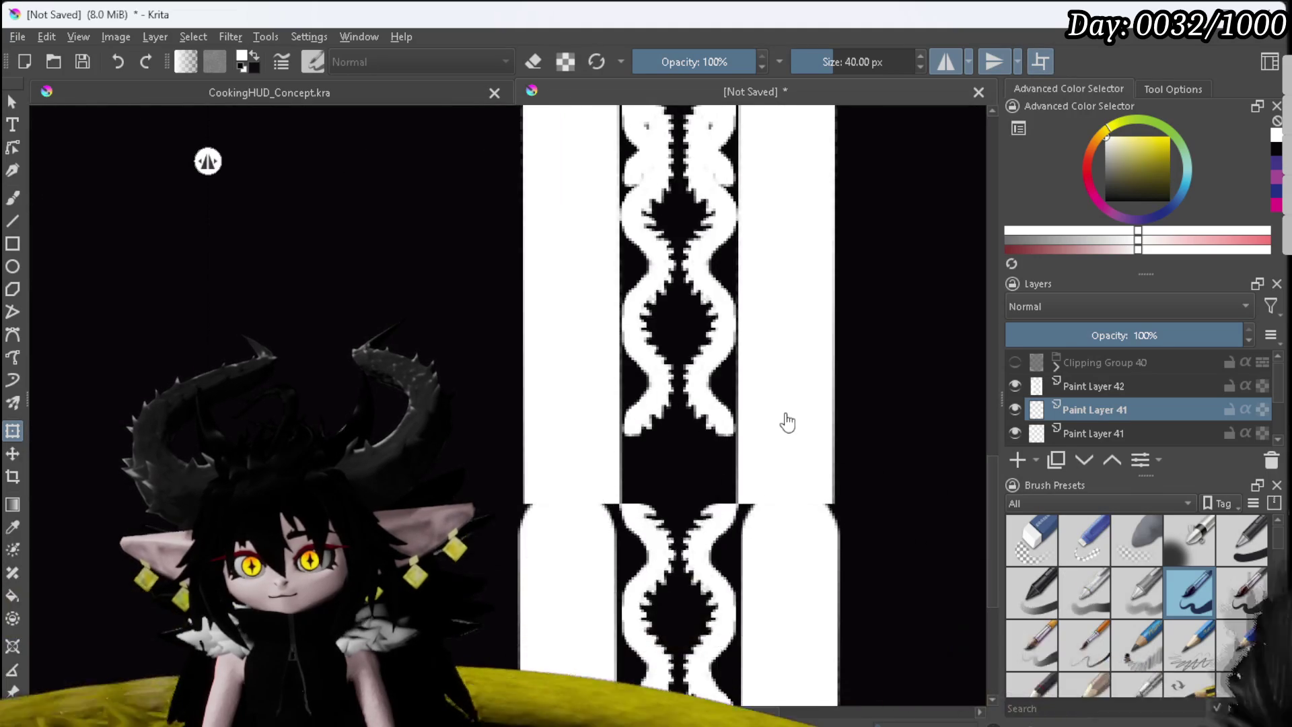
scroll(781, 423, down, 8)
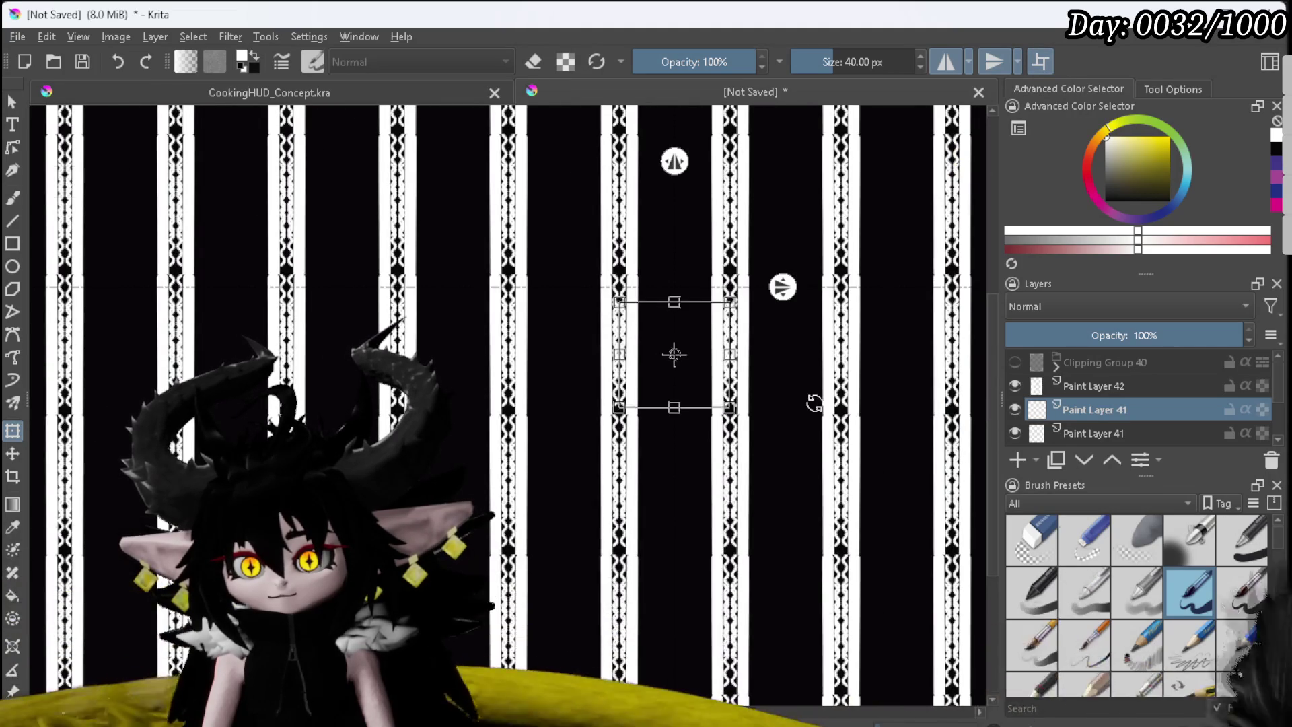
key(Down)
key(Down)
key(Down)
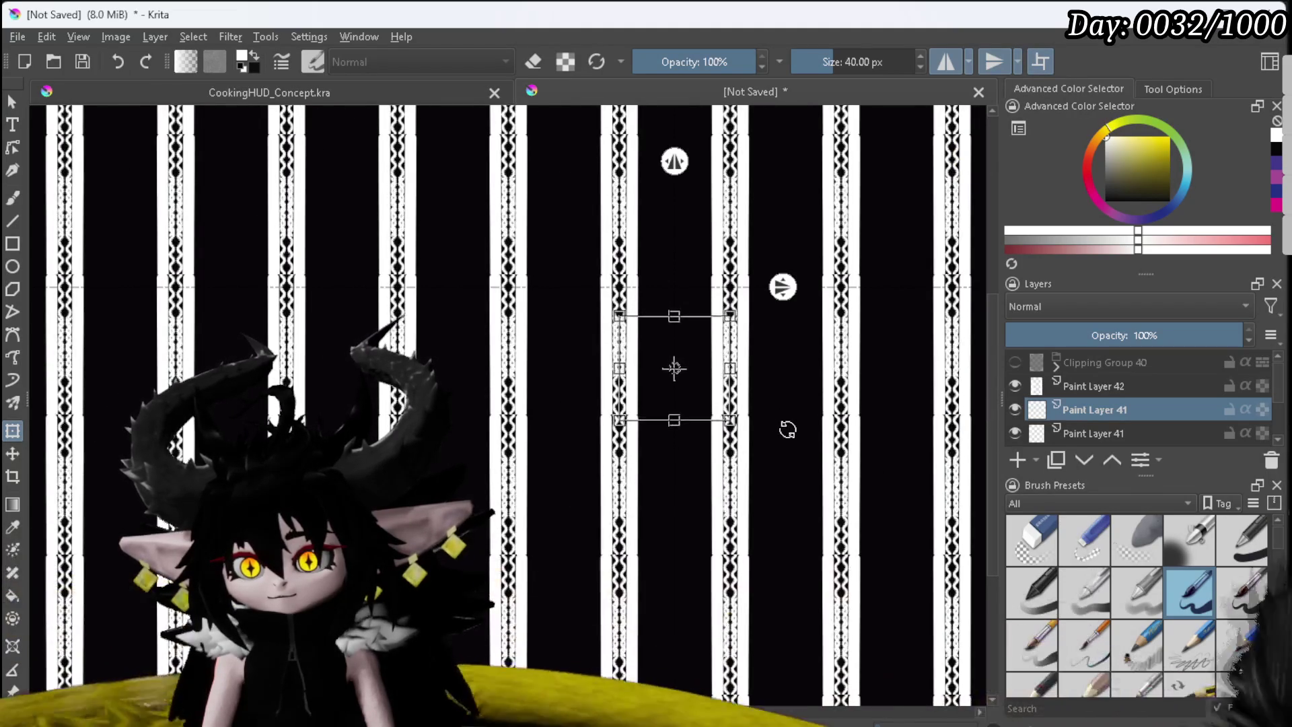
scroll(773, 429, up, 4)
key(Down)
key(Down)
key(Down)
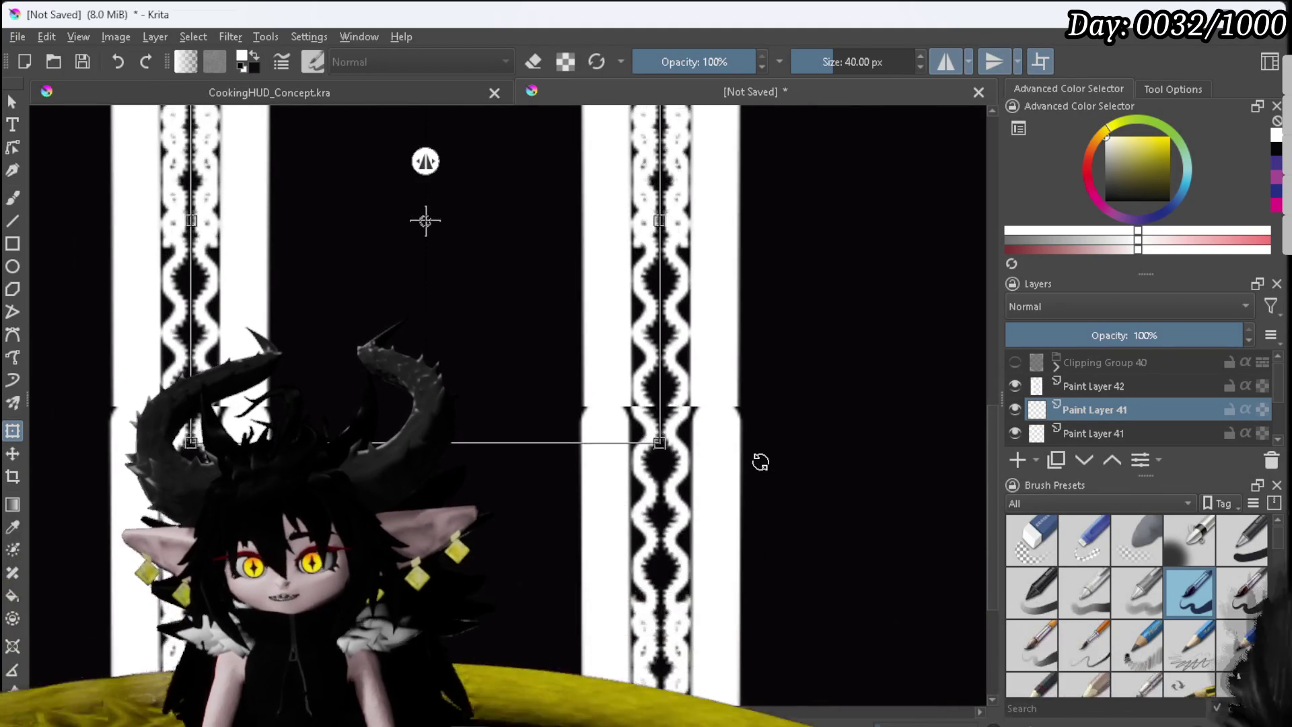
key(Down)
key(Down)
key(Down)
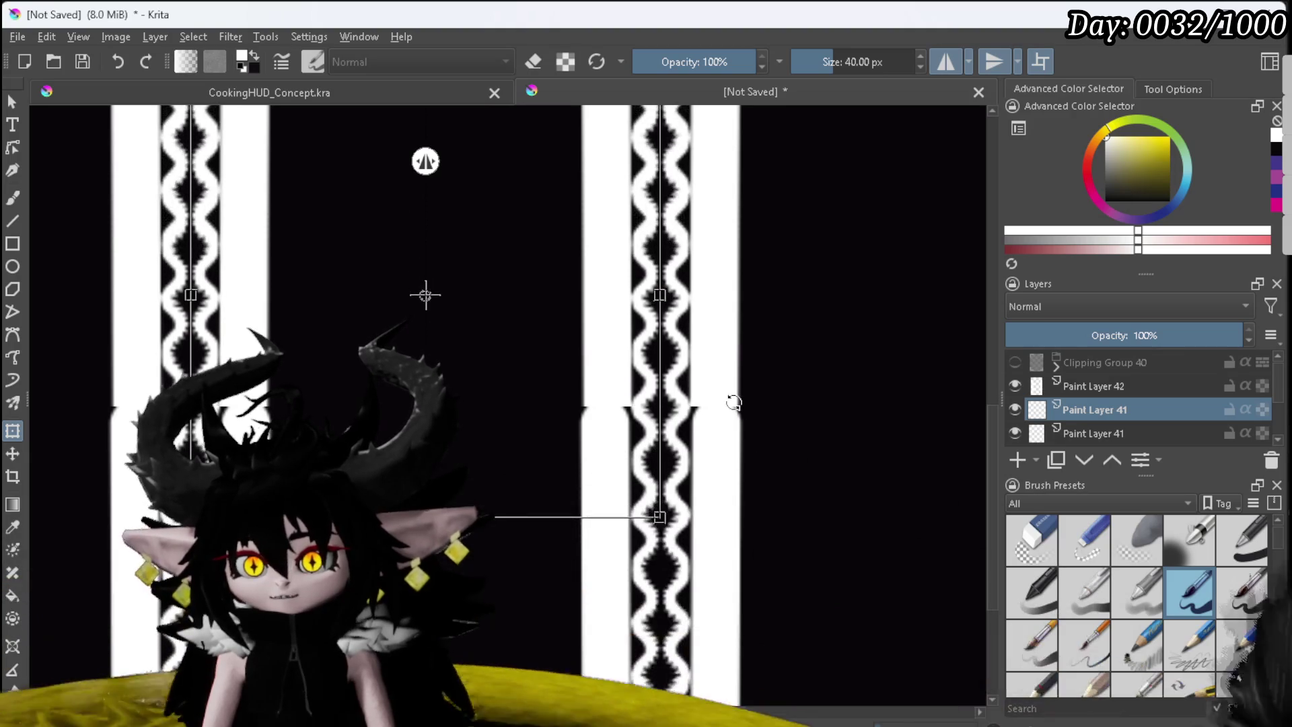
key(Down)
key(Down)
key(Down)
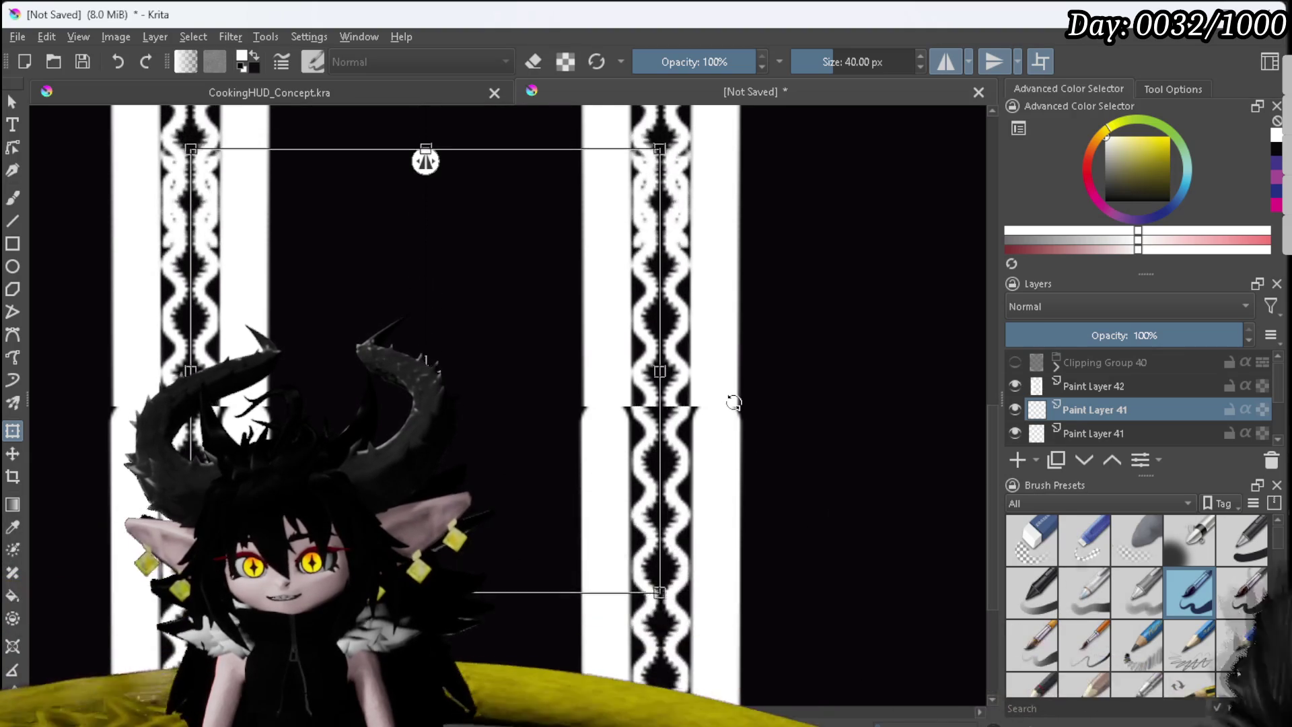
key(Down)
key(Down)
key(Down)
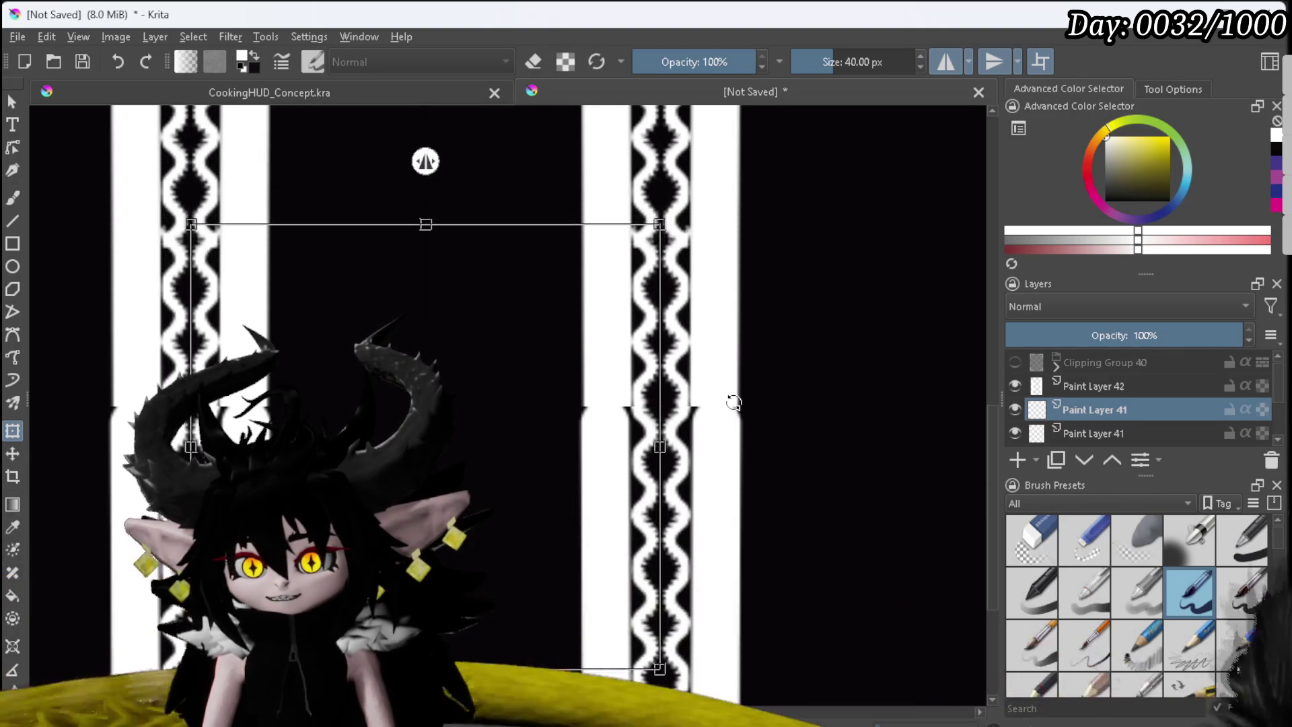
key(Down)
key(Down)
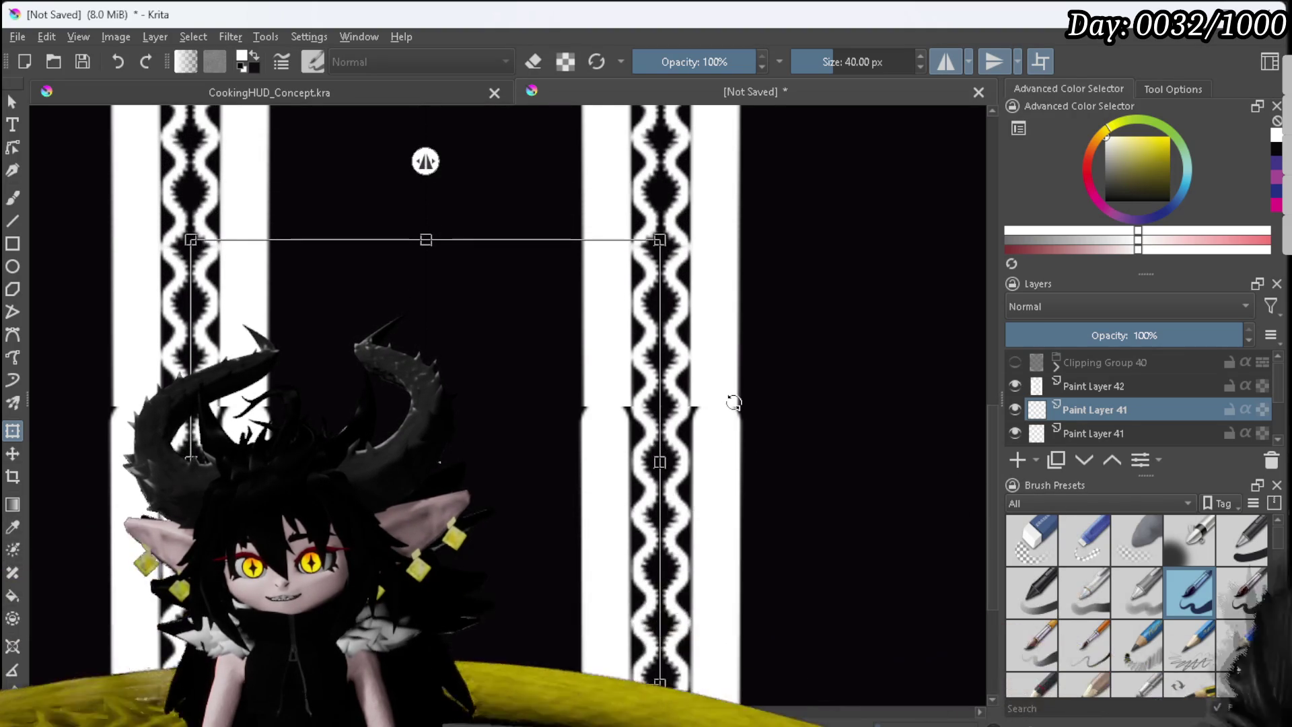
Step: Nudge the copy up two steps to close the seam, then turn wrap-around tiling off
key(Up)
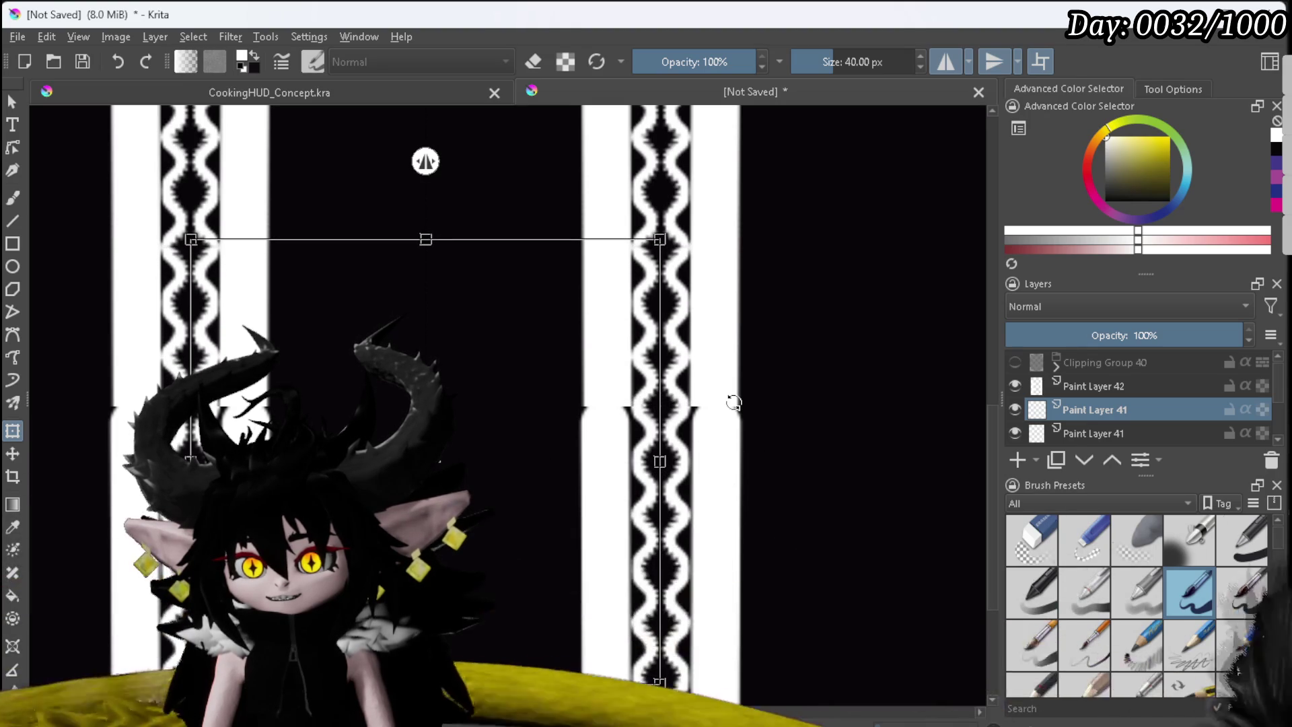
key(Up)
key(Up)
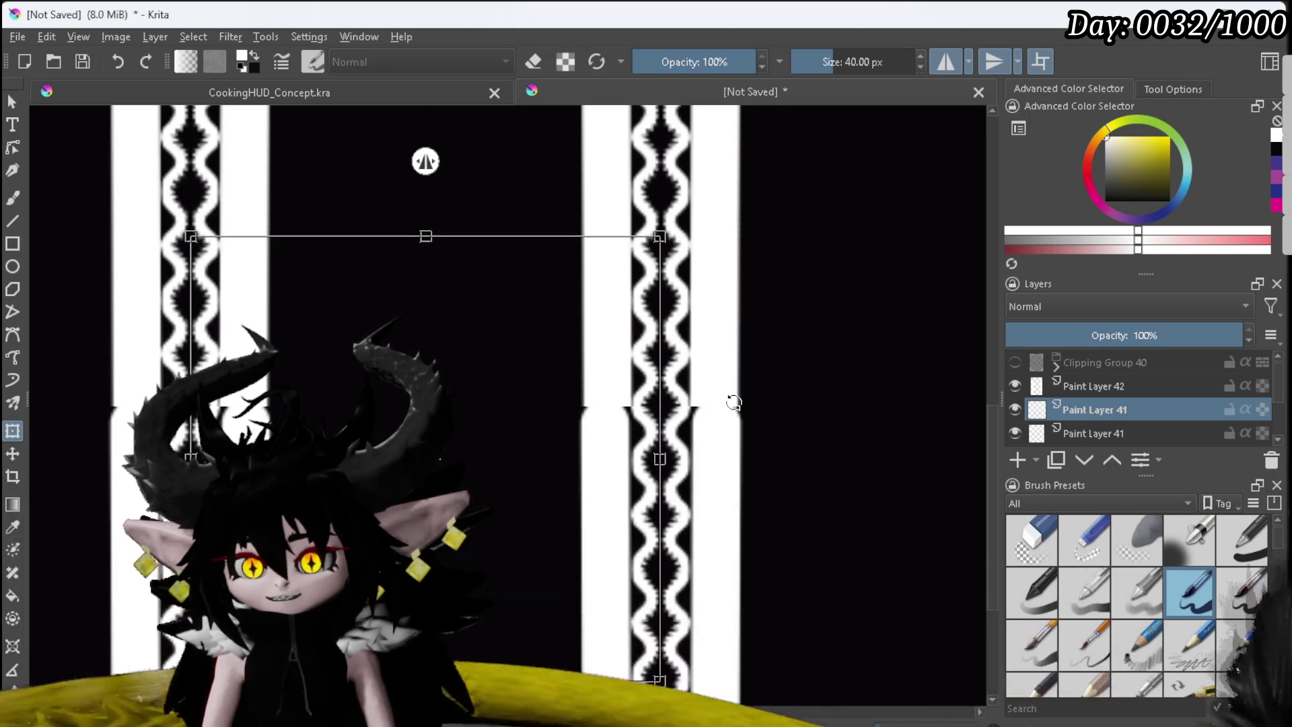
scroll(733, 403, up, 3)
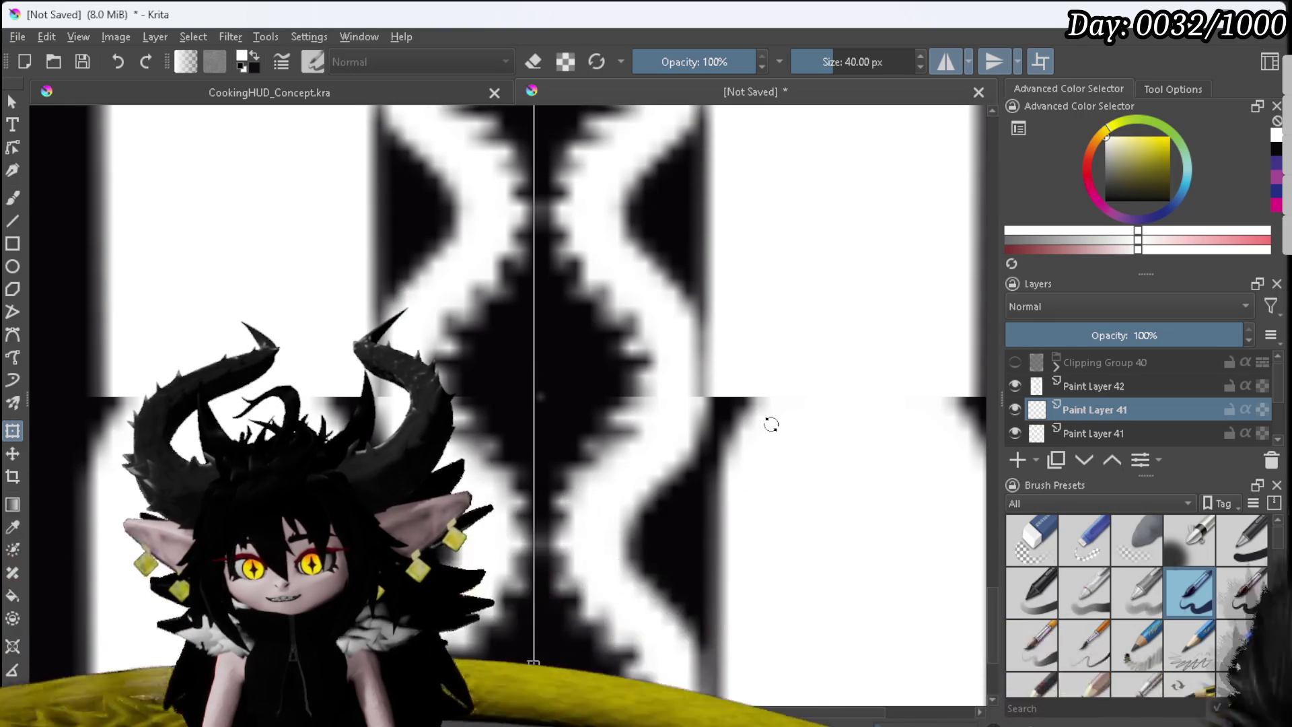
scroll(771, 424, down, 3)
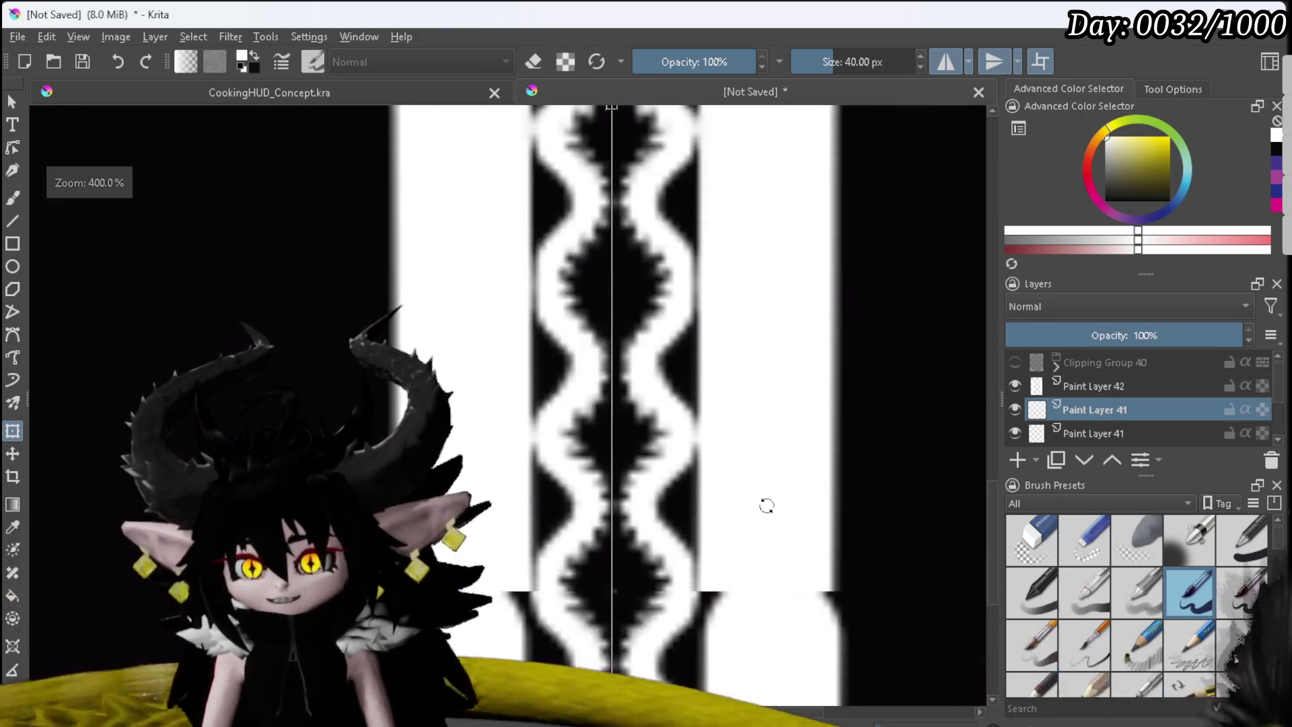
scroll(701, 380, up, 2)
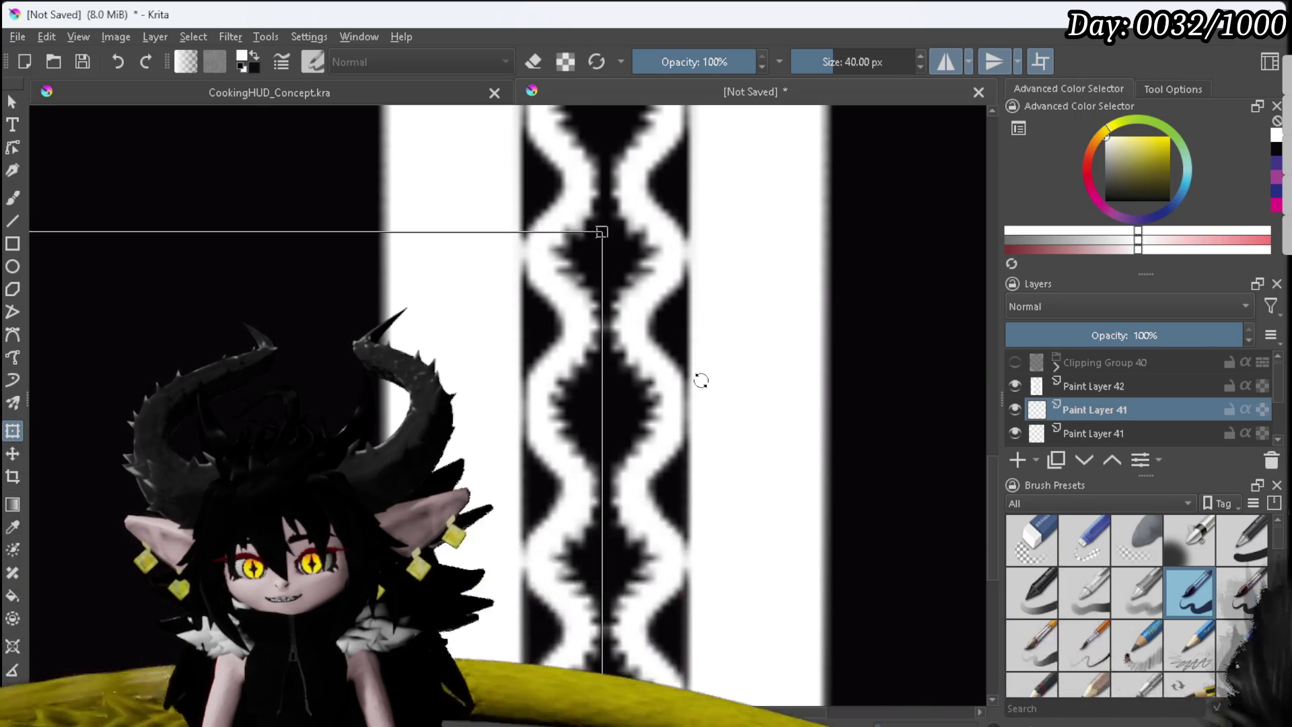
scroll(701, 380, down, 1)
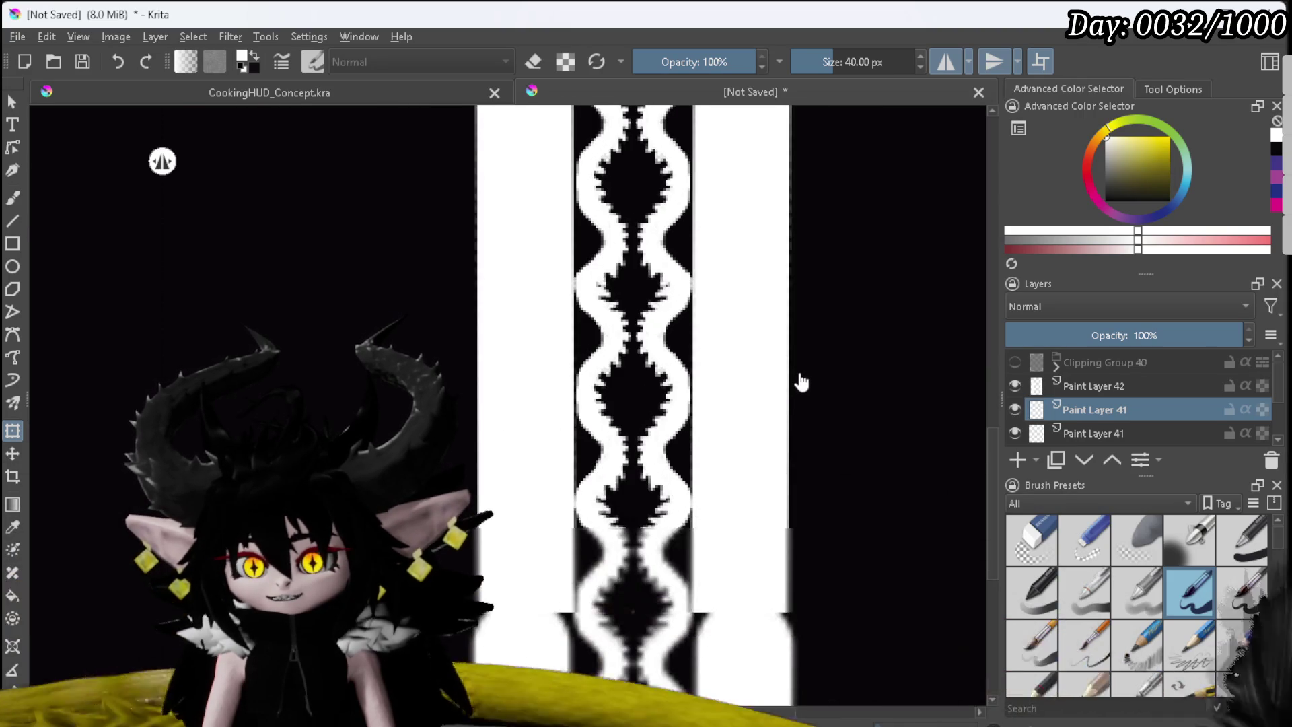
scroll(796, 382, down, 1)
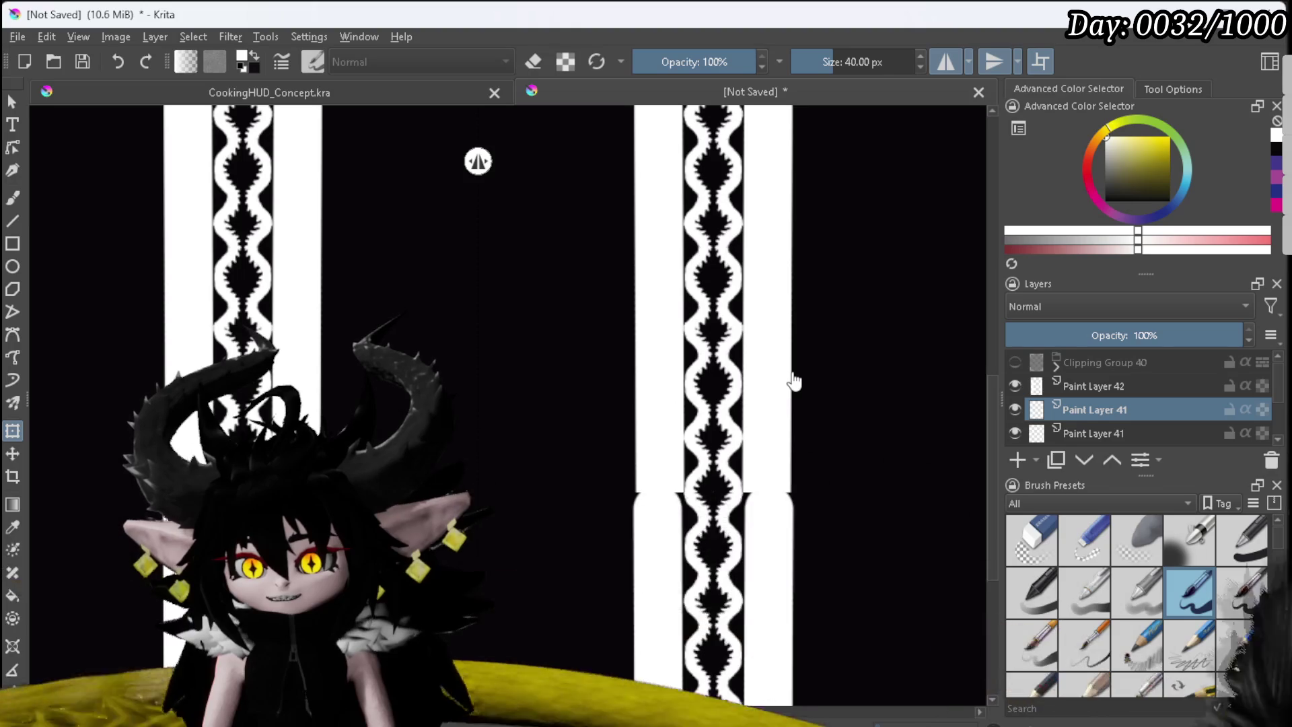
scroll(700, 491, up, 5)
scroll(703, 472, down, 8)
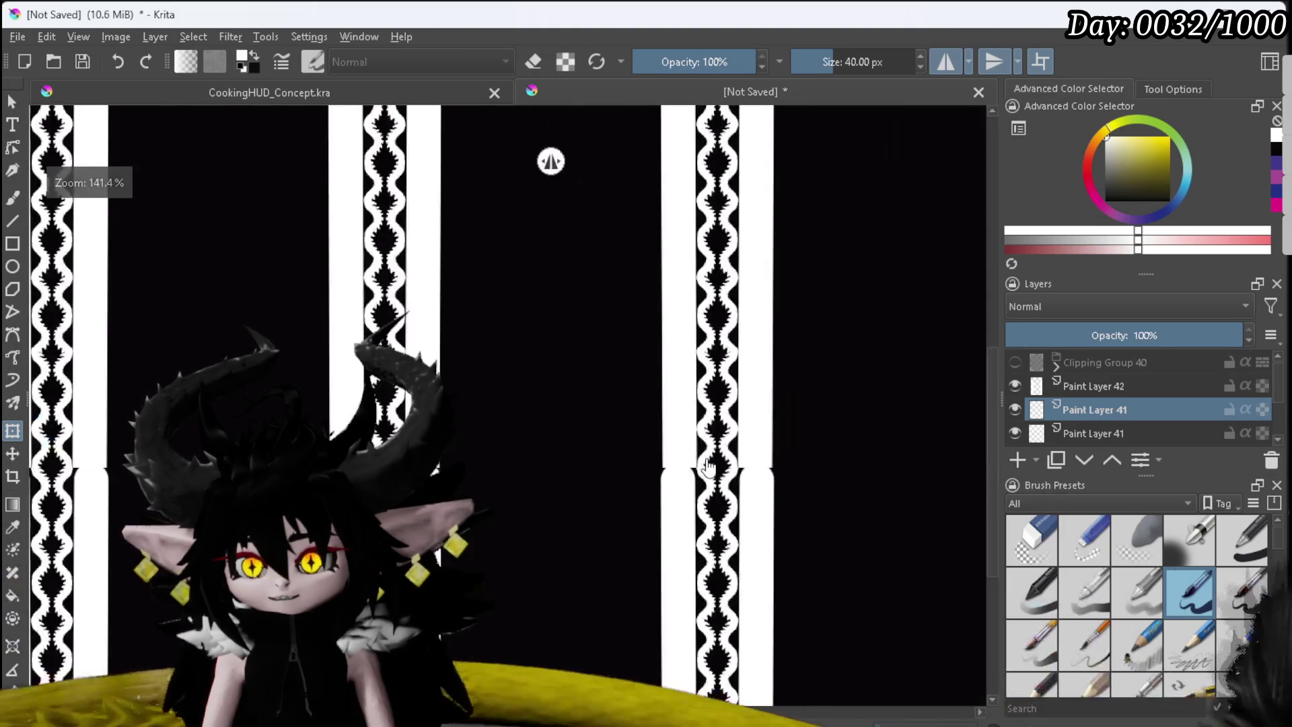
click(1039, 62)
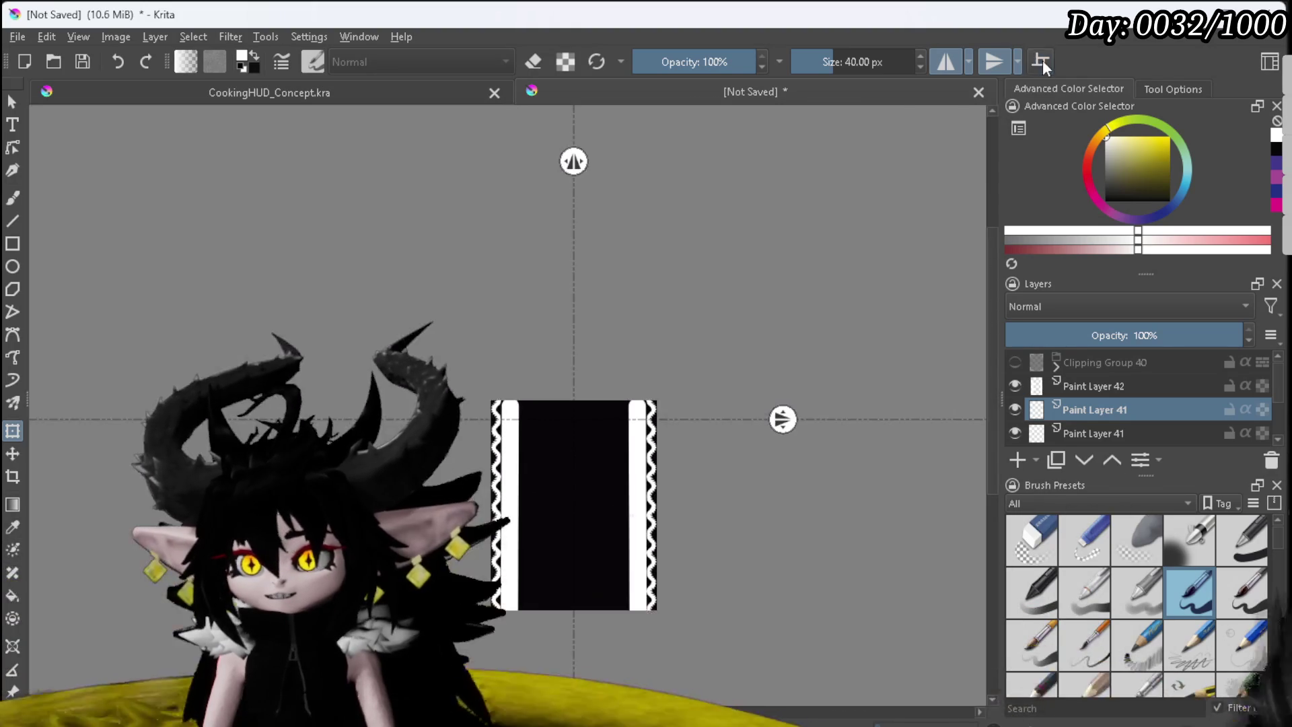
Step: Hide Paint Layer 42's white stripes and export the wavy border image as a PNG
scroll(668, 551, up, 2)
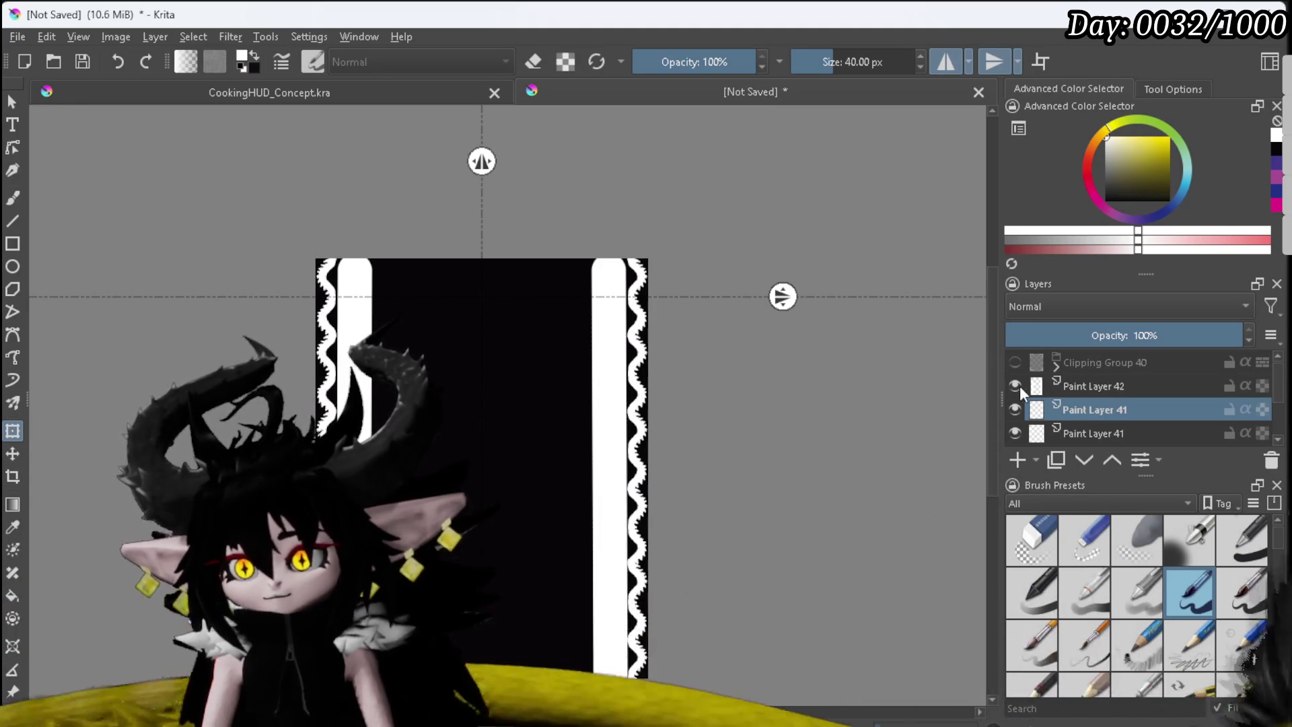
click(1016, 387)
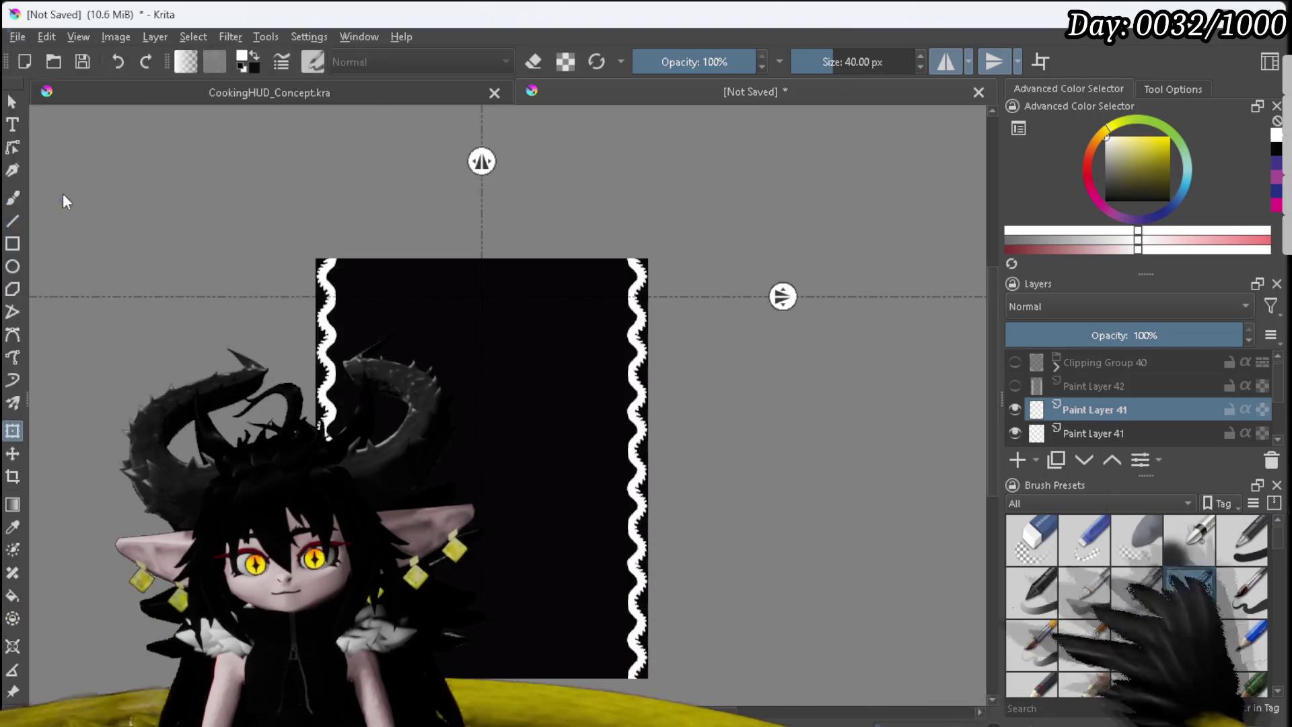
key(ctrl+shift+e)
key(Return)
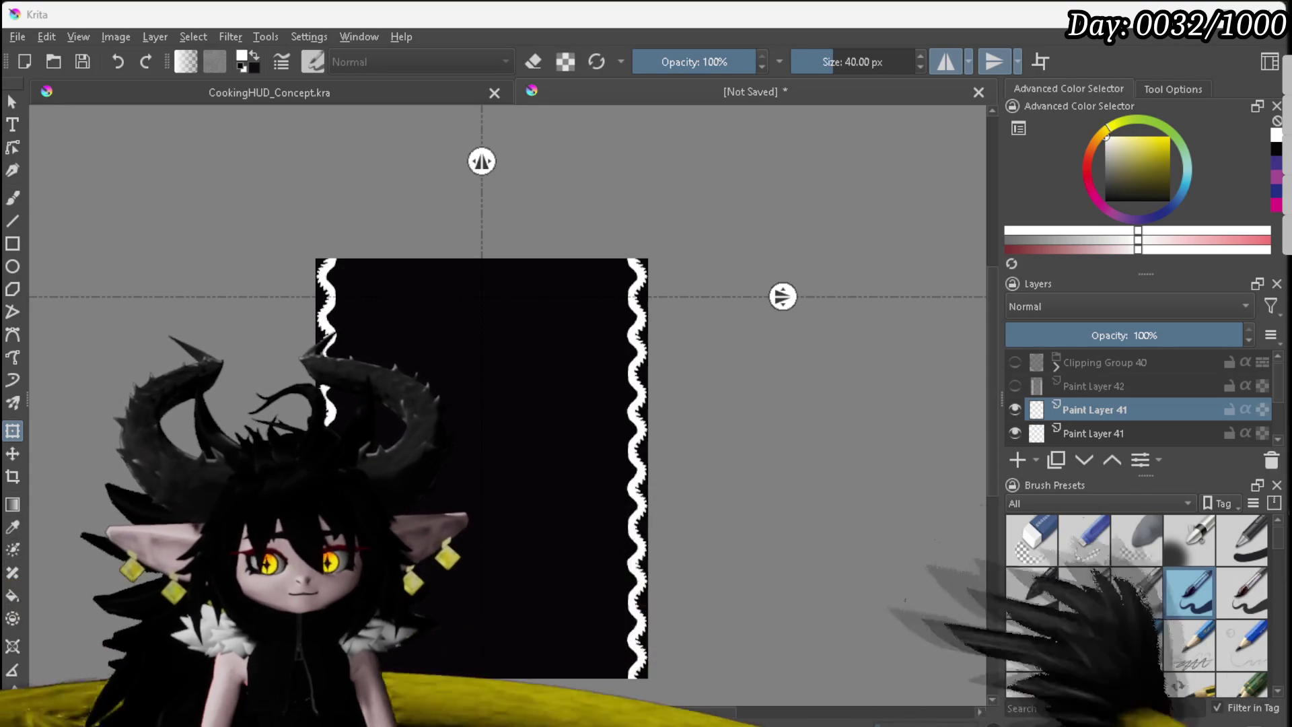
key(ctrl+shift+e)
click(722, 520)
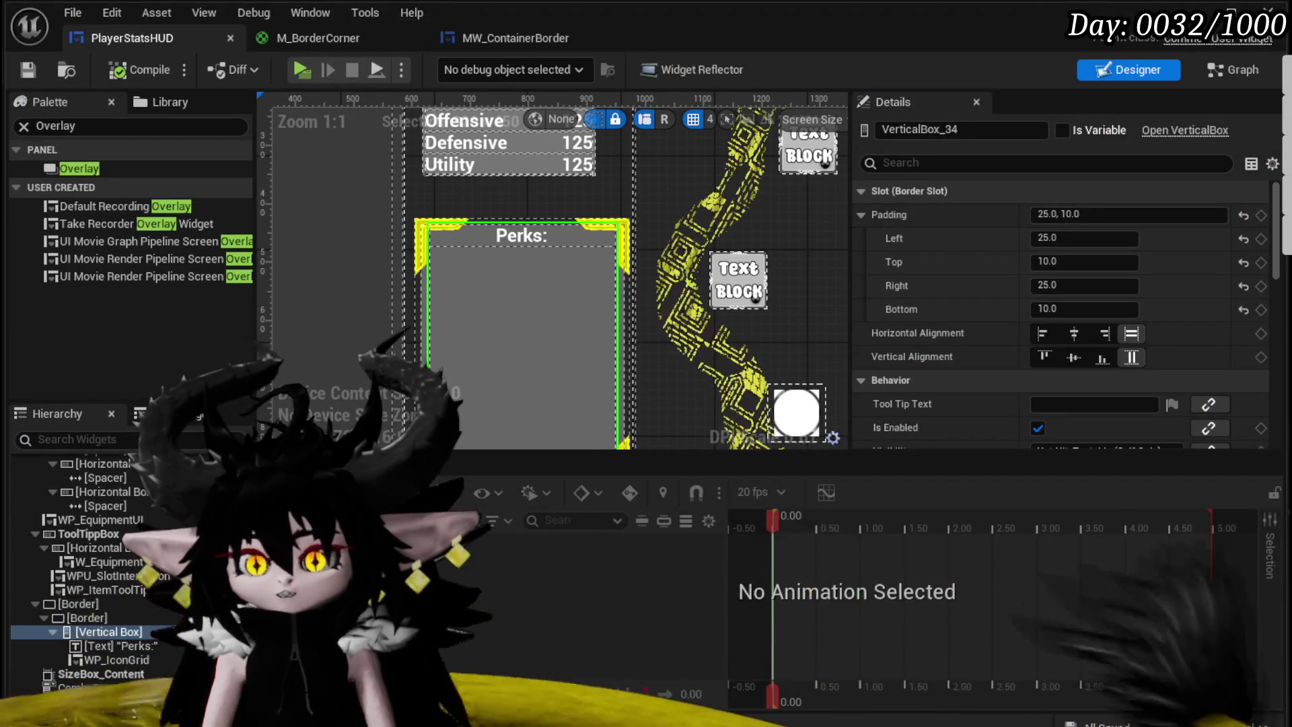
Step: Back in Unreal Engine, move the ContainerBorder asset and save it
click(1194, 12)
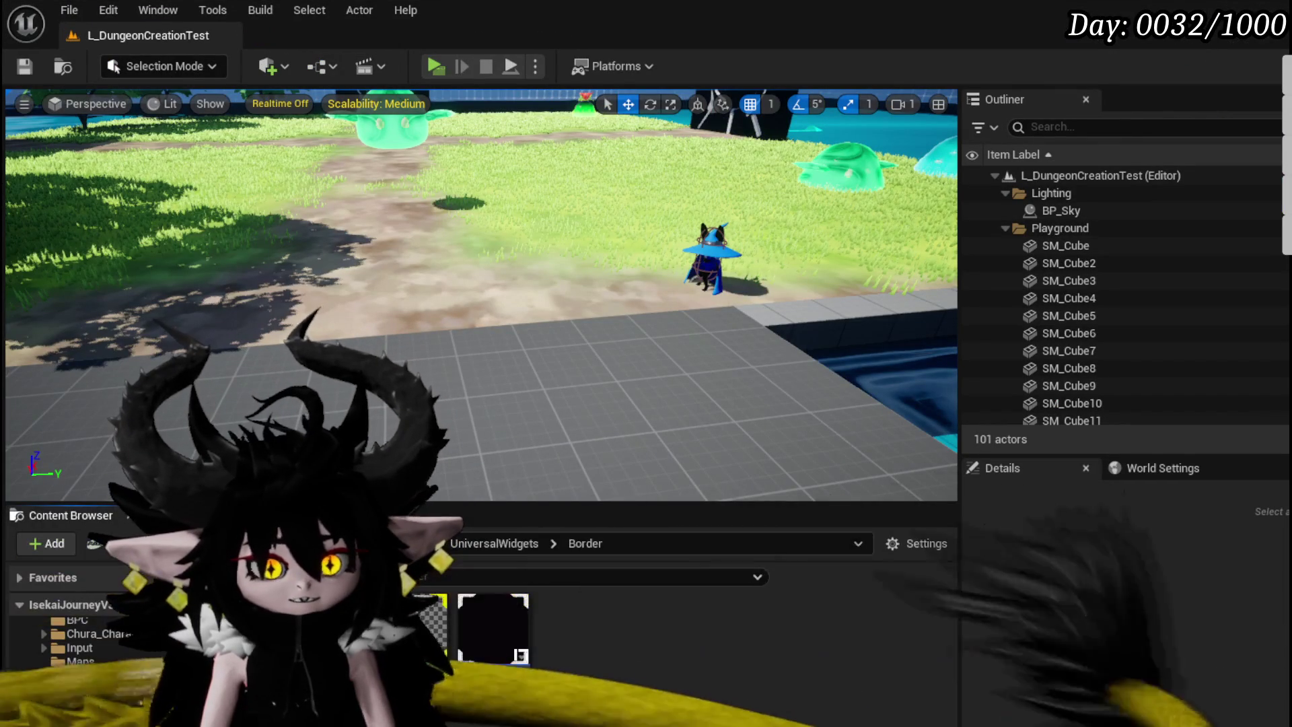
drag(493, 663, 572, 656)
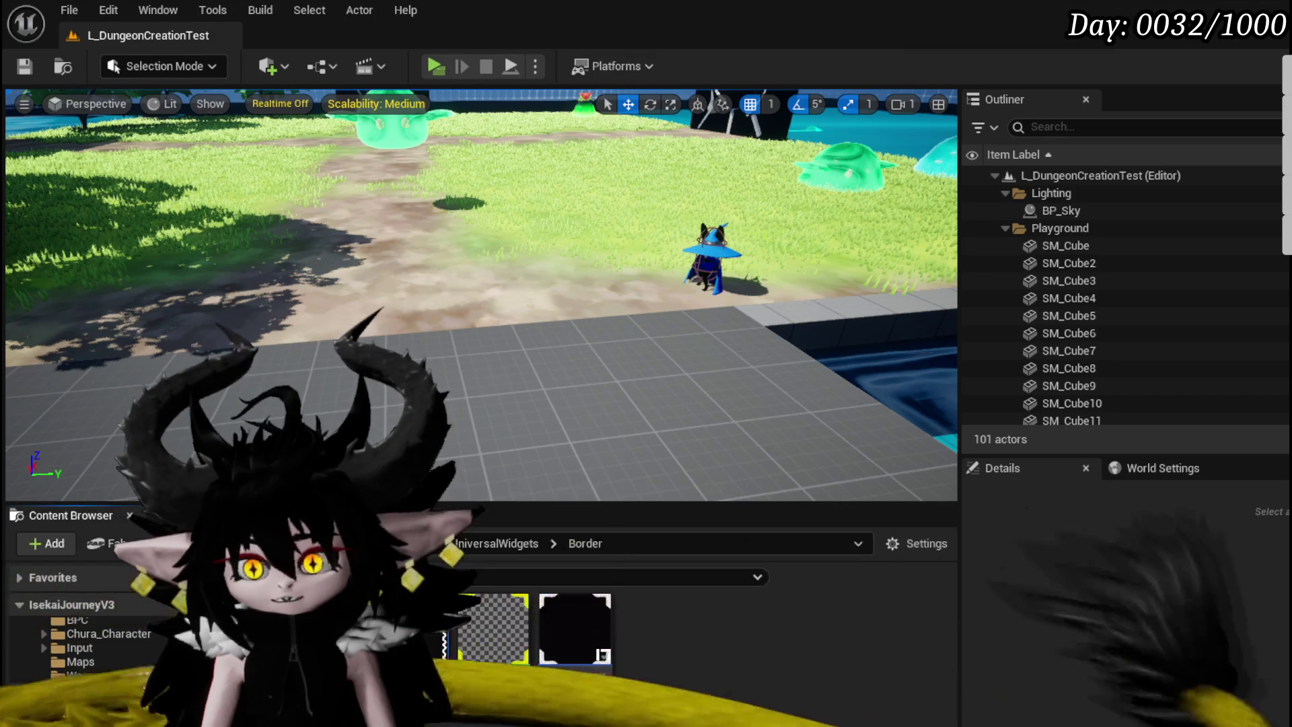
key(ctrl+shift+s)
click(982, 658)
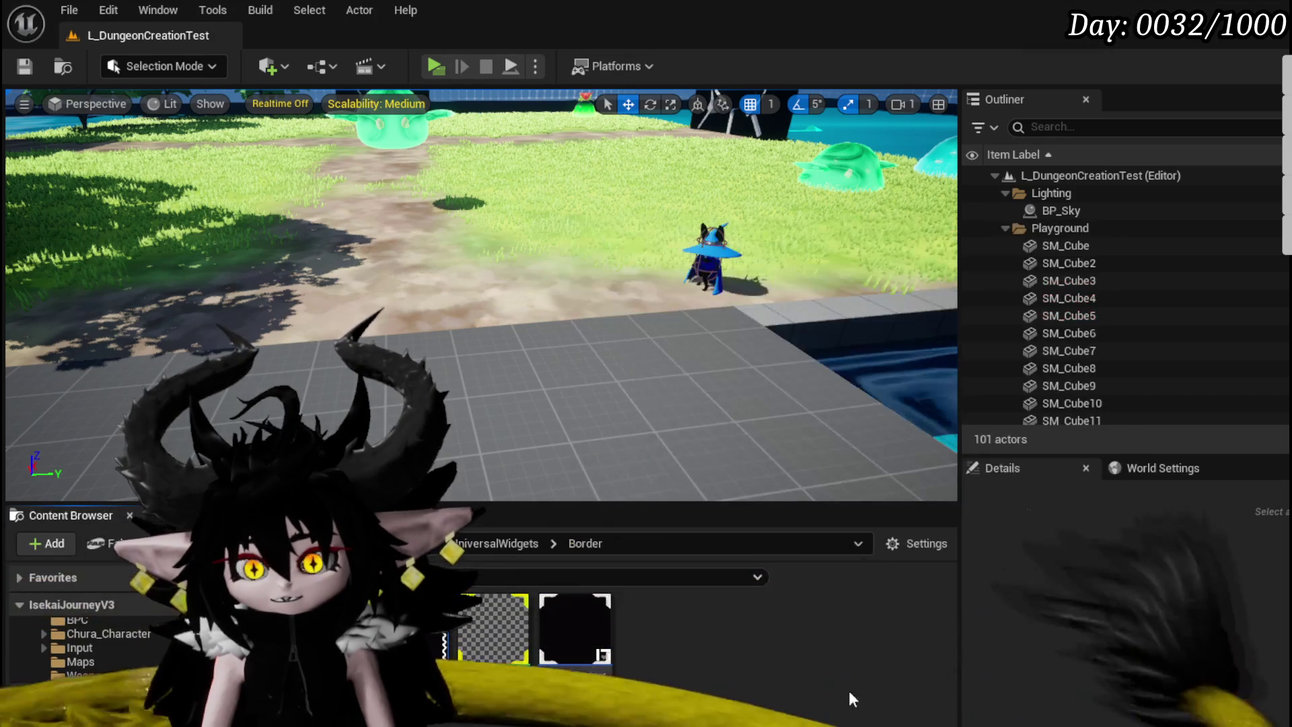
Step: Duplicate M_BorderCorner as M_BorderCorner1 and open the copy for editing
click(513, 664)
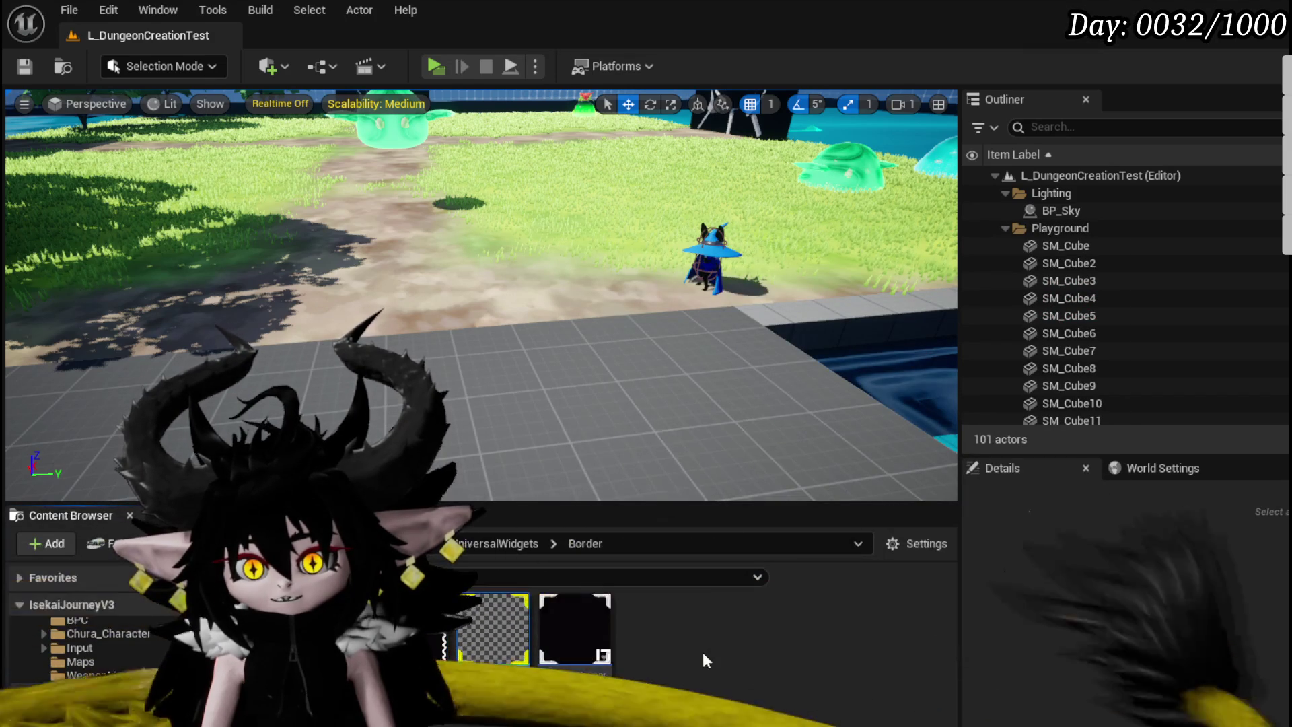
key(ctrl+d)
double_click(676, 649)
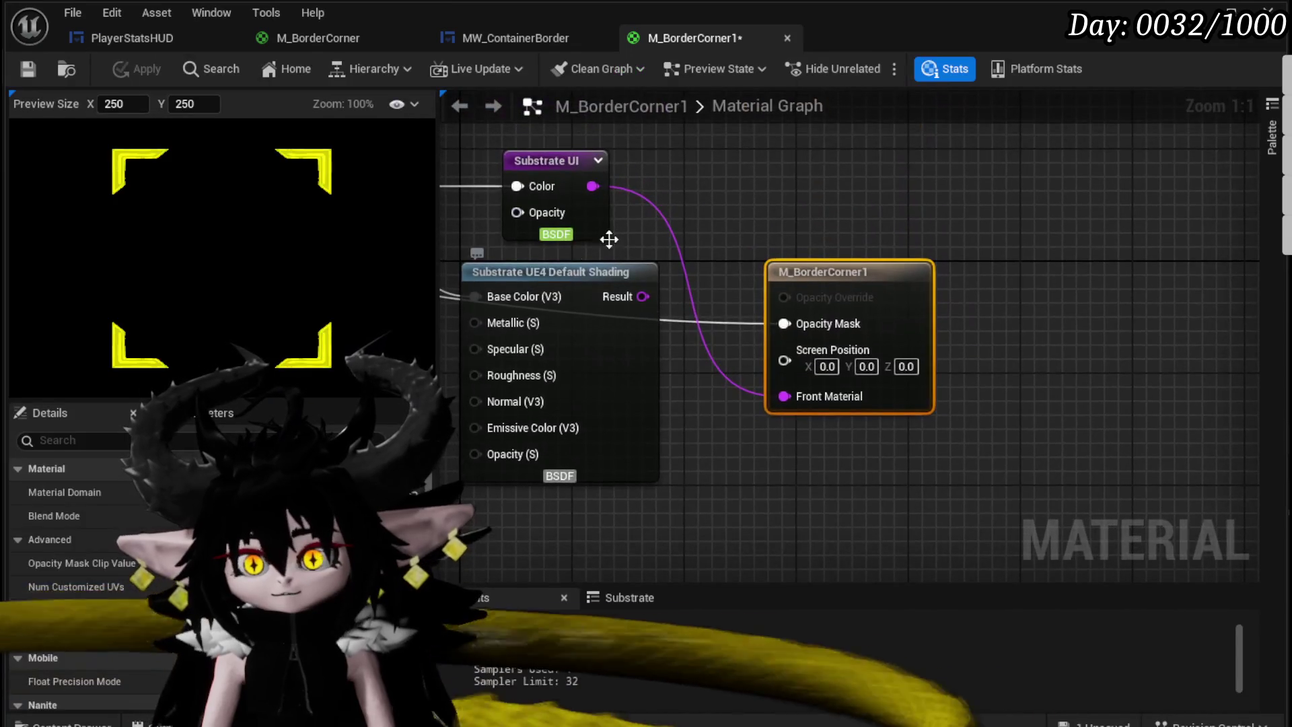
Step: Add the border line texture from the asset list into the M_BorderCorner1 material graph
mouse_move(608, 239)
mouse_down()
mouse_move(755, 285)
mouse_move(840, 450)
mouse_up()
drag(554, 509, 583, 323)
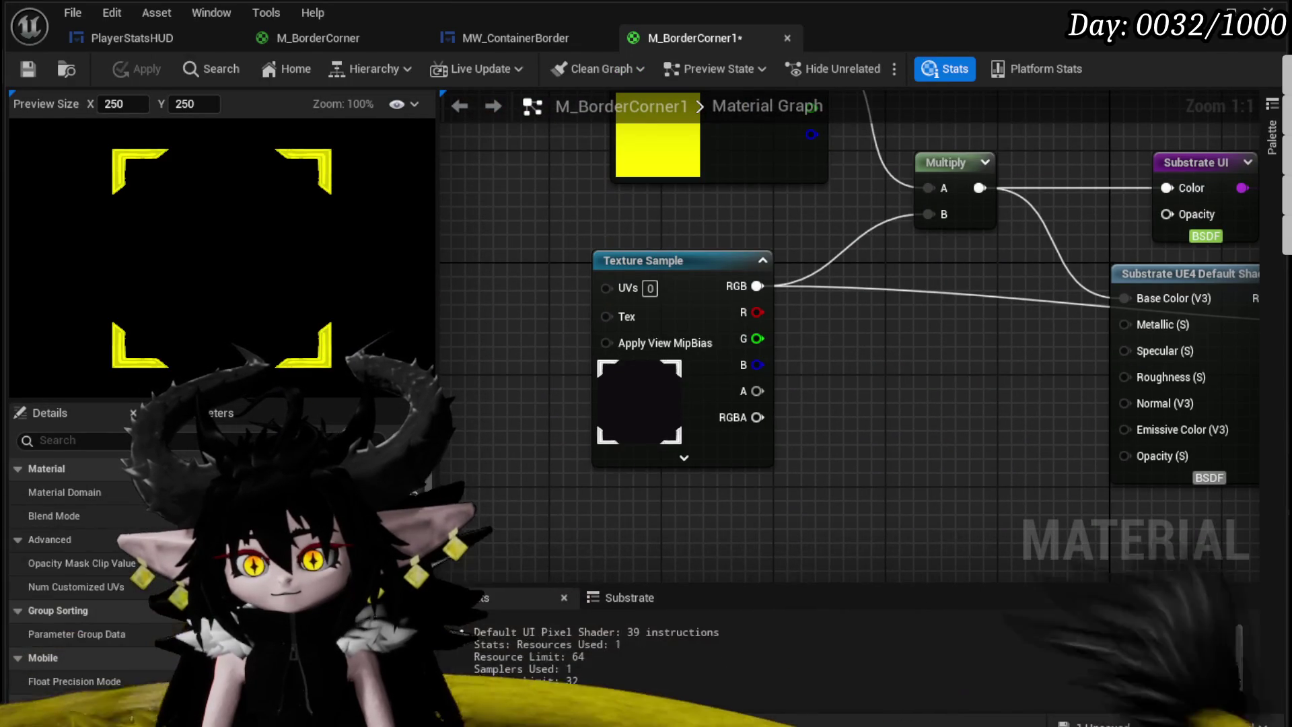
drag(638, 723, 637, 509)
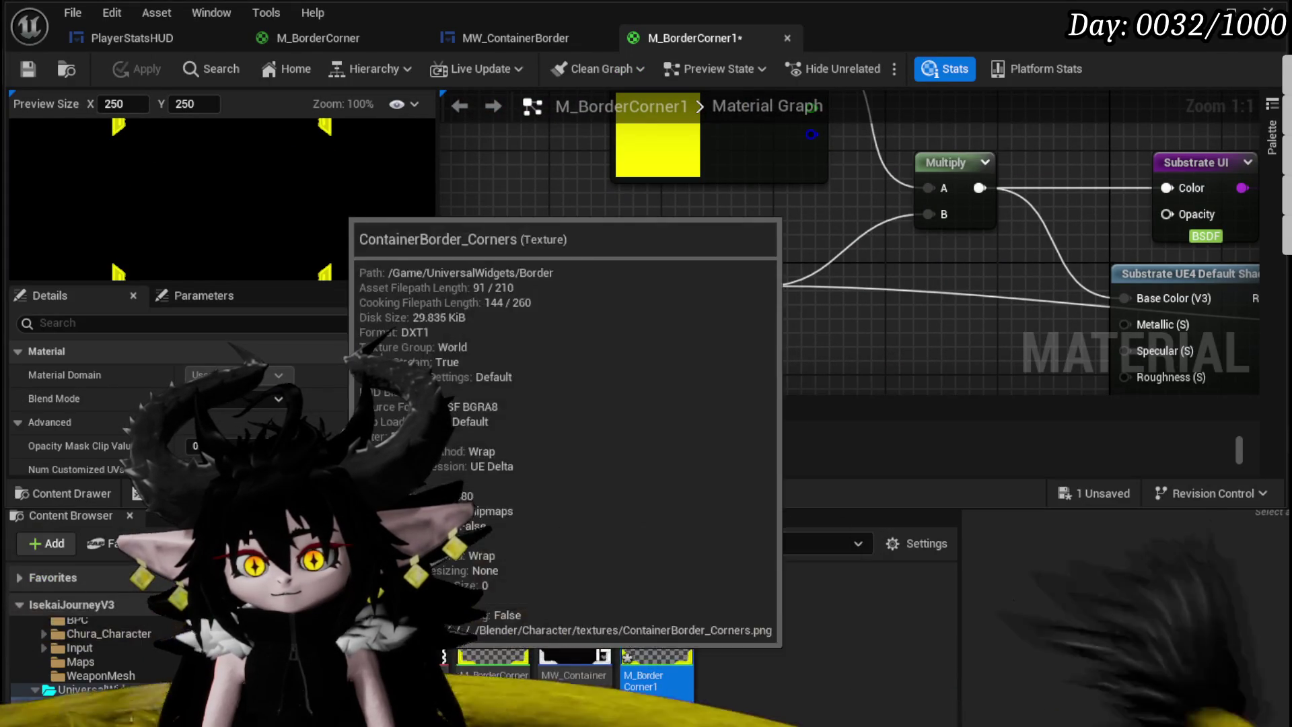
drag(417, 639, 894, 348)
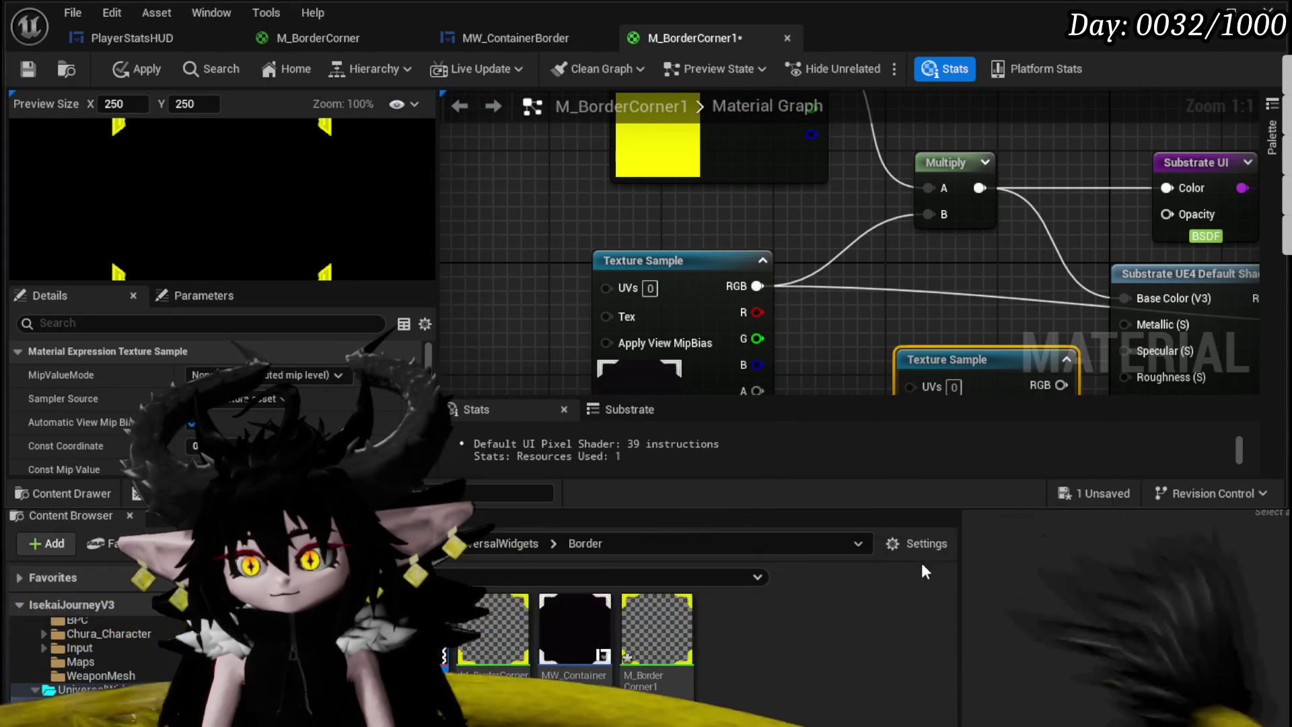
scroll(824, 362, down, 3)
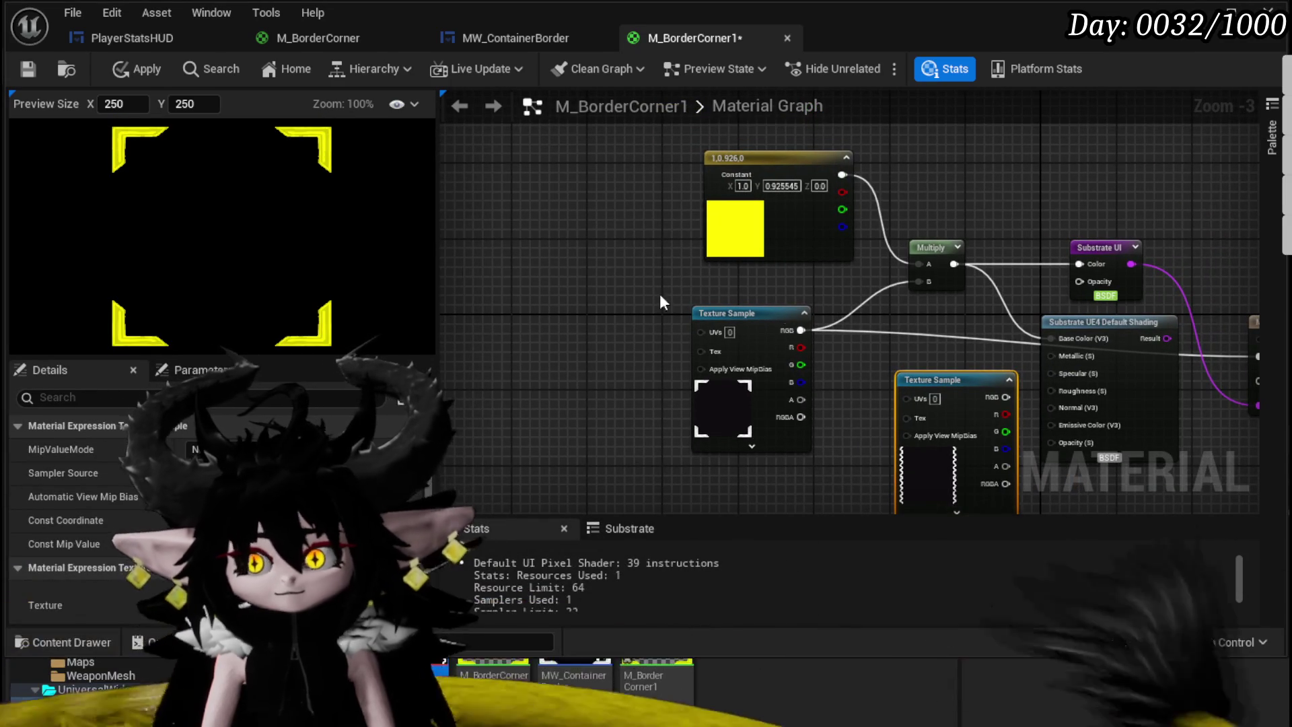
Step: Wire the line texture sample into the colour Multiply and move the corner texture sample aside
mouse_move(963, 394)
mouse_down()
mouse_move(510, 310)
mouse_move(604, 319)
mouse_up()
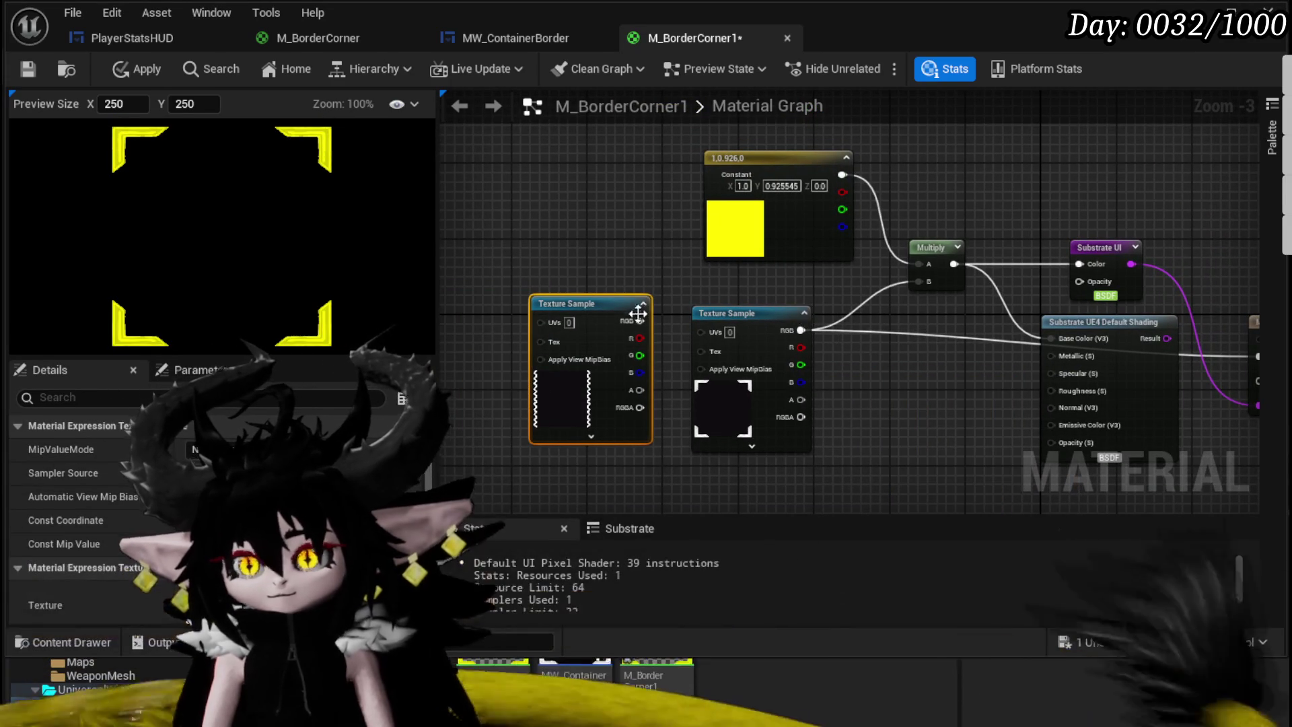
drag(1065, 348, 977, 346)
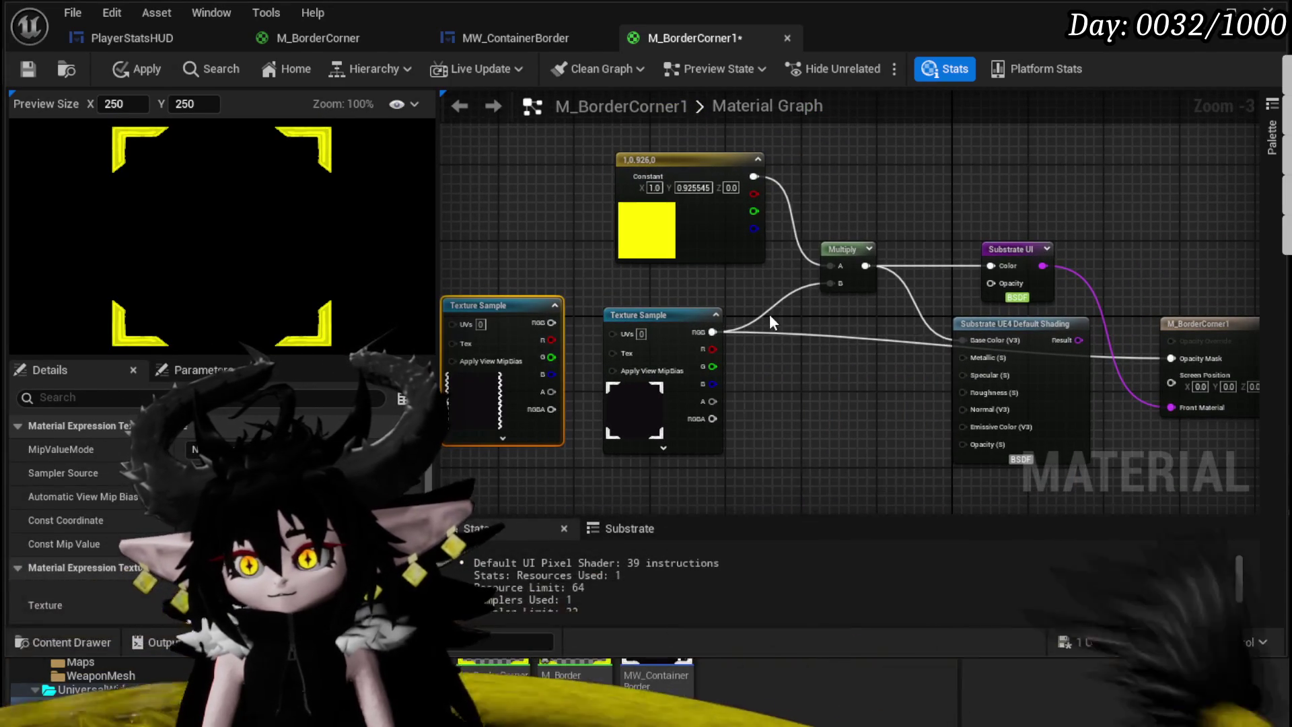
mouse_move(830, 283)
mouse_down()
mouse_move(713, 337)
mouse_move(571, 315)
mouse_move(542, 326)
mouse_up()
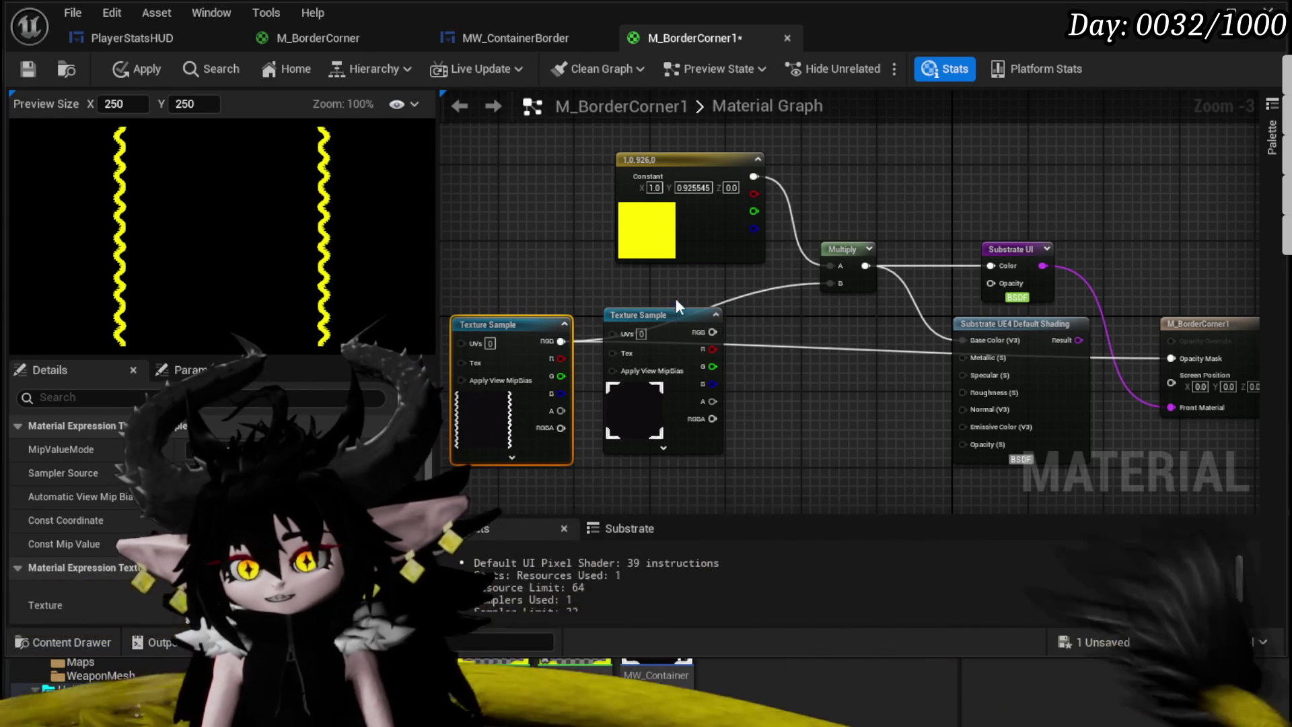
mouse_move(677, 312)
mouse_down()
mouse_move(760, 381)
mouse_move(1088, 311)
mouse_up()
right_click(693, 251)
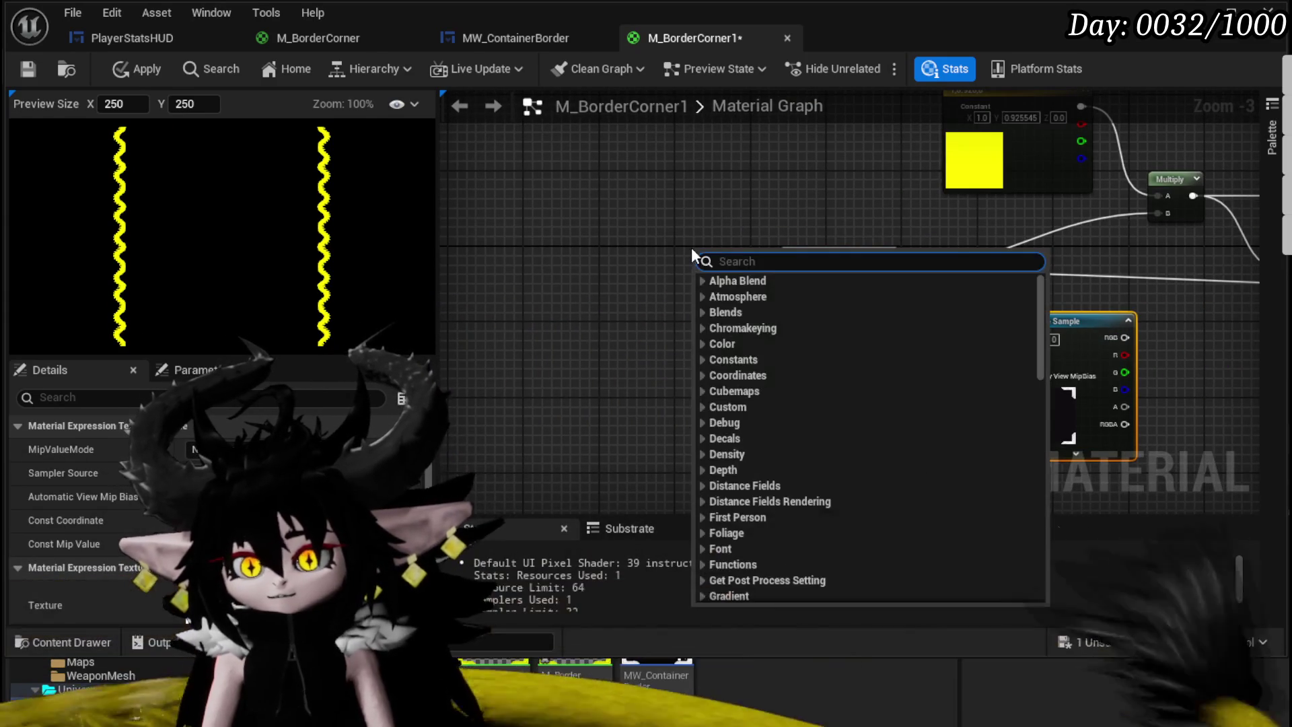
Step: Add a Panner with Y speed 0.1 beside the line texture, then apply and save M_BorderCorner1
text(Panner)
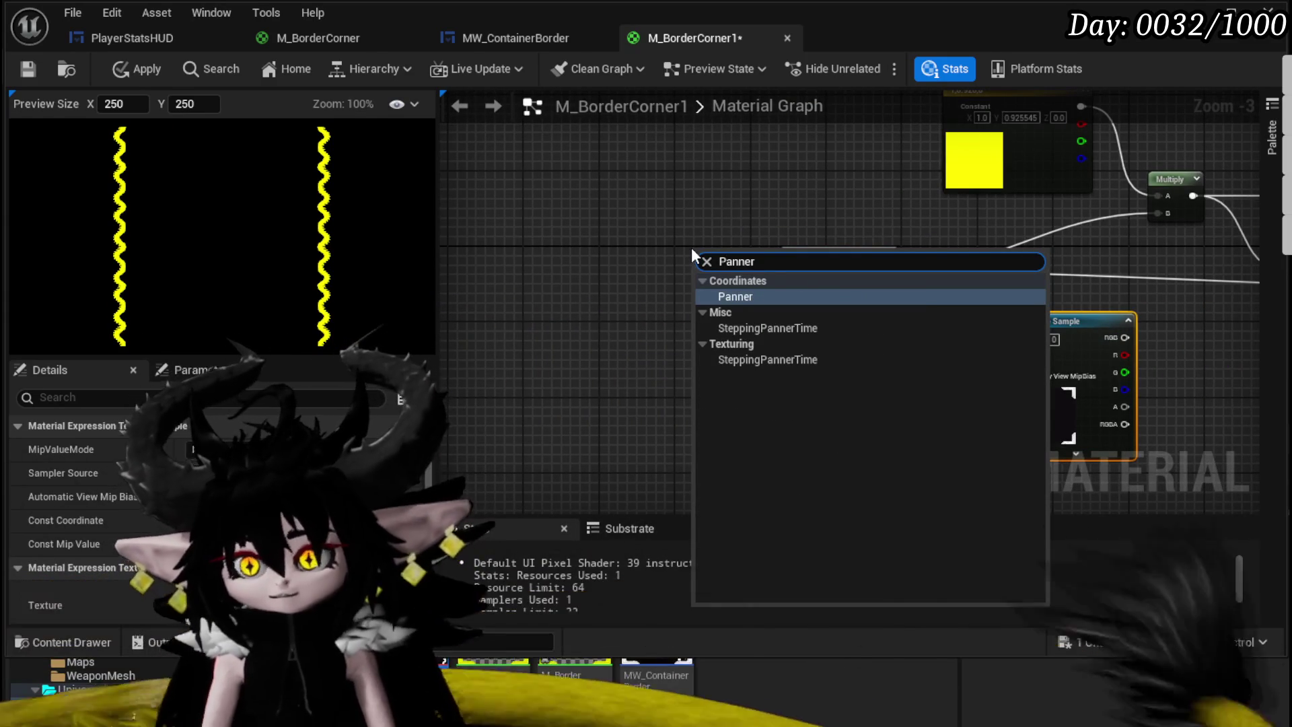
click(736, 297)
scroll(771, 285, up, 3)
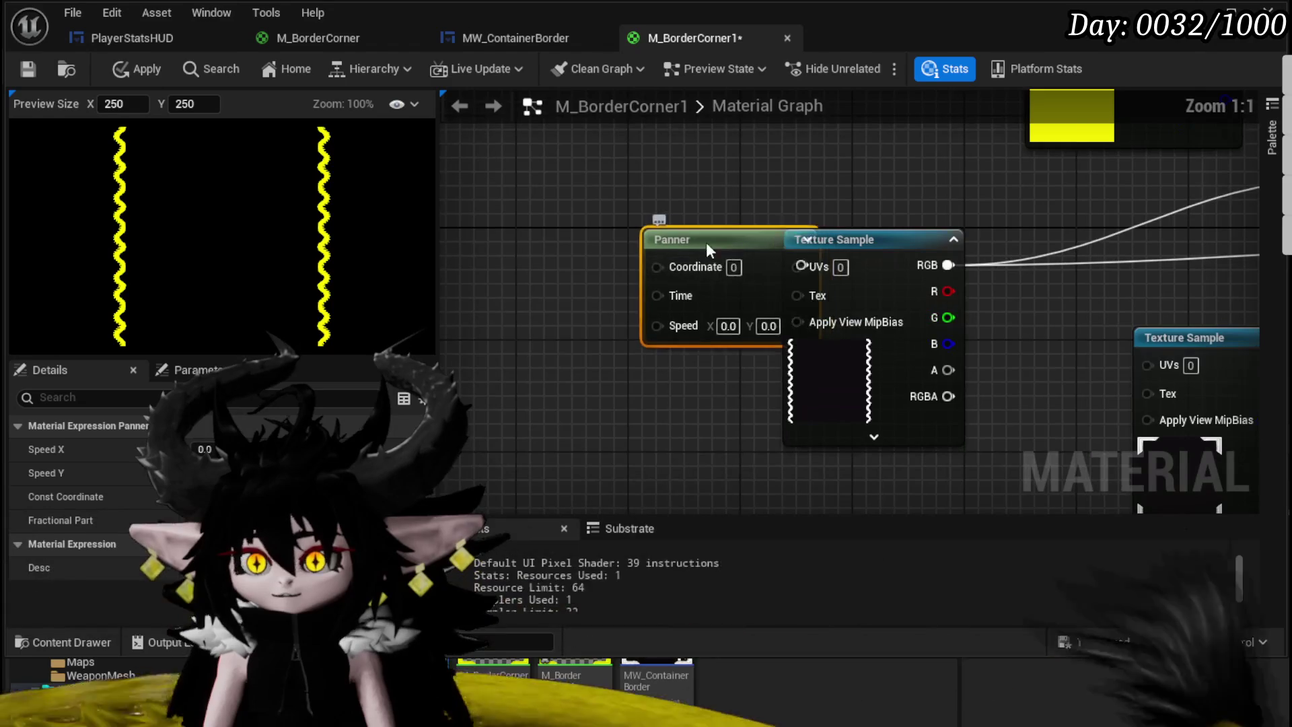
drag(743, 253, 668, 252)
text(0.1)
key(Return)
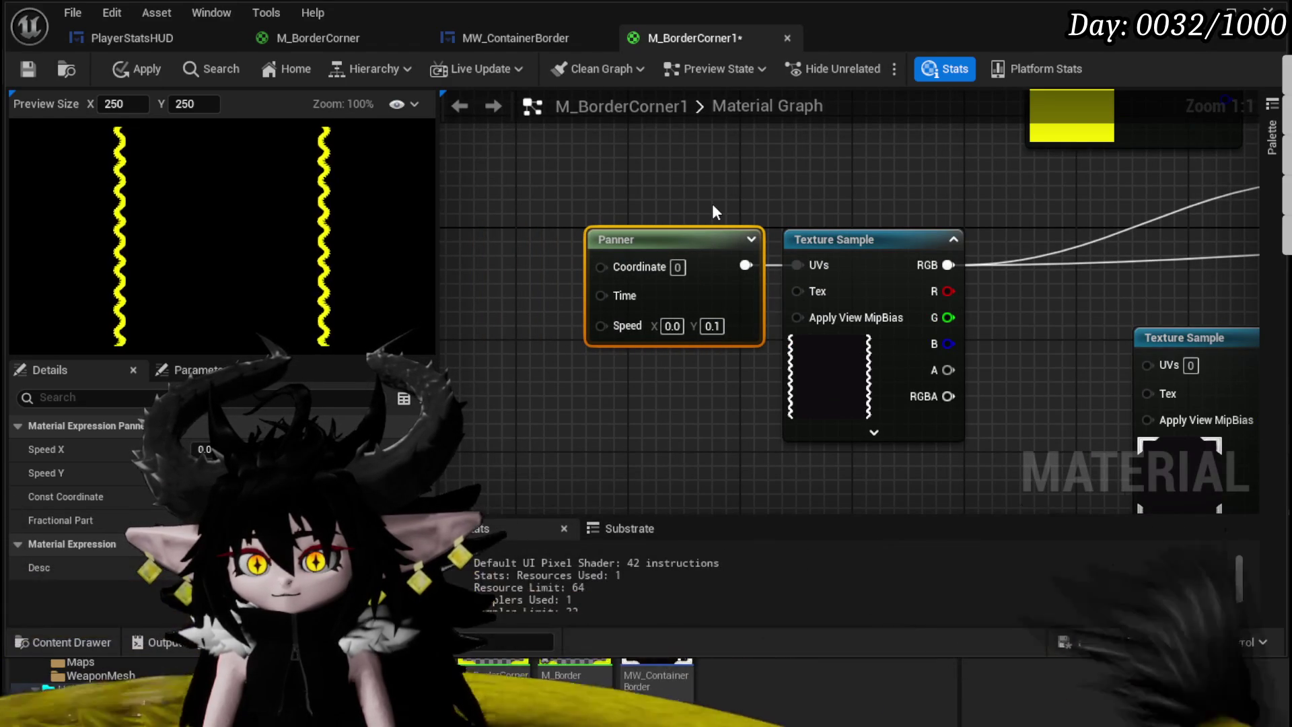
click(123, 67)
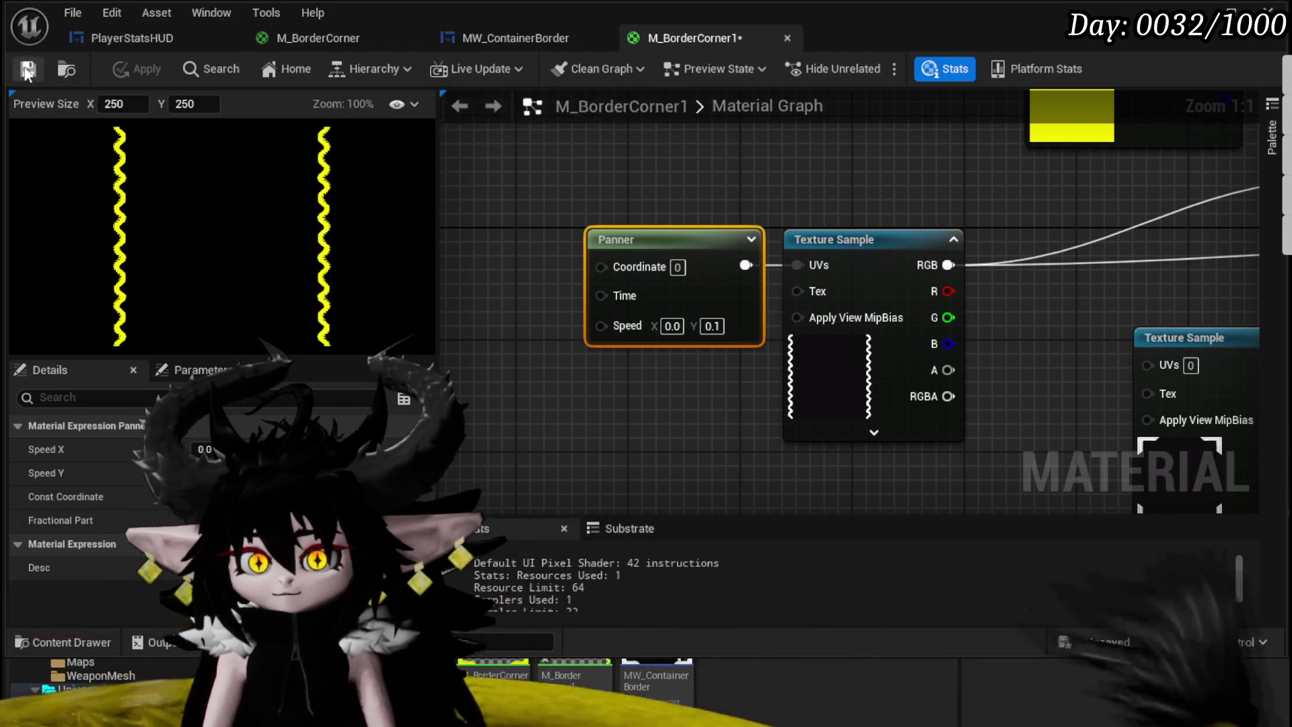
key(ctrl+s)
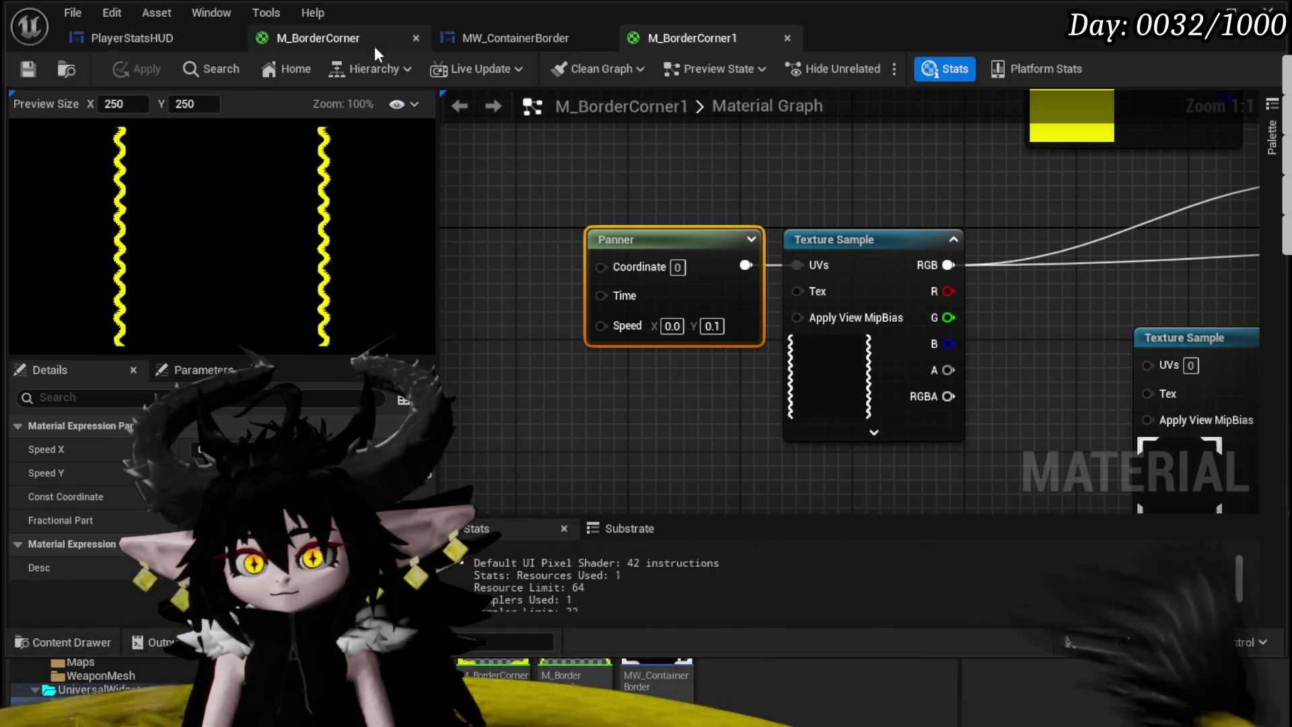
Step: In PlayerStatsHUD, wrap the Perks panel's border with a new Border
click(487, 44)
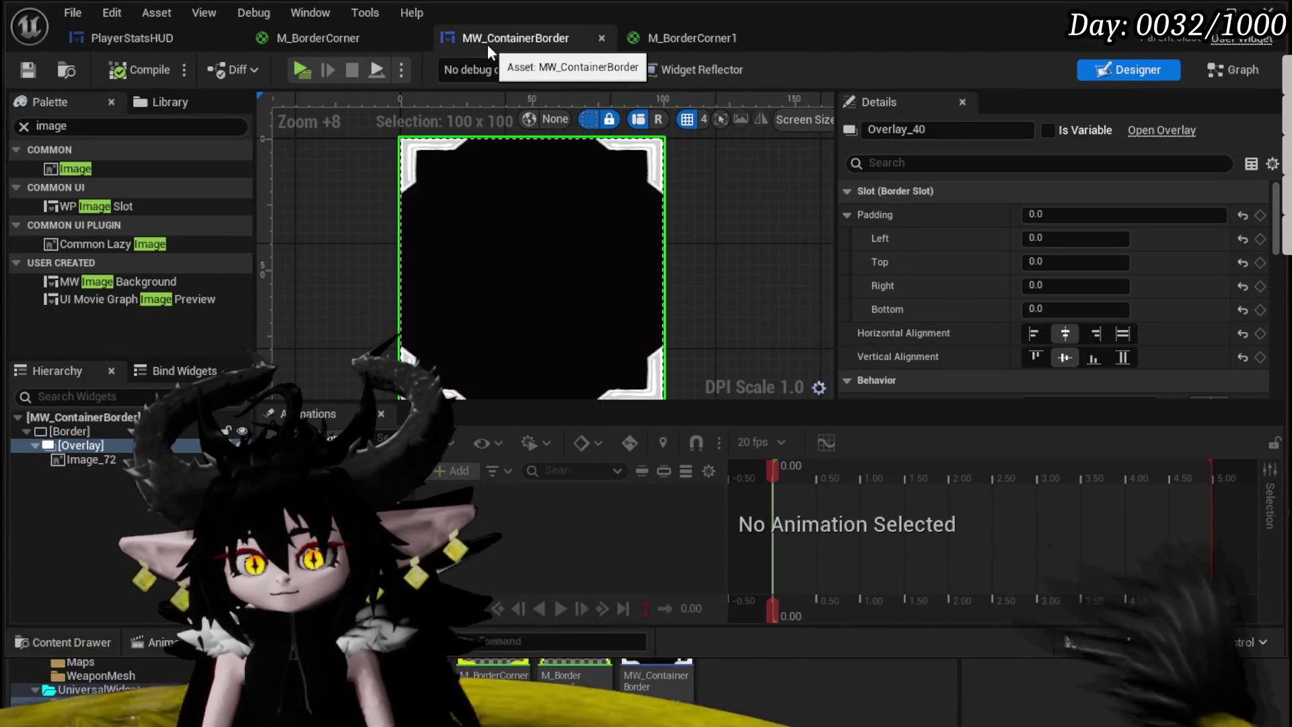
click(191, 39)
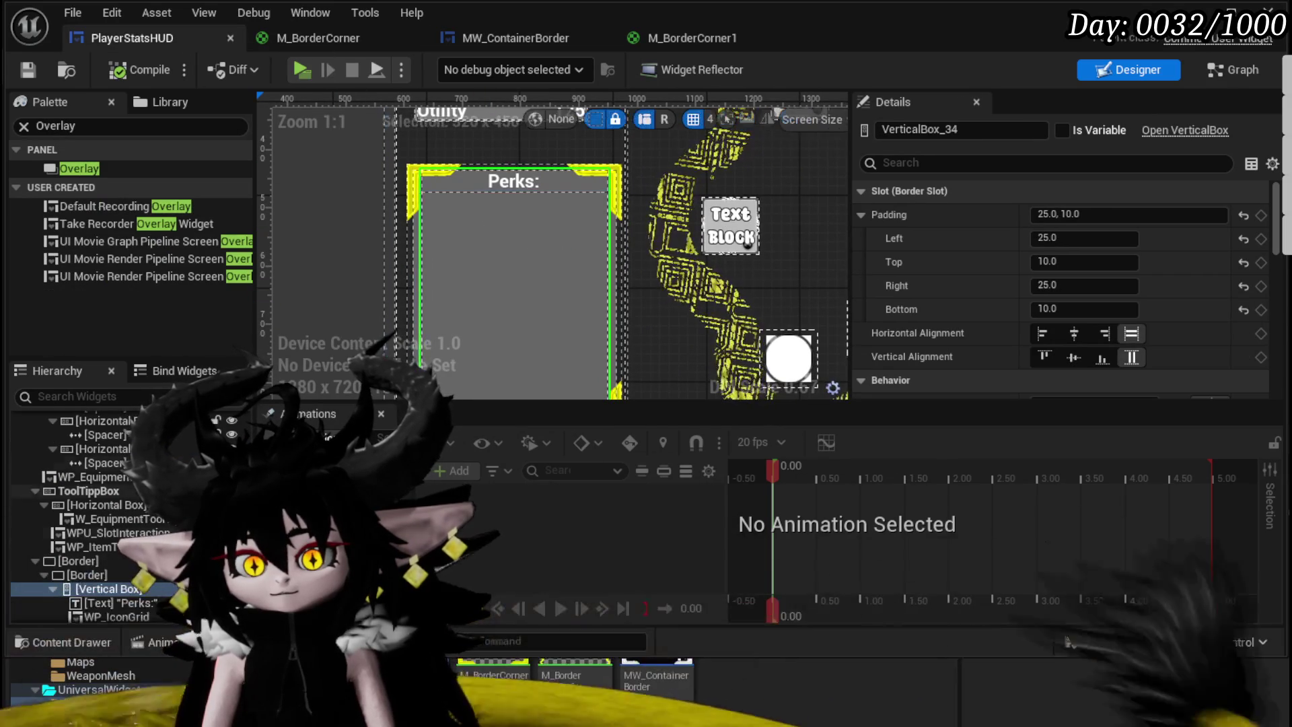
click(102, 576)
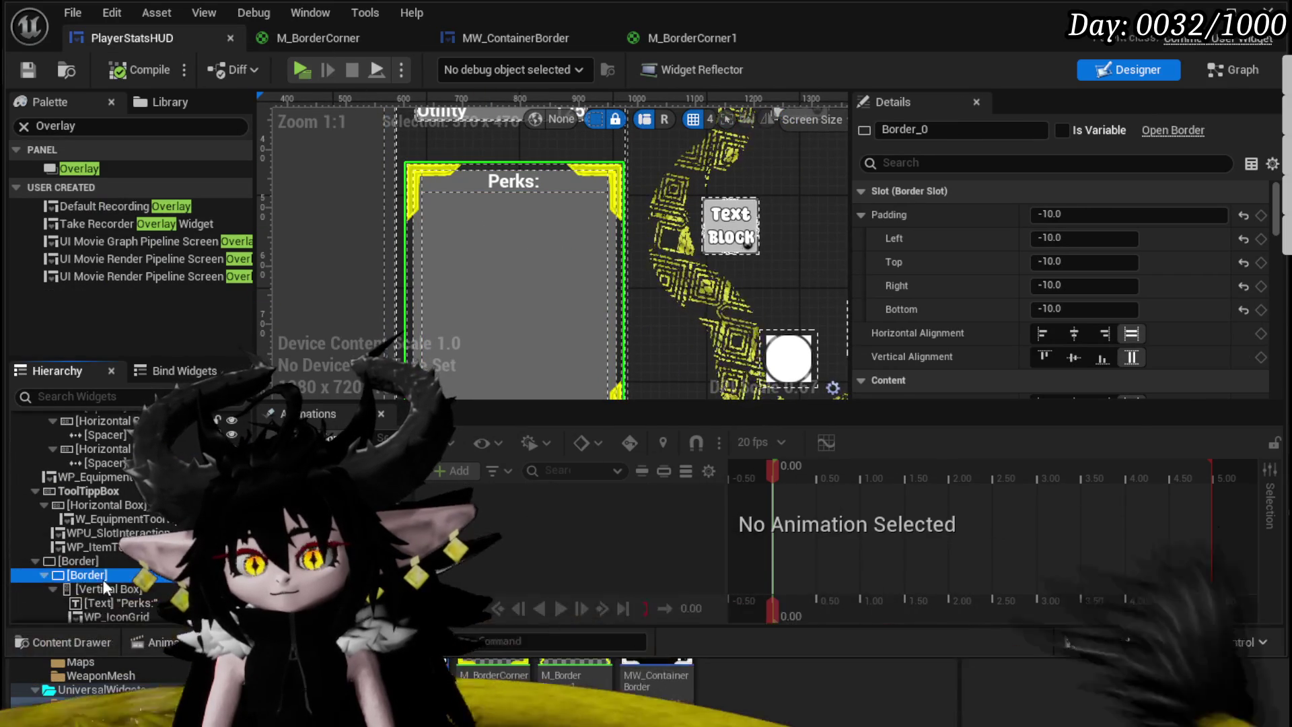
right_click(95, 575)
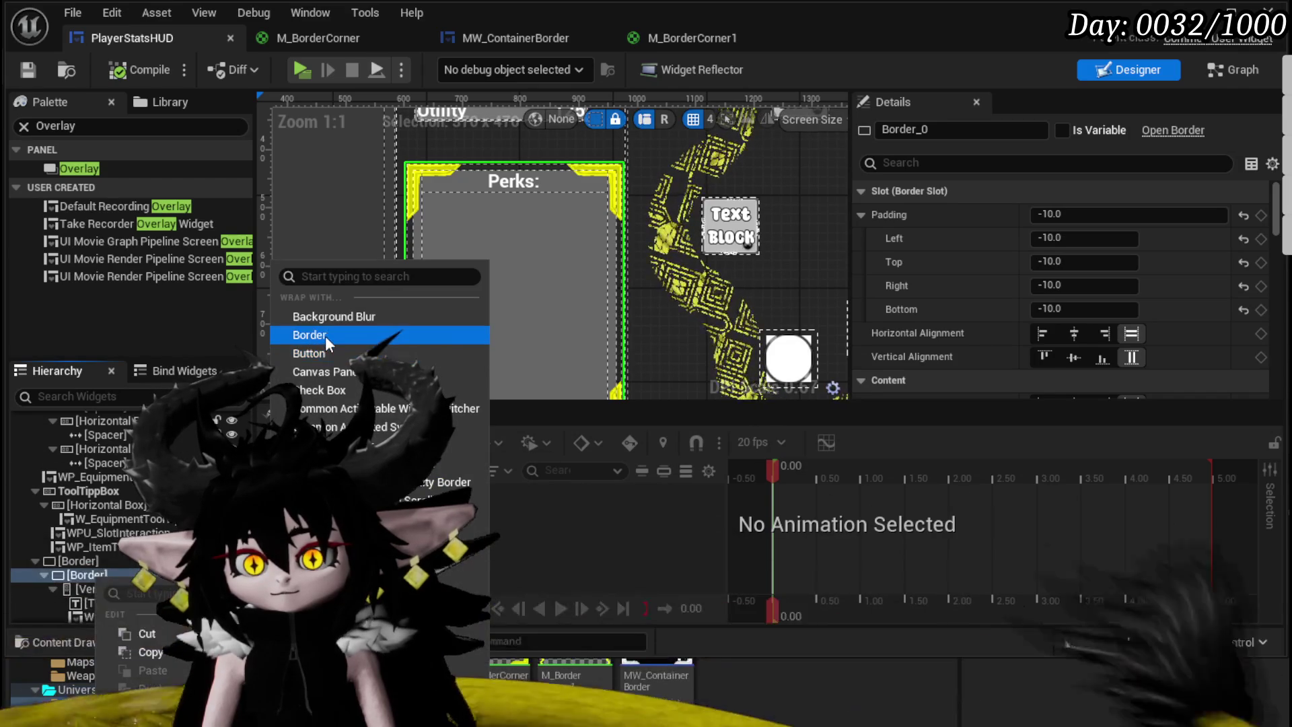
click(325, 336)
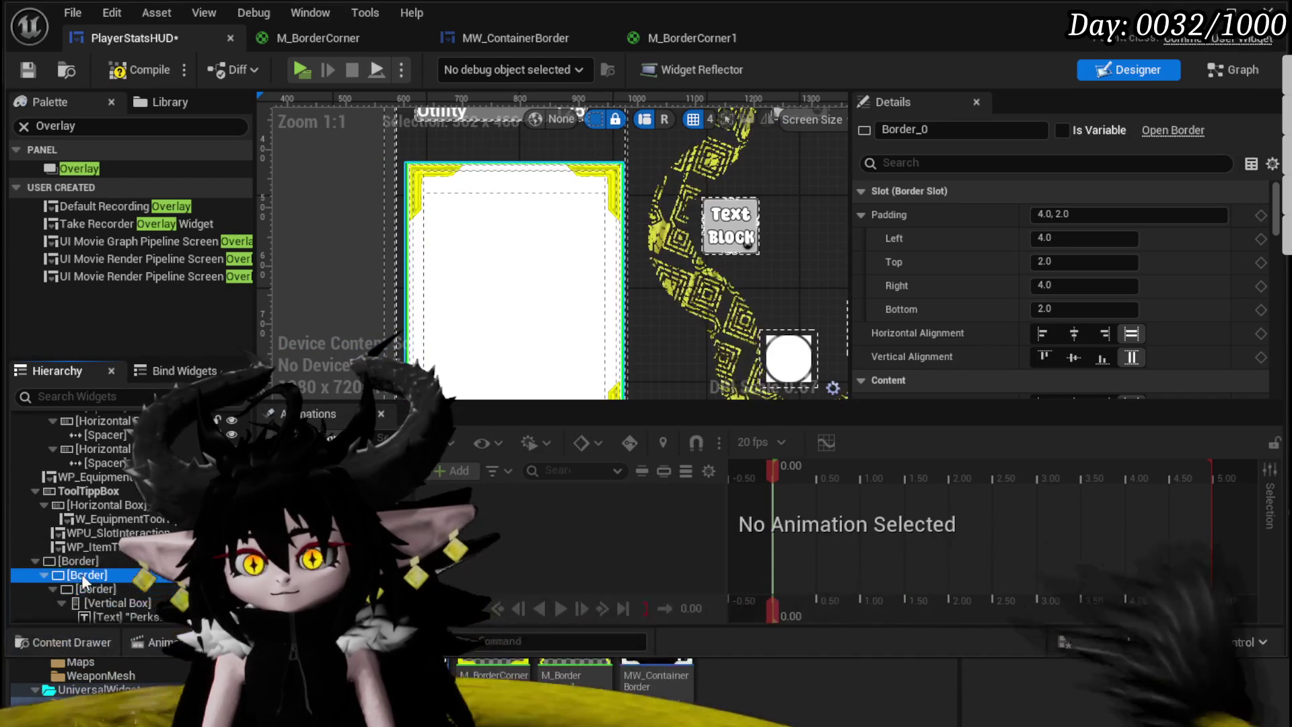
Step: Set the new border's brush image to the M_BorderCorner1 material, adding wavy yellow side lines
scroll(1076, 215, down, 5)
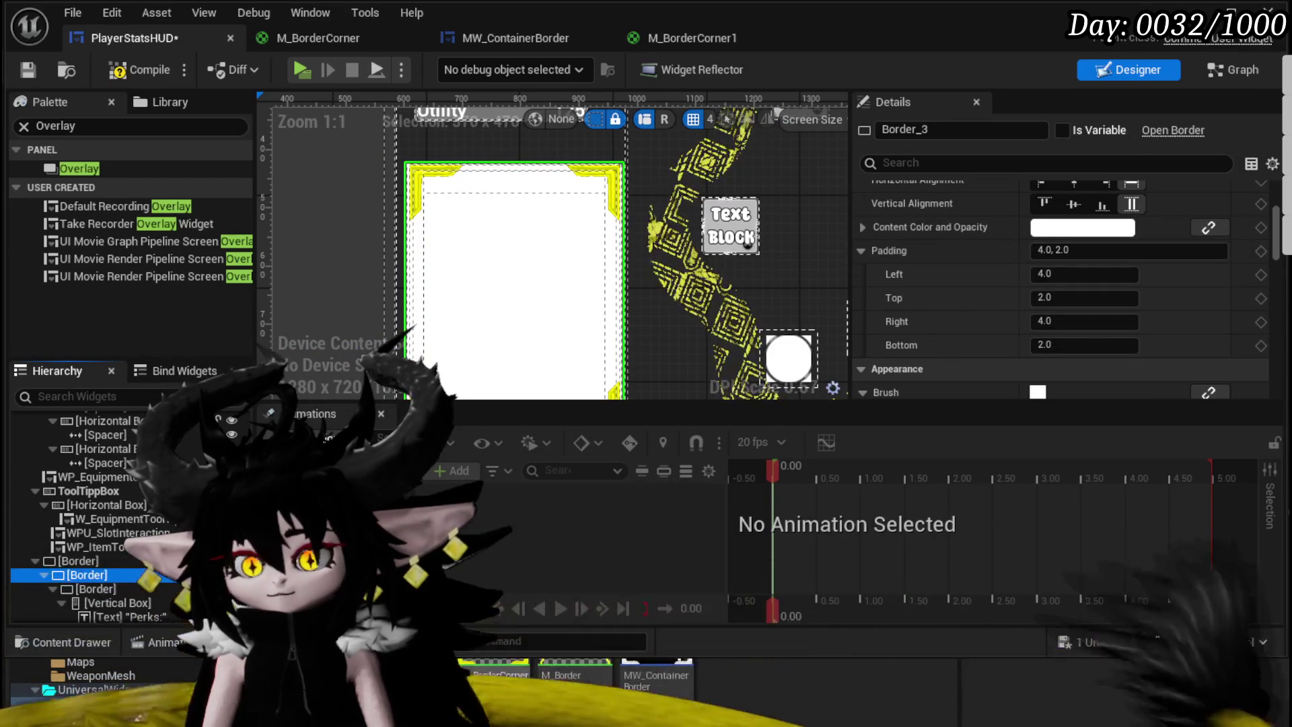
click(579, 685)
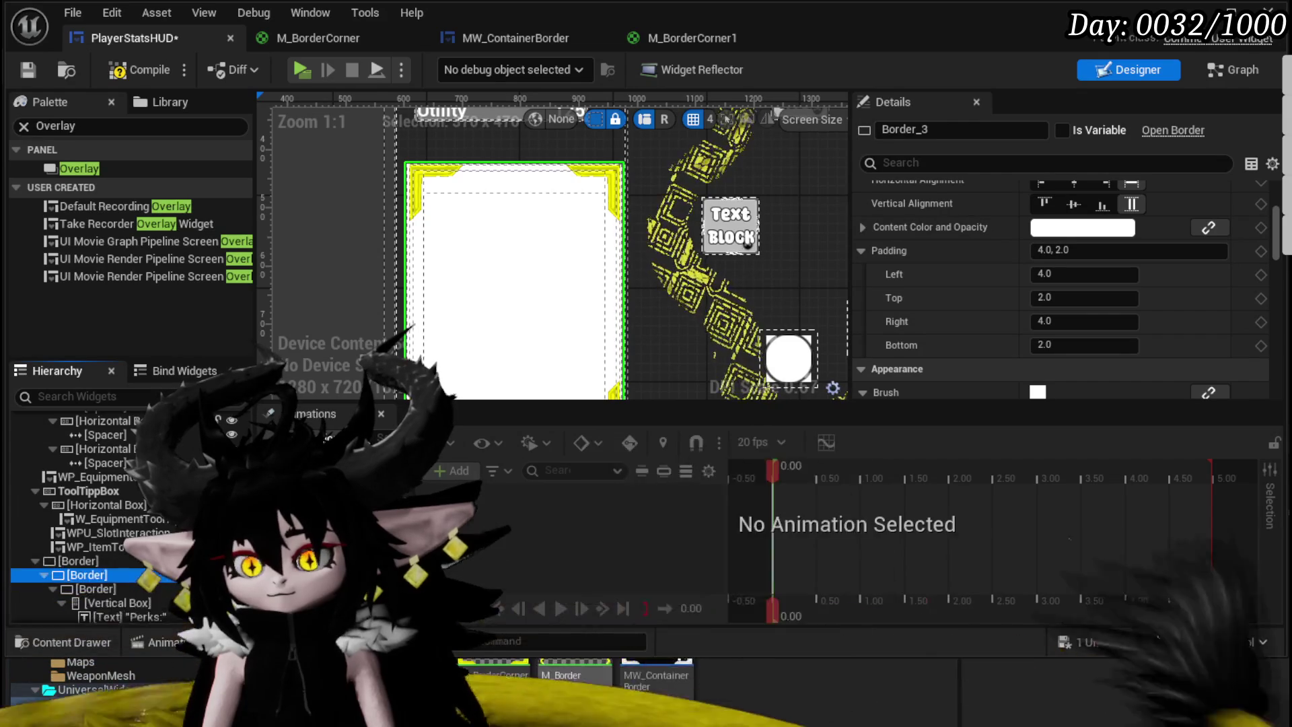
mouse_move(578, 685)
mouse_down()
mouse_move(1039, 290)
mouse_move(1036, 228)
mouse_move(1078, 290)
mouse_move(1051, 205)
mouse_up()
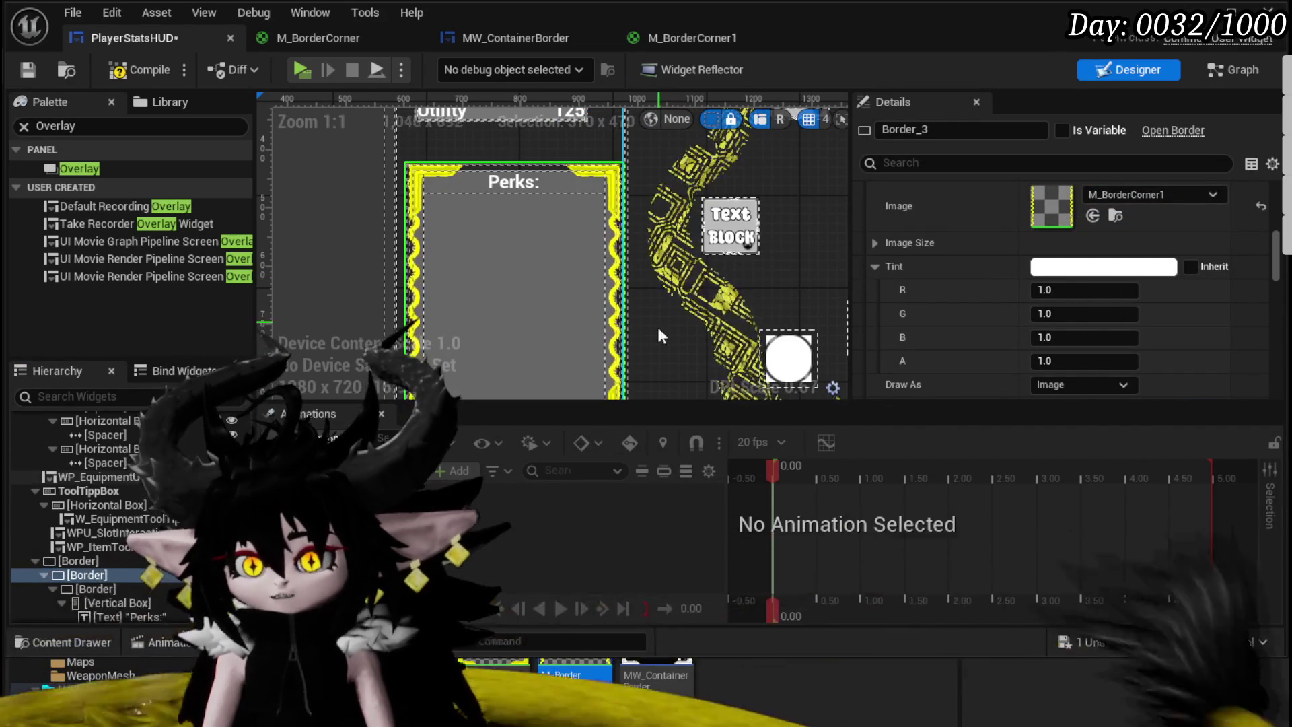
scroll(462, 281, up, 2)
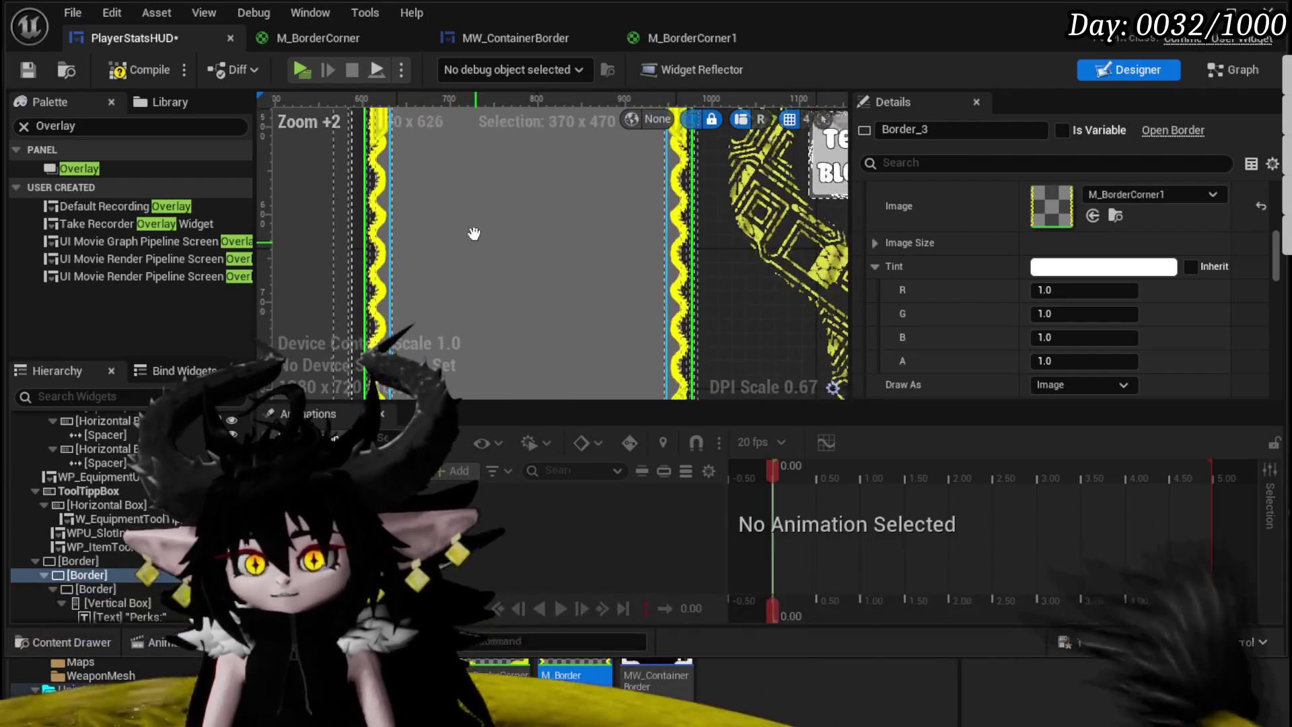
scroll(475, 179, down, 1)
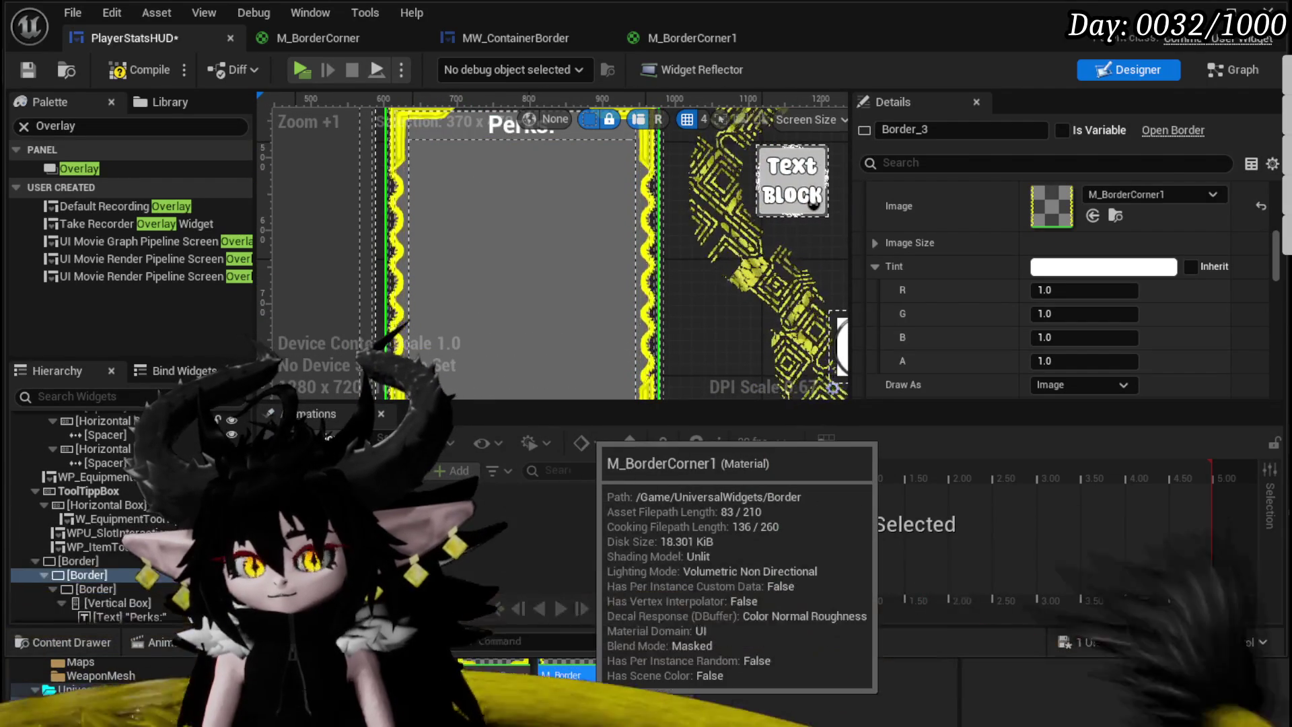
Step: Rename the M_BorderCorner1 material asset to M_BorderLines and confirm saving PlayerStatsHUD
right_click(583, 685)
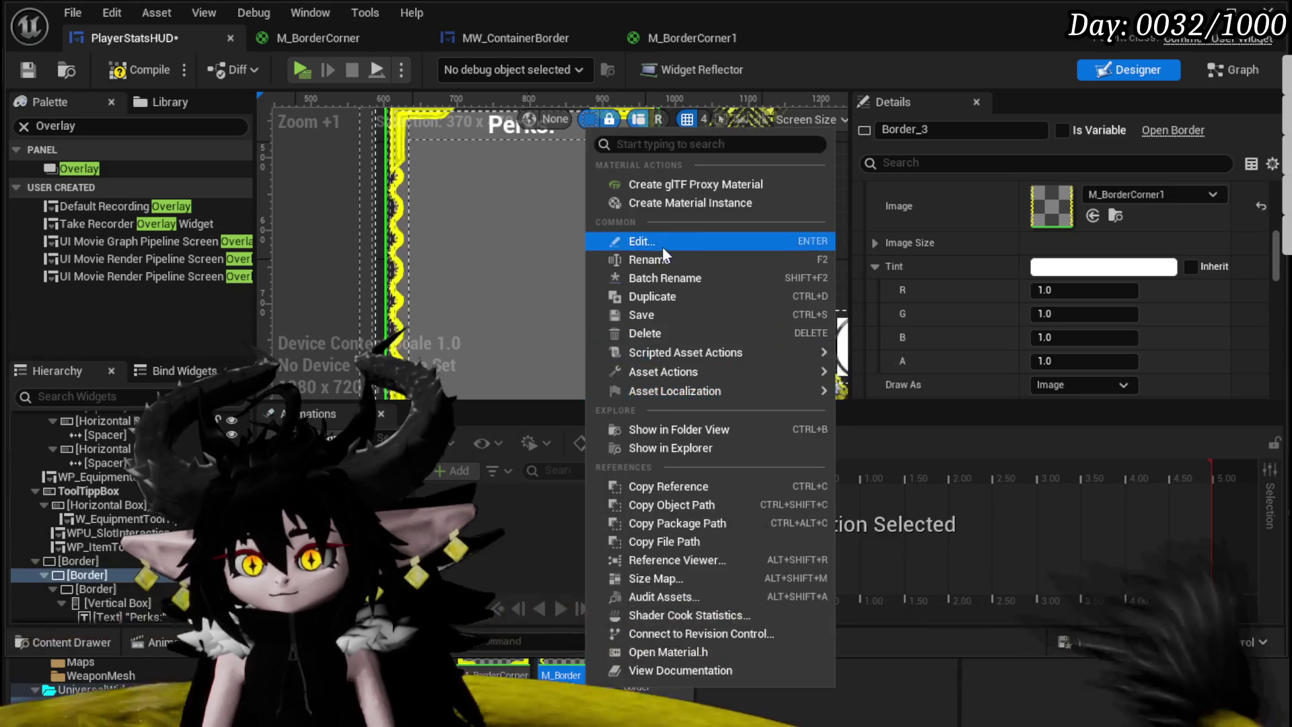
click(662, 261)
key(Home)
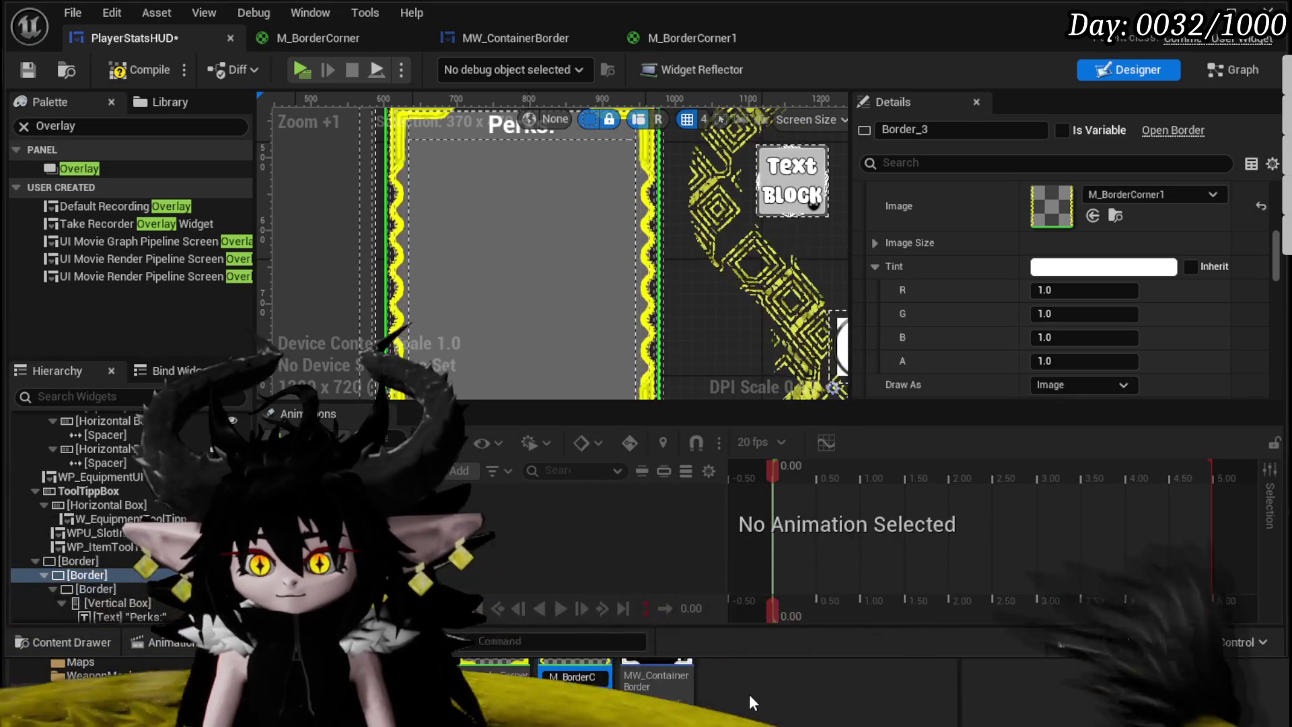
key(BackSpace)
key(BackSpace)
key(BackSpace)
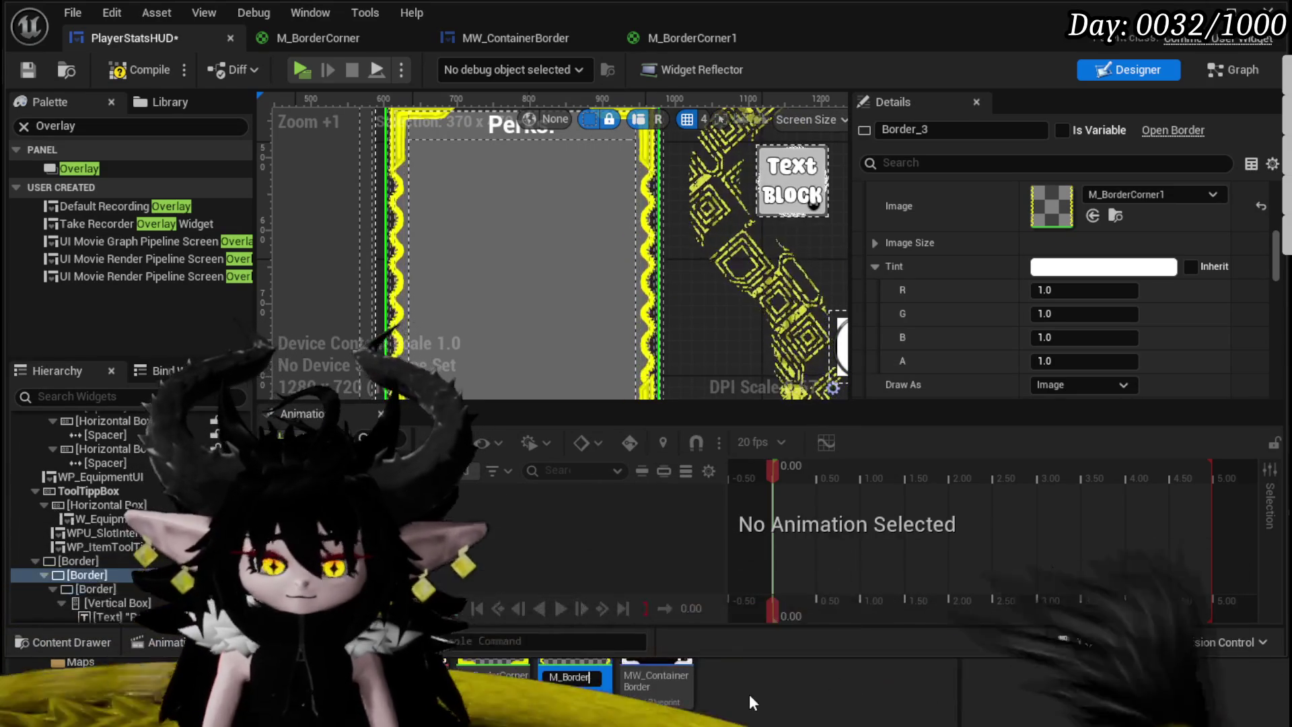
text(Lines)
key(Return)
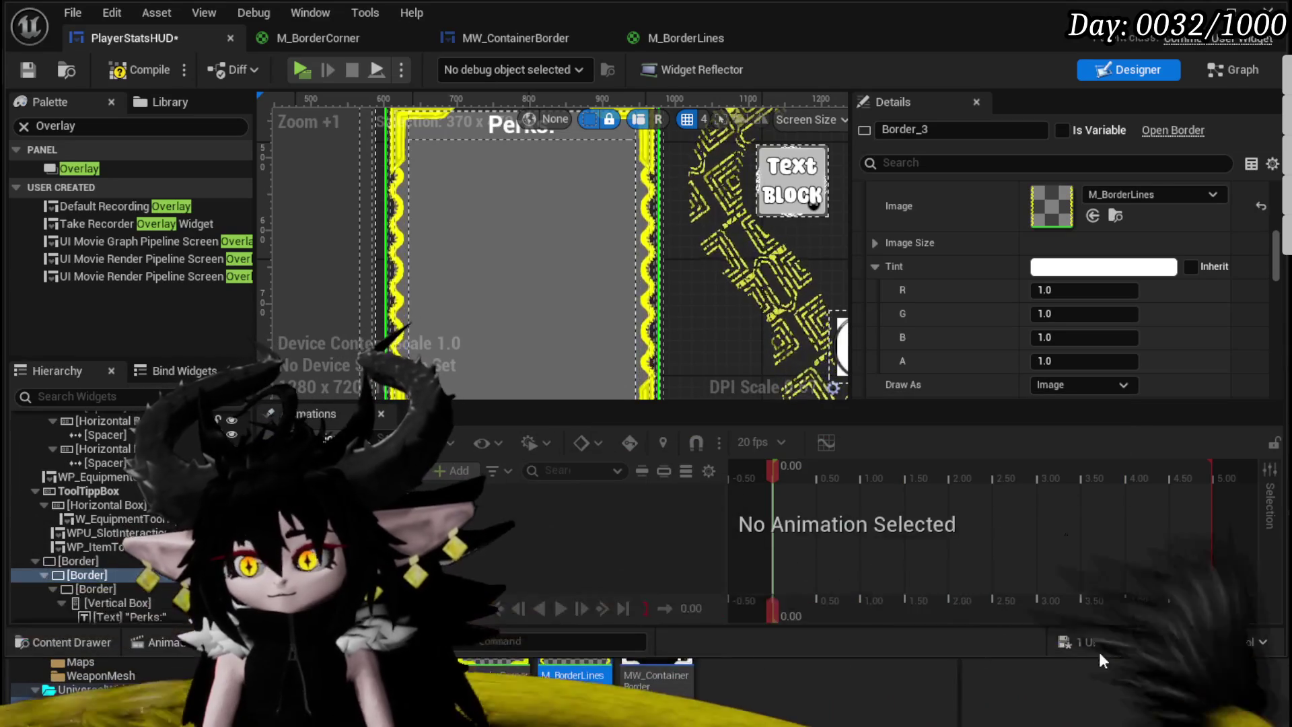
key(ctrl+shift+s)
click(940, 659)
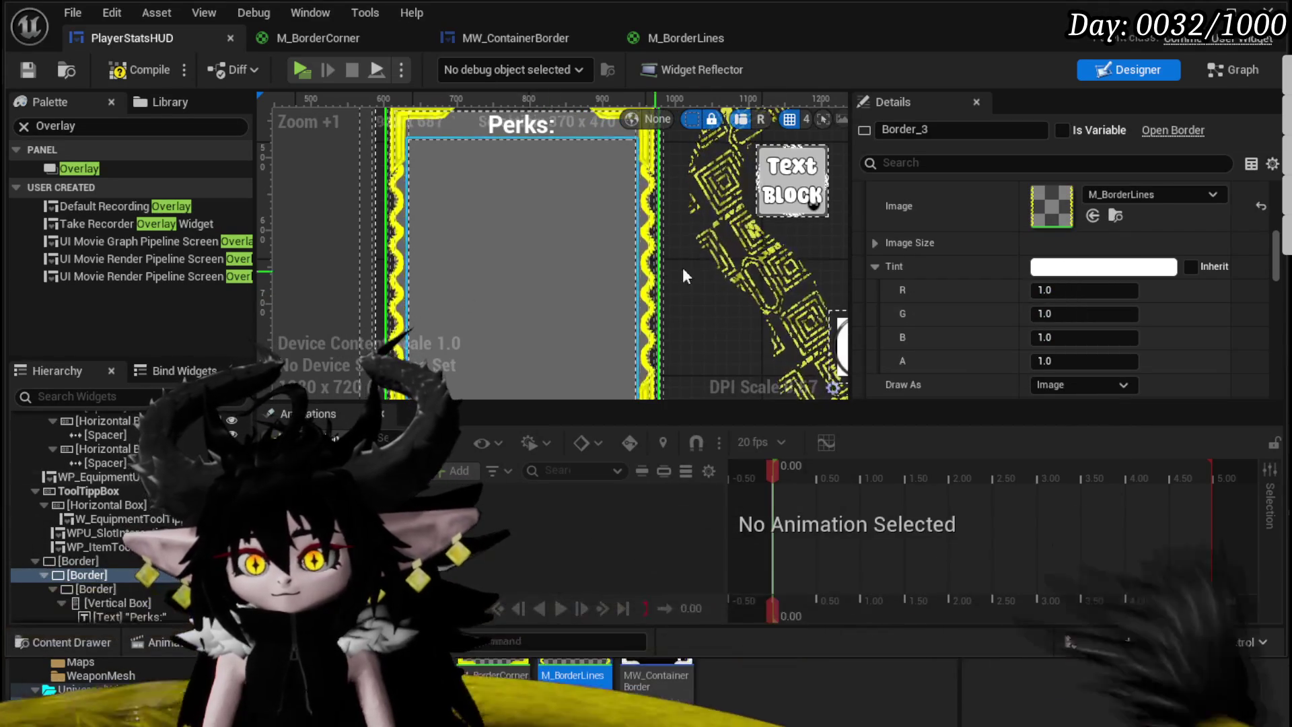
scroll(996, 196, up, 5)
scroll(494, 241, up, 4)
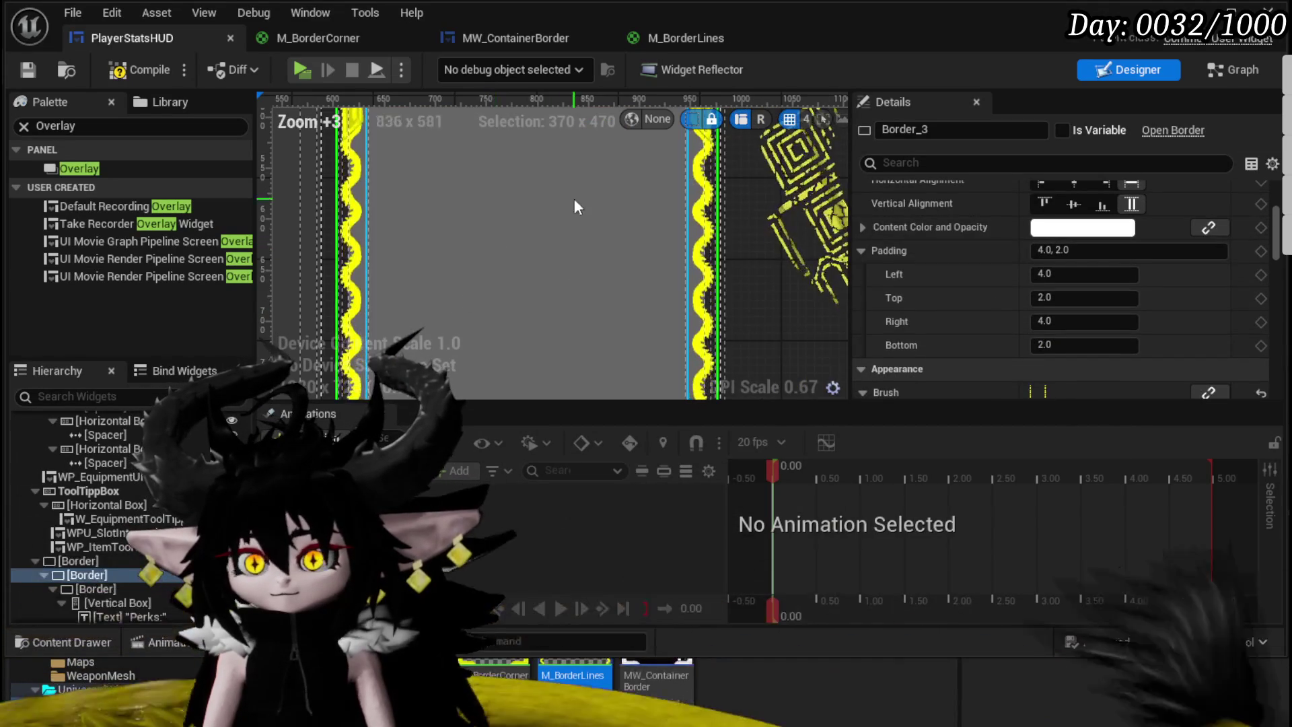
scroll(689, 214, up, 3)
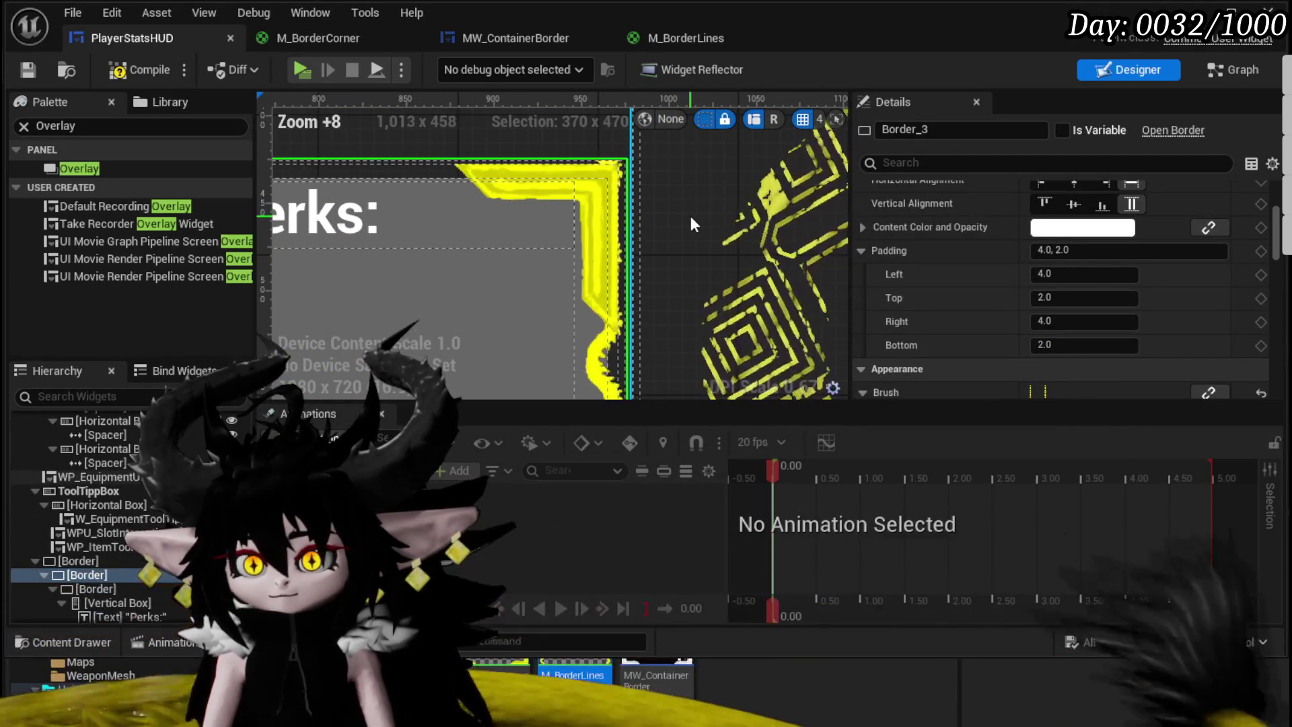
scroll(1143, 283, up, 2)
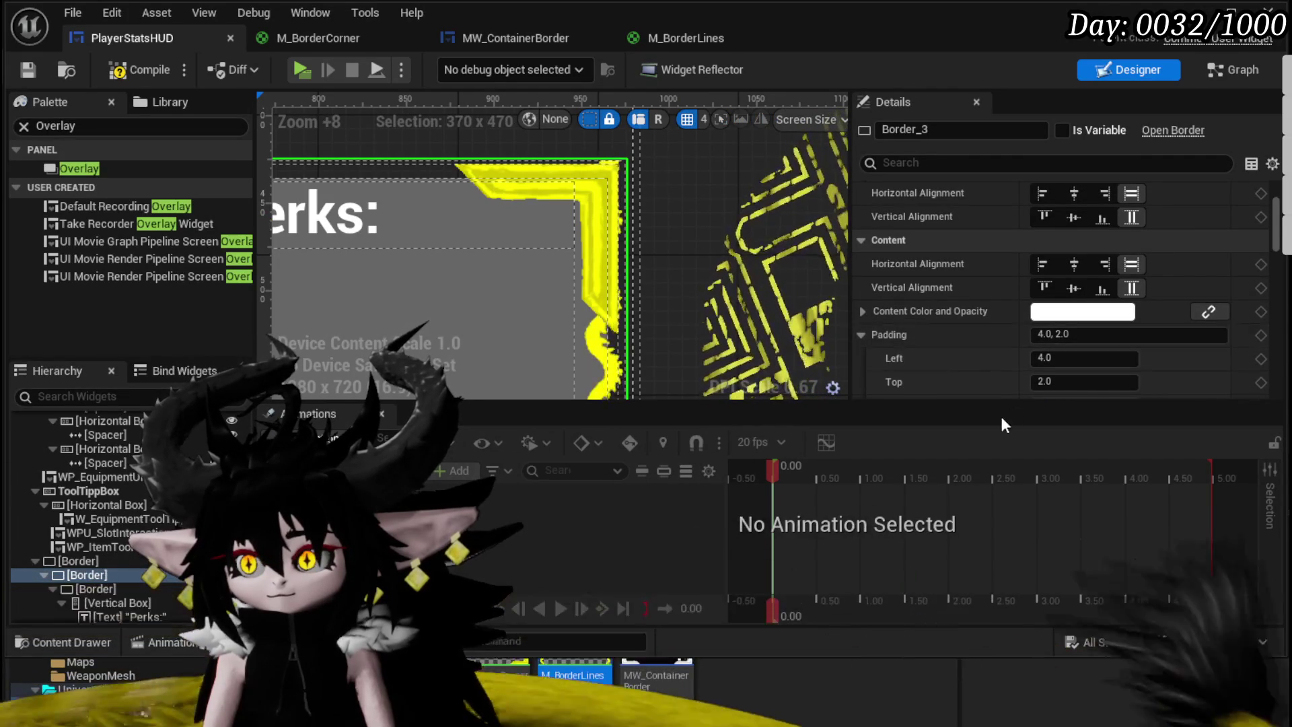
drag(991, 402, 989, 552)
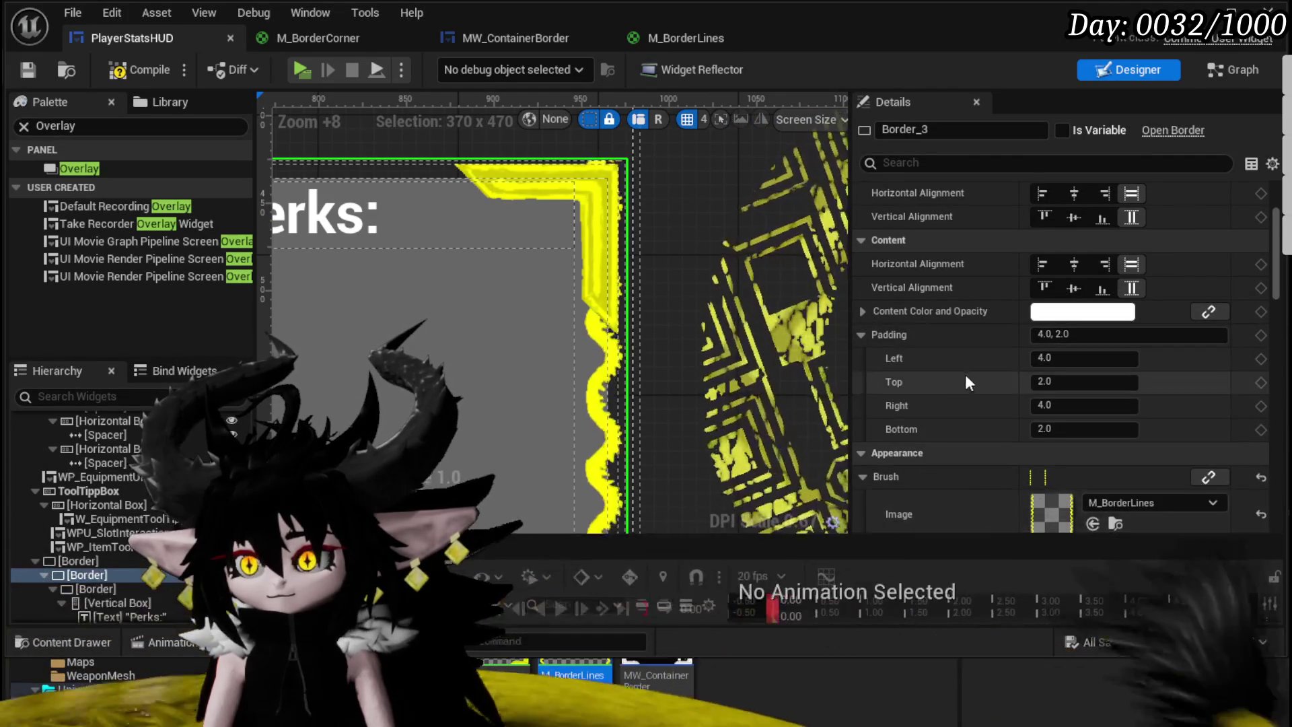
scroll(960, 370, up, 3)
scroll(960, 370, up, 2)
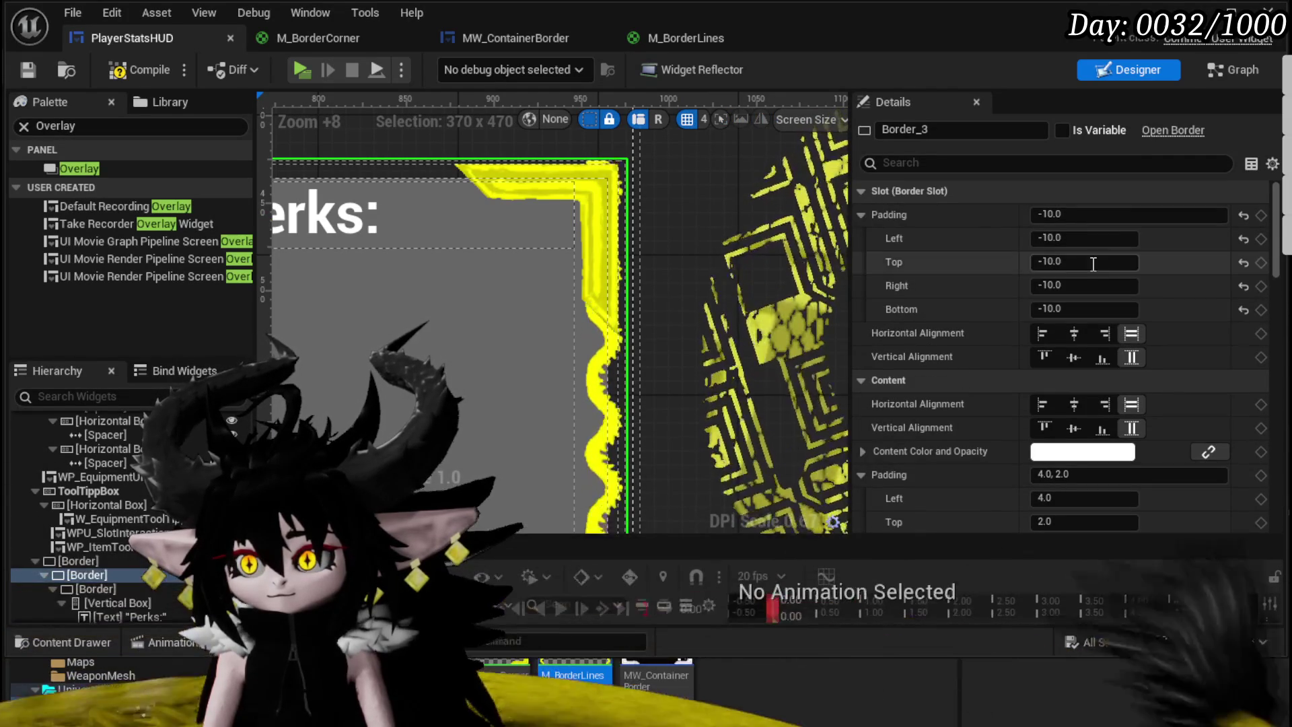
click(1049, 261)
text(0)
key(Return)
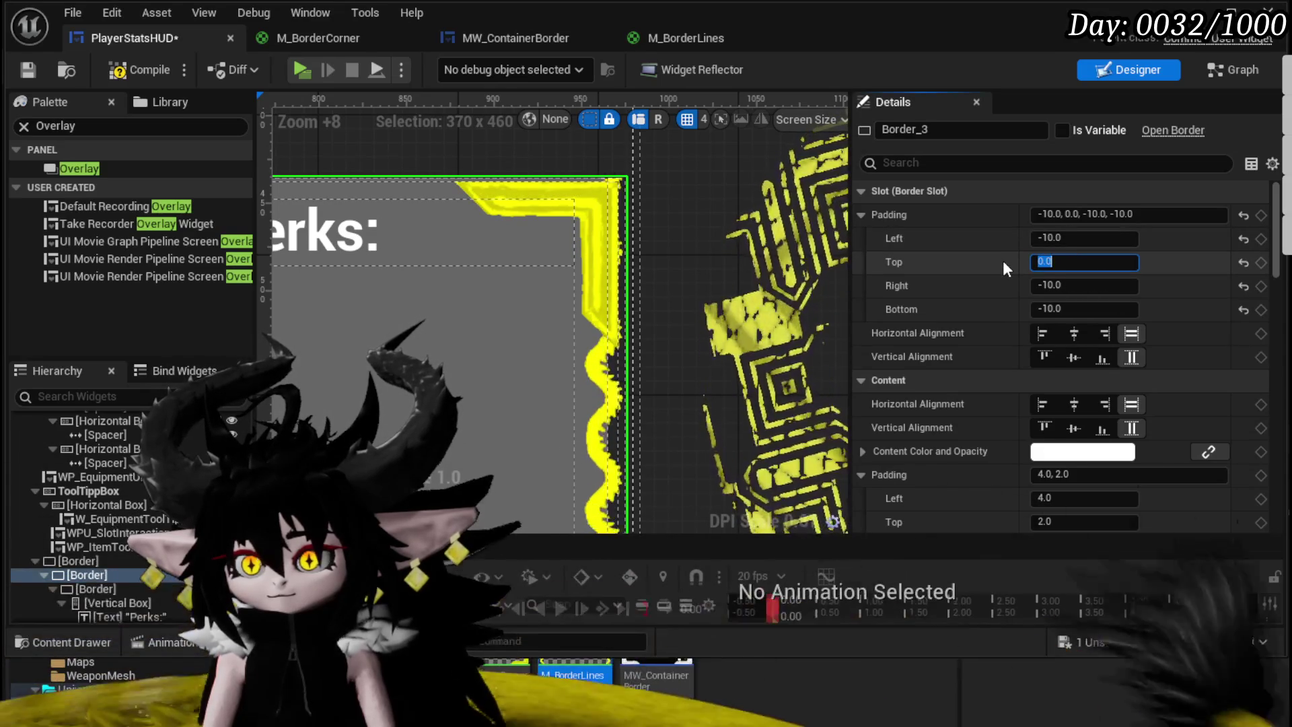
text(0)
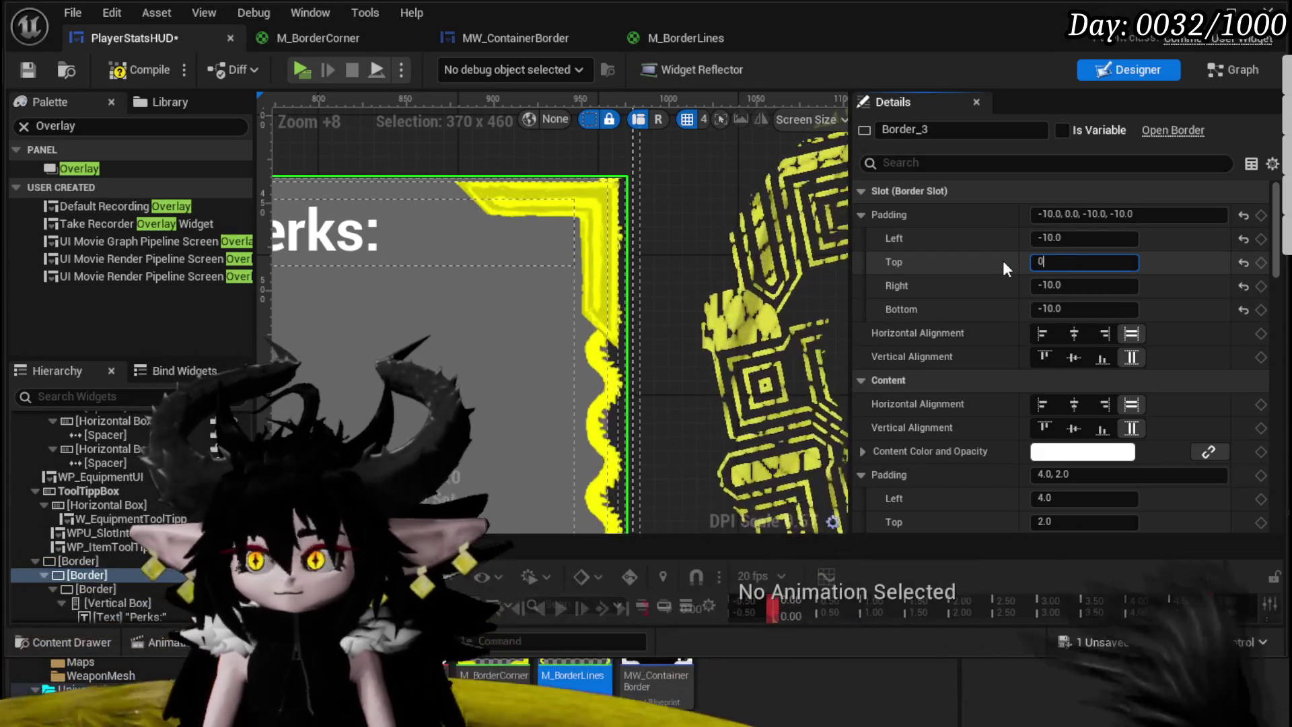
text(-10)
key(Return)
Step: Compile and save, then set the inner Perks border's slot padding to 0 on all four sides
click(129, 70)
click(40, 70)
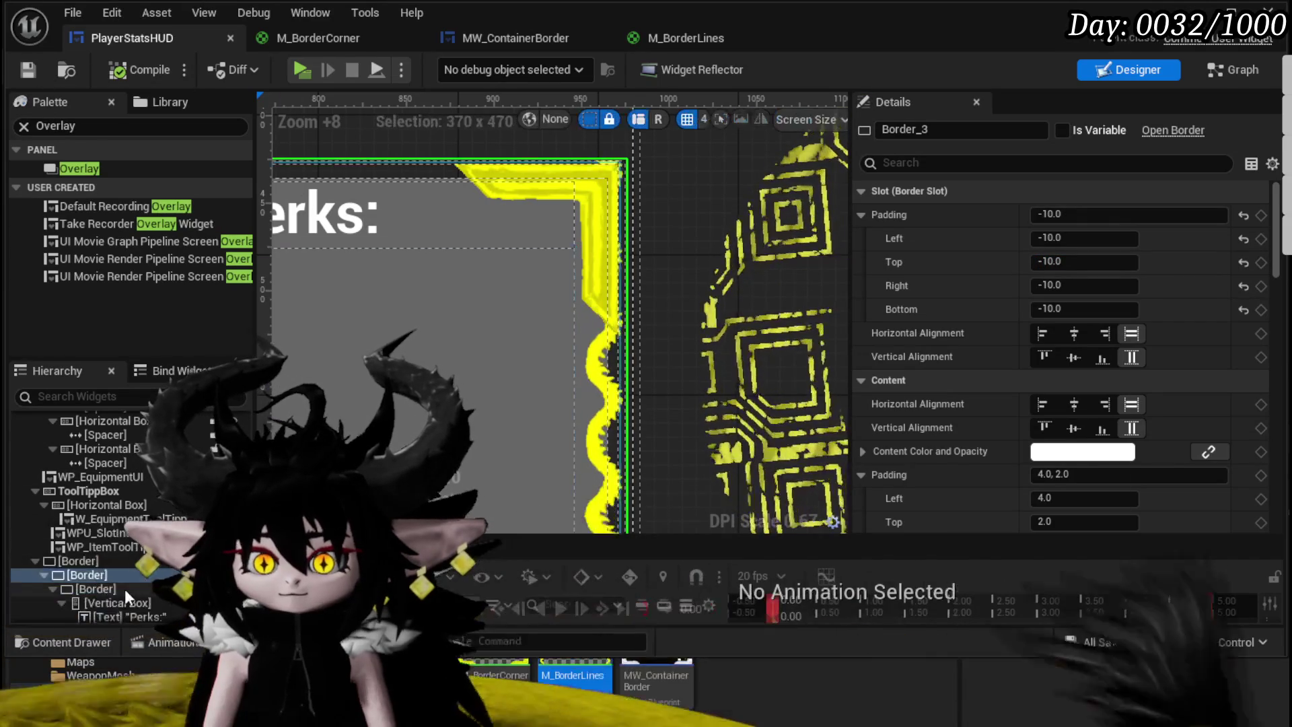
click(124, 588)
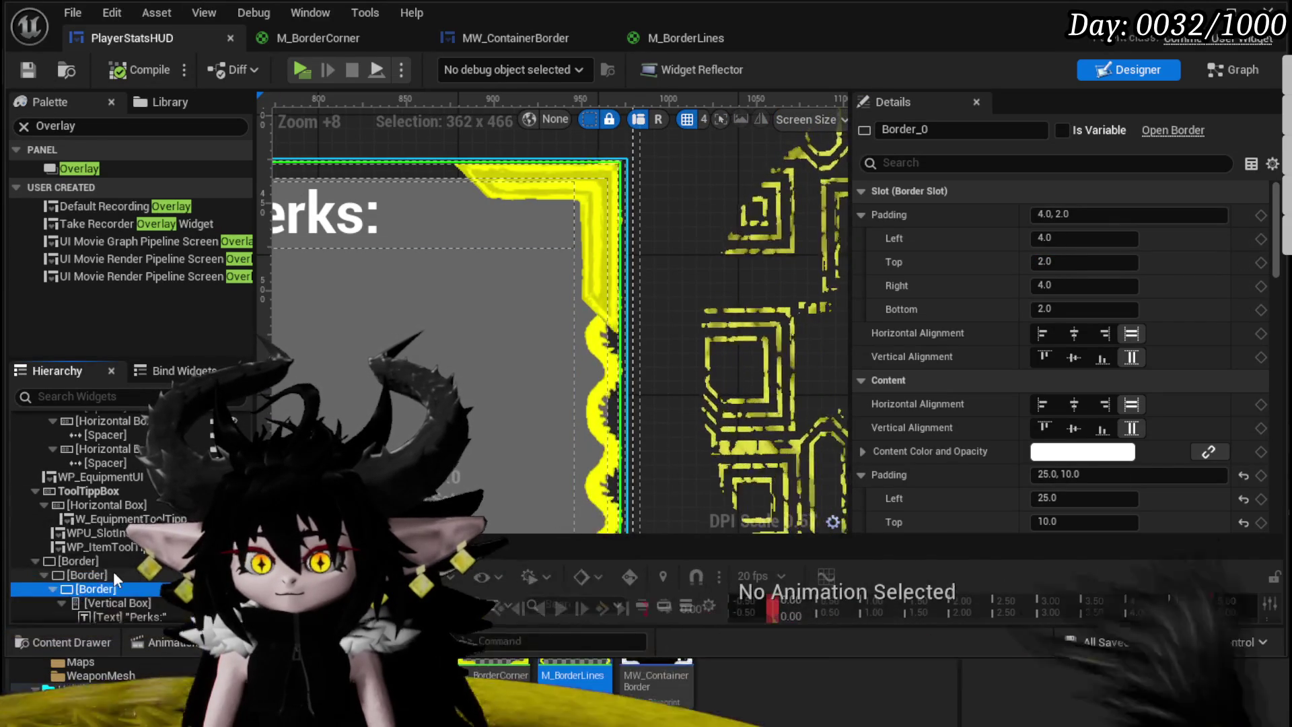
click(1083, 237)
text(0)
key(Return)
click(1096, 259)
text(0)
key(Return)
click(1059, 283)
text(0)
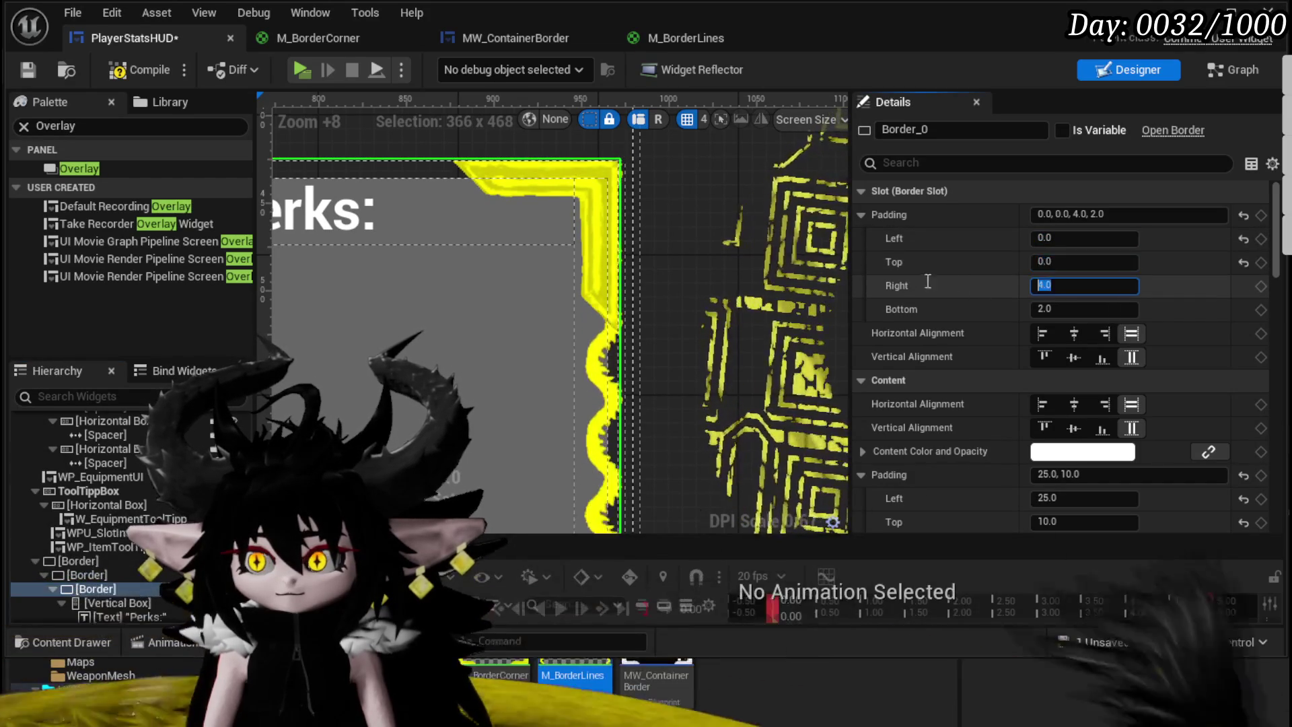
key(Return)
click(1067, 310)
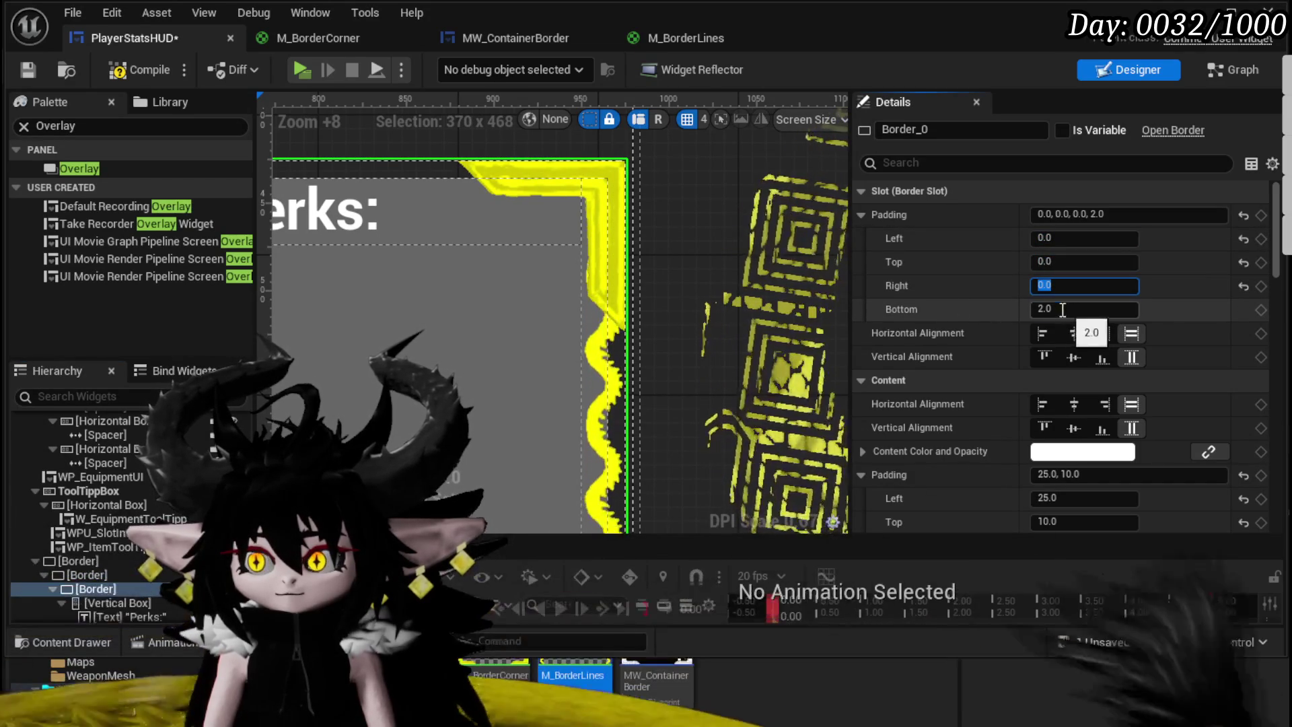
text(0)
key(Return)
Step: Check the whole Perks border, compile and save the HUD widget, and return to the level editor
scroll(774, 256, down, 5)
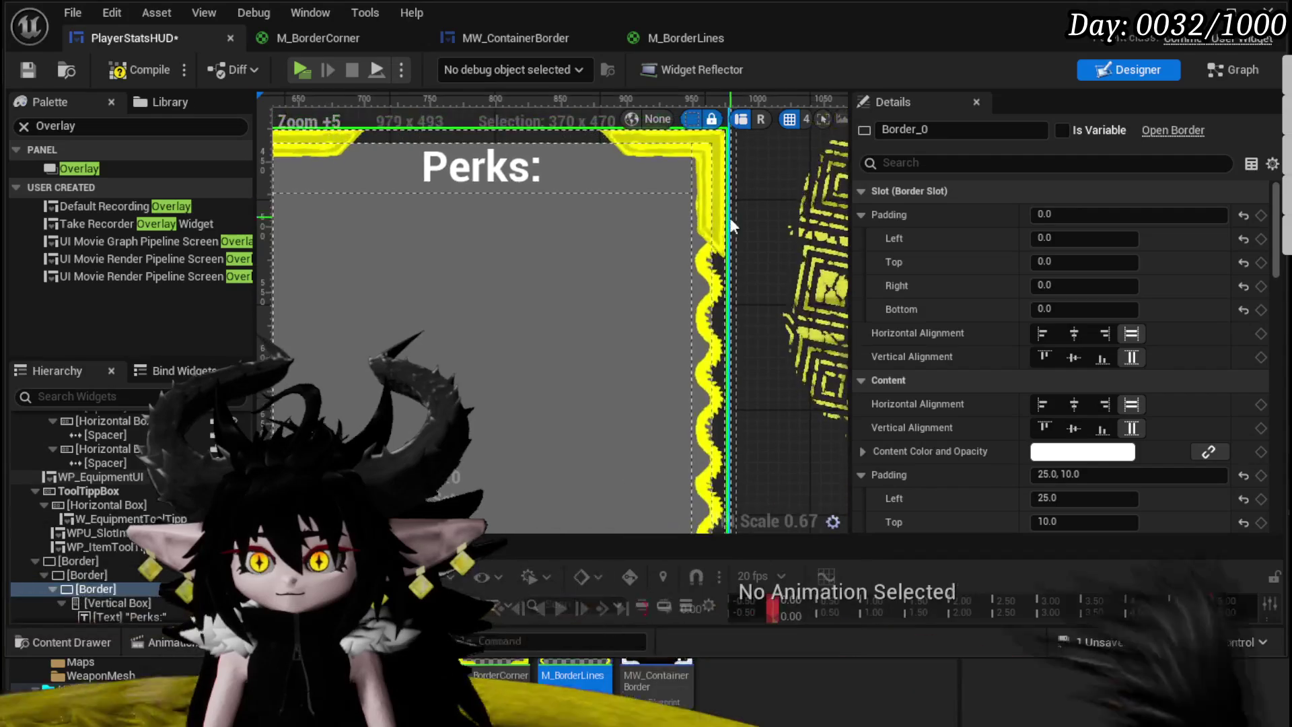
scroll(401, 199, up, 4)
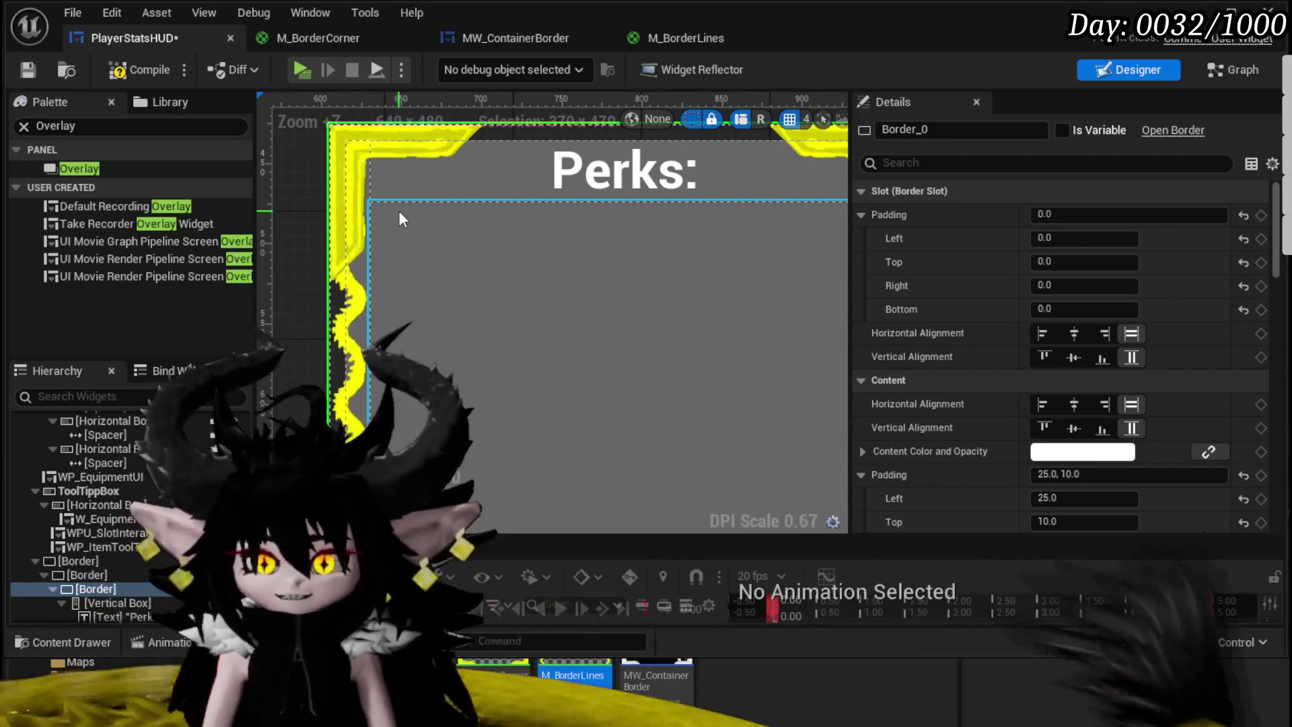
scroll(793, 283, down, 6)
mouse_move(787, 334)
mouse_down()
mouse_move(565, 219)
mouse_move(569, 264)
mouse_up()
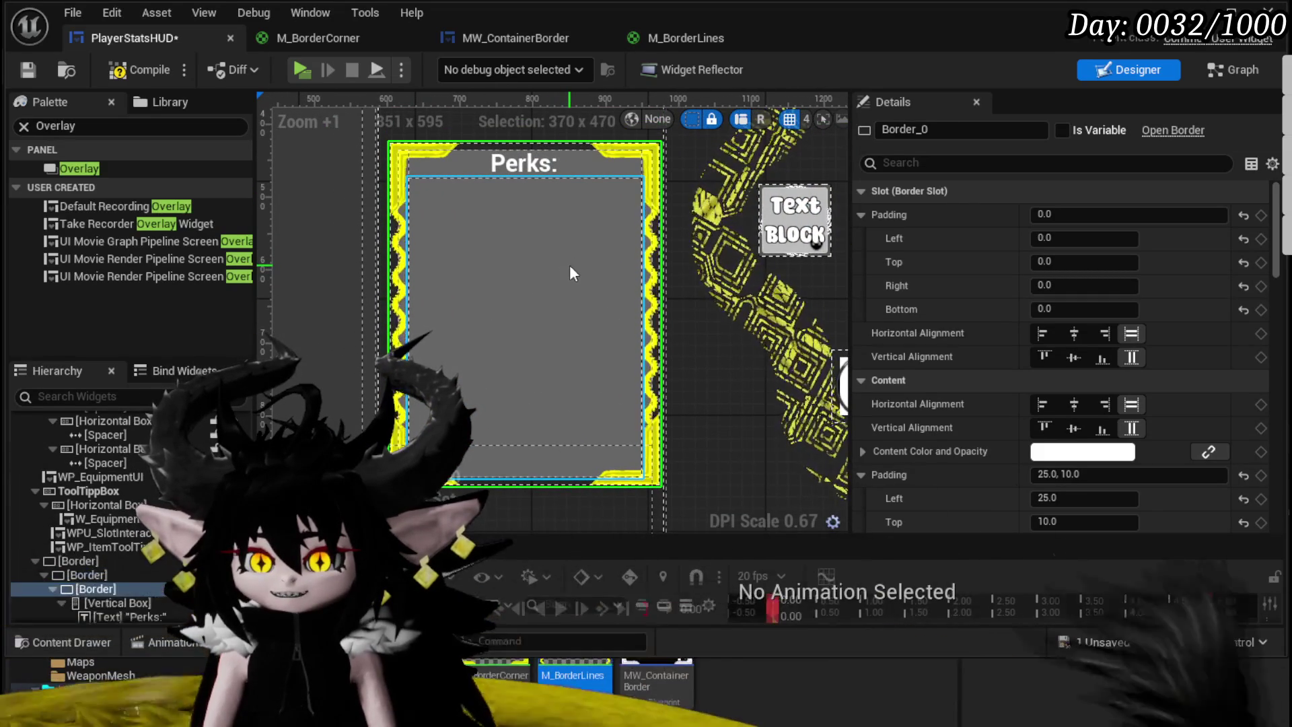
click(19, 71)
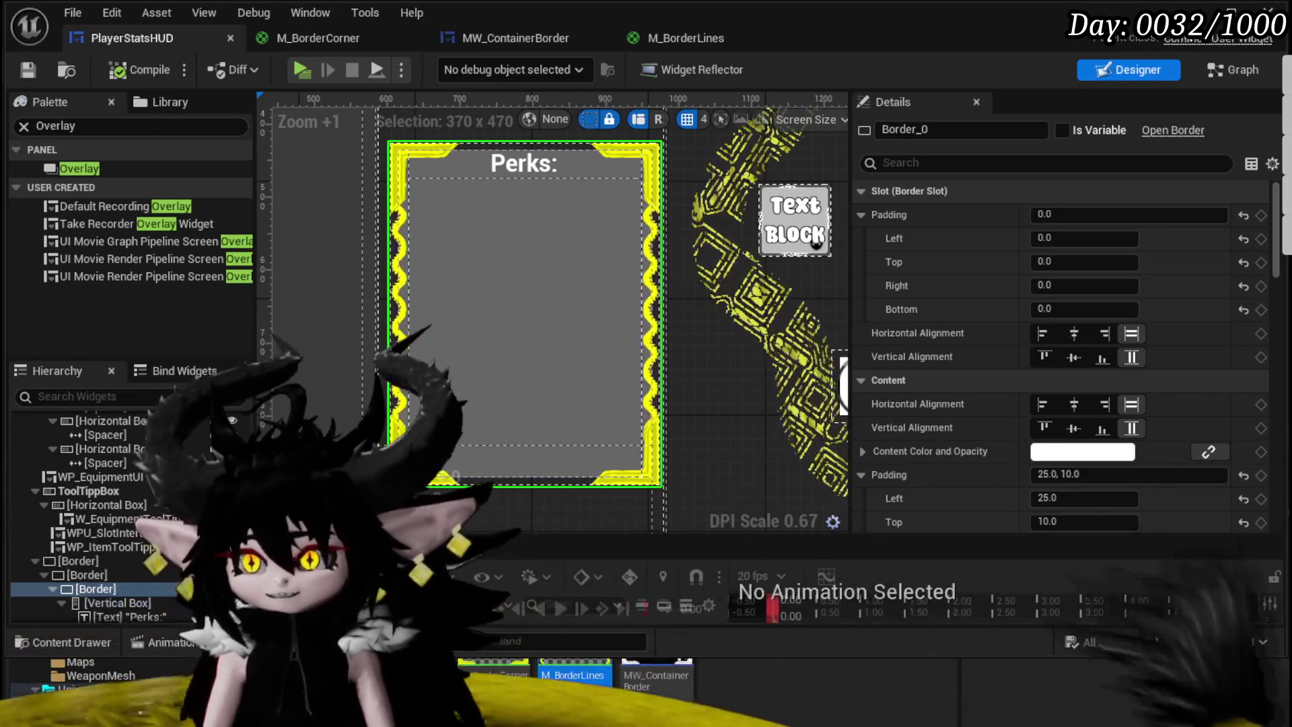
key(alt+Tab)
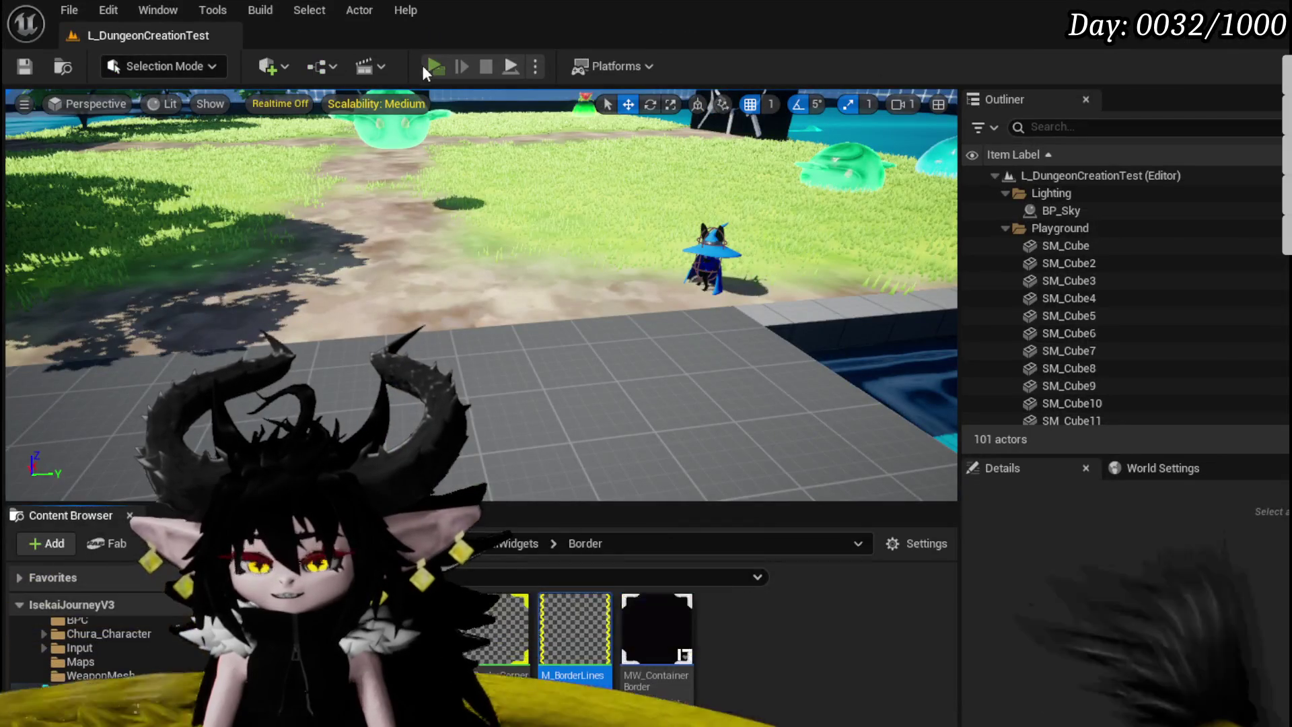
Step: Play the game in editor and open the Equipment panel to inspect the new Perks border
click(431, 66)
click(138, 50)
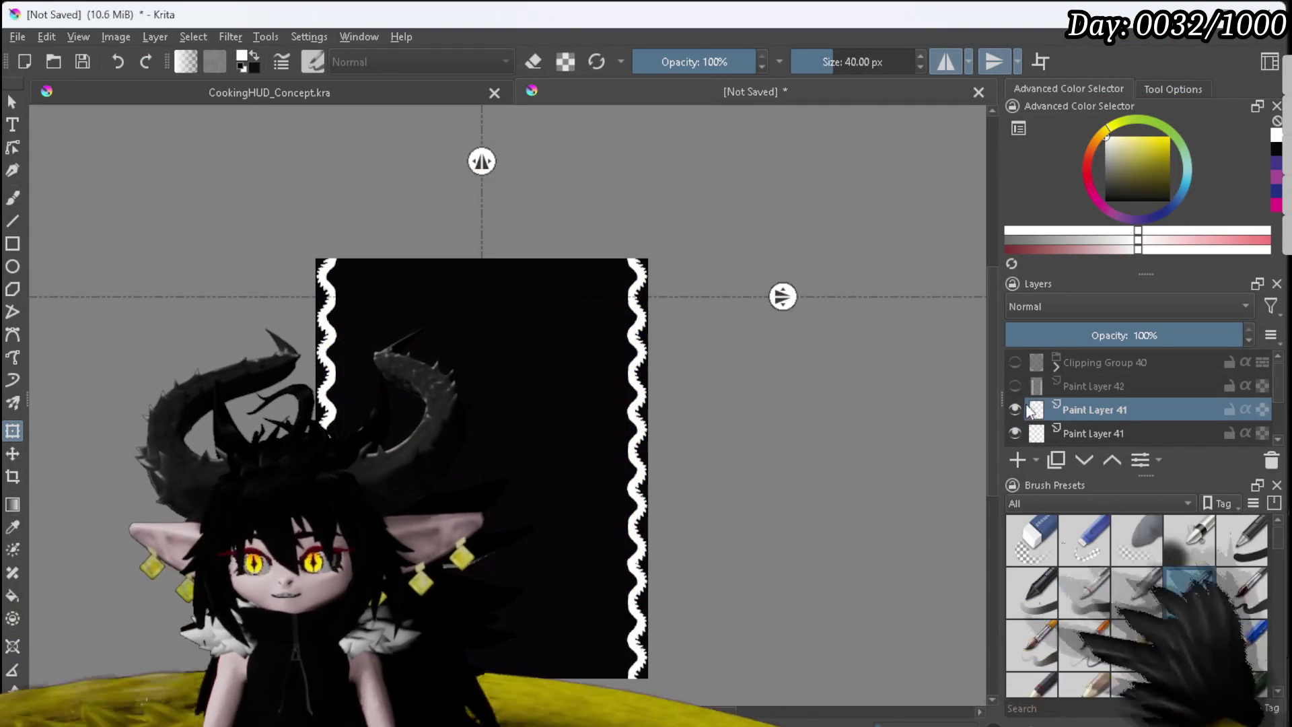
Step: Remove the duplicate wavy border layer, Paint Layer 41
click(1014, 409)
click(1014, 431)
click(1015, 431)
right_click(1091, 412)
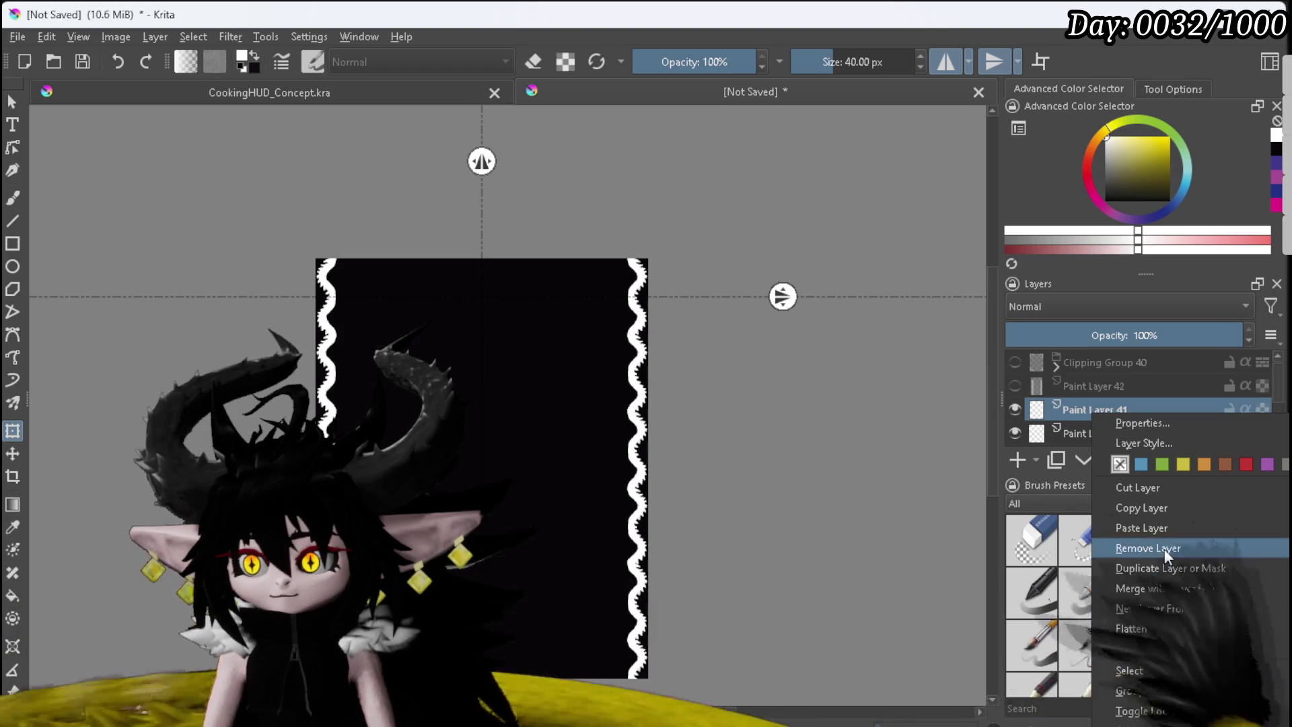
click(1161, 584)
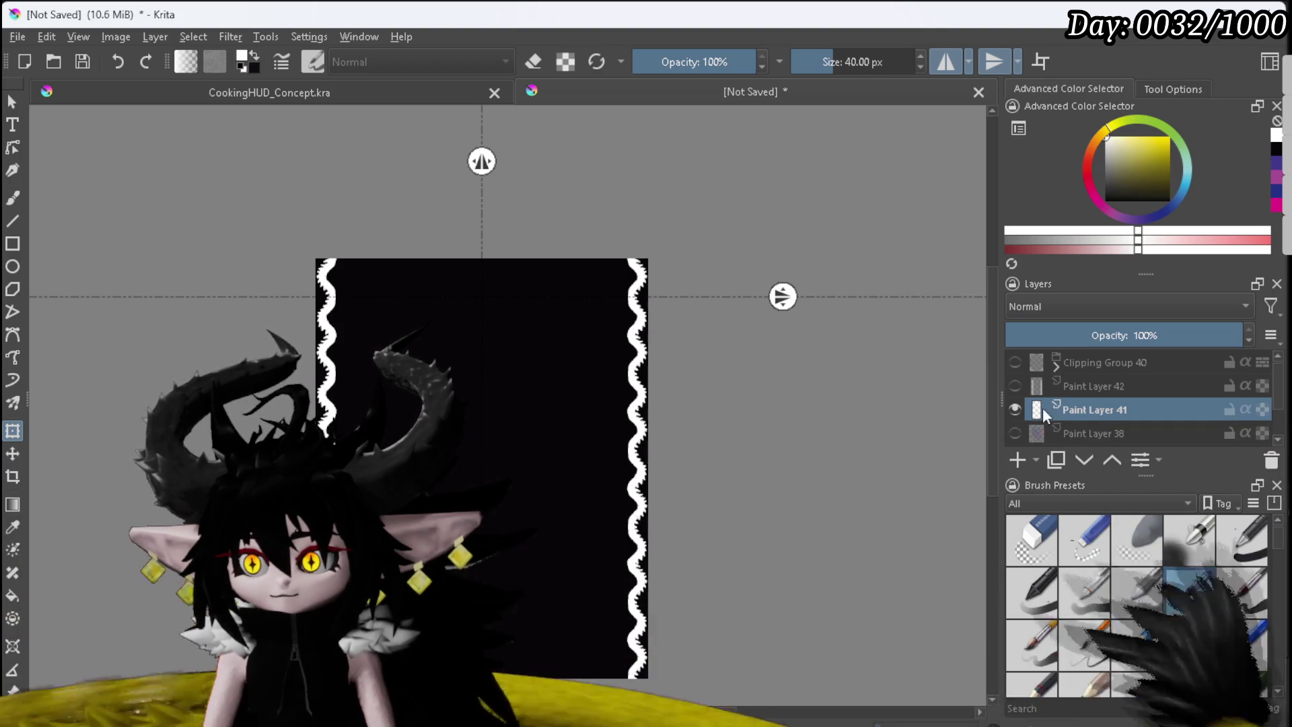
Step: Rename the wavy border layer to Lines and the corner clipping group to Corners
double_click(1082, 407)
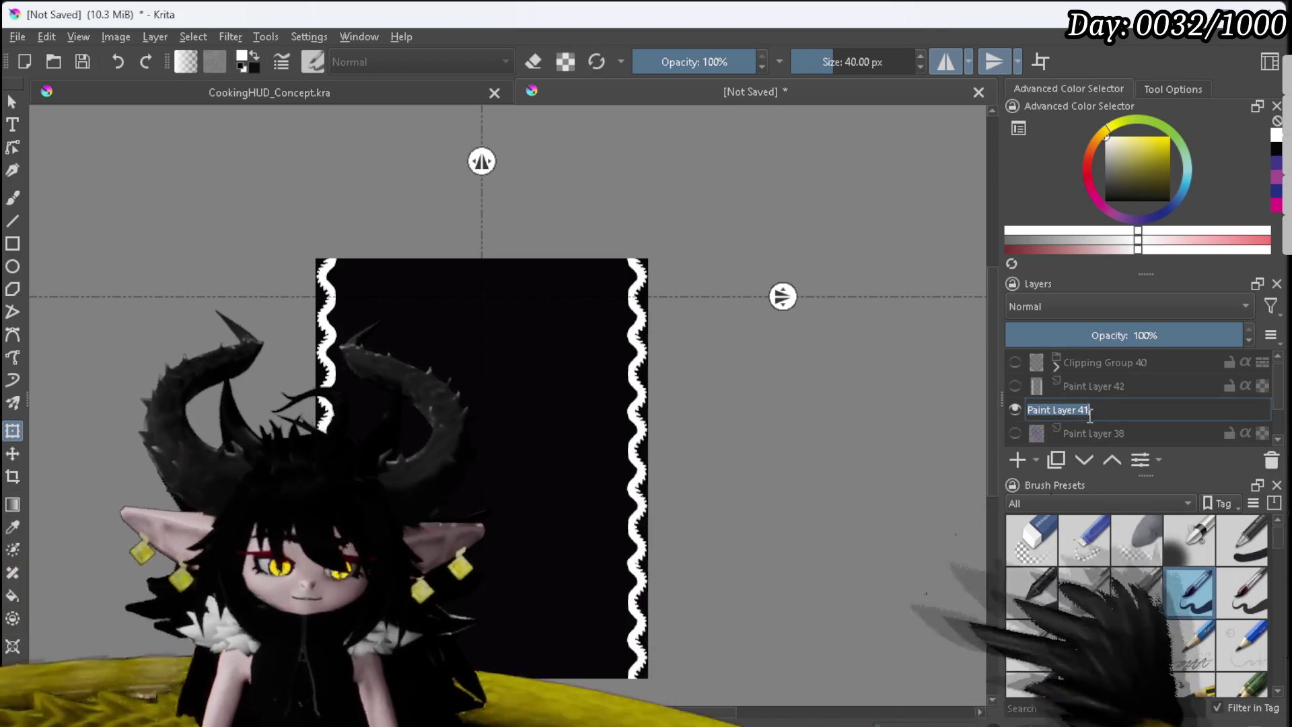
text(Lines)
key(Return)
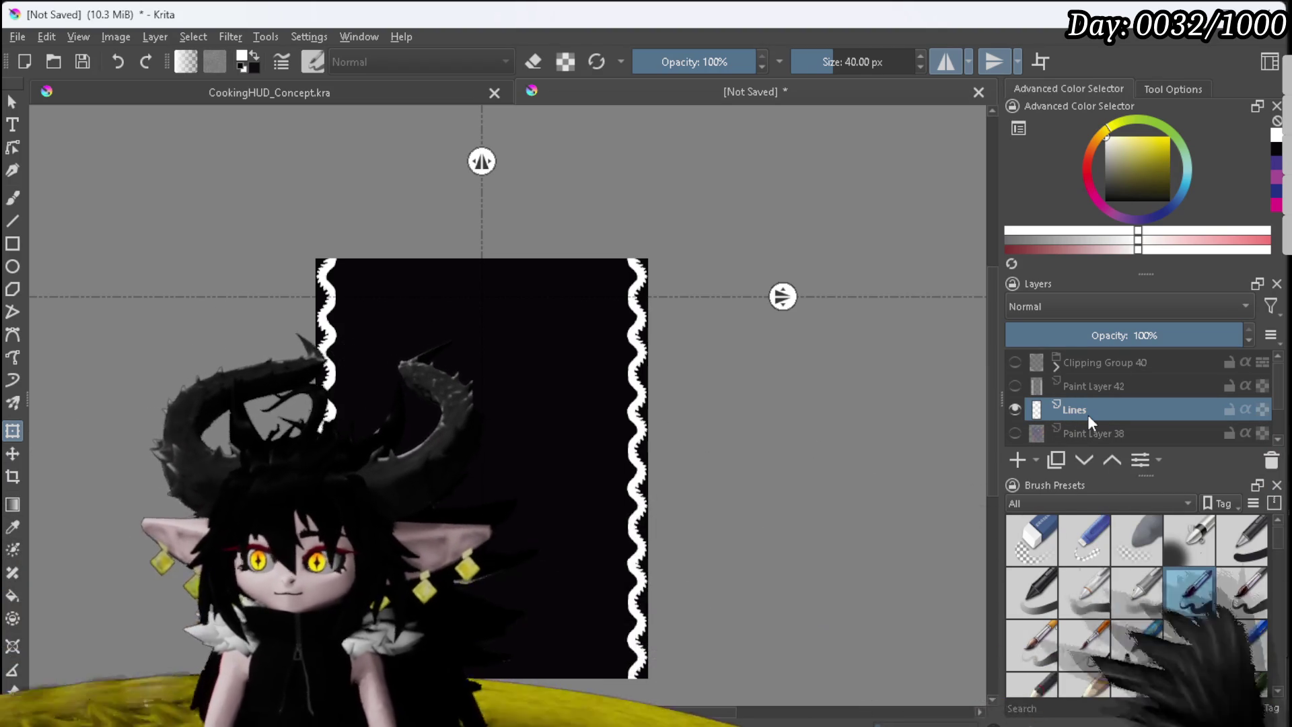
double_click(1080, 363)
text(Corners)
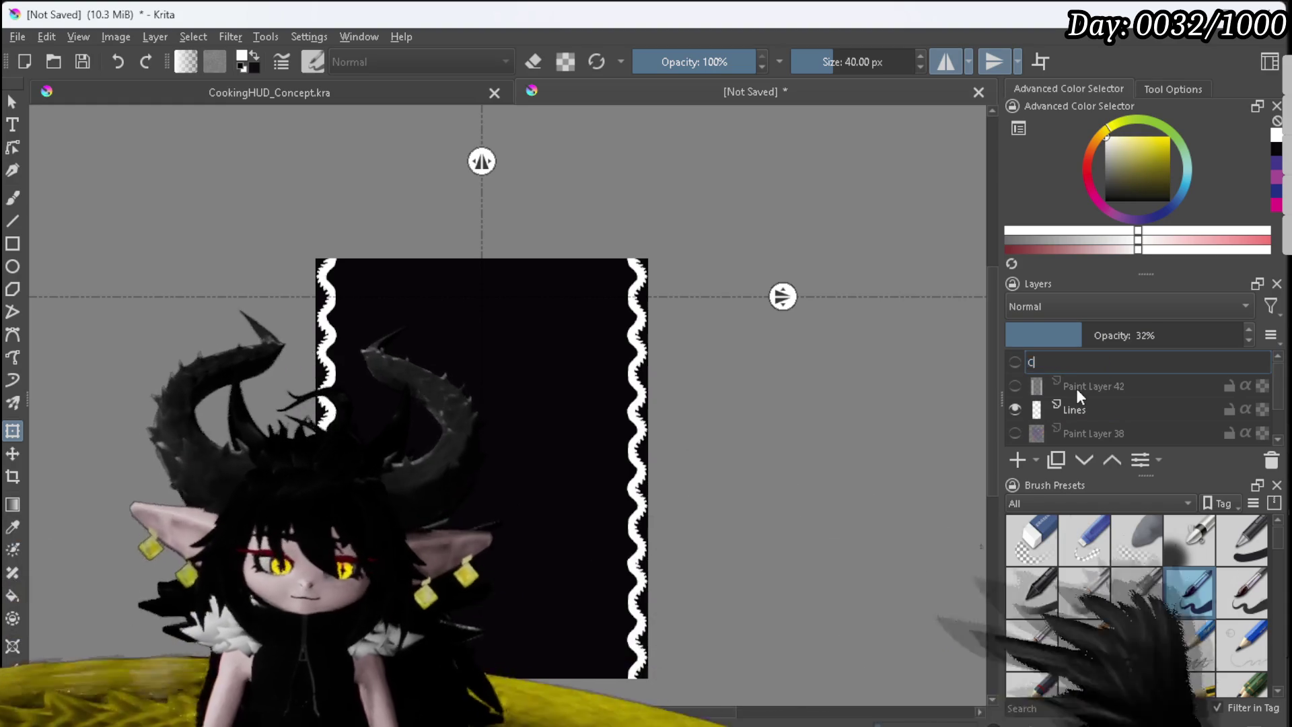
key(Return)
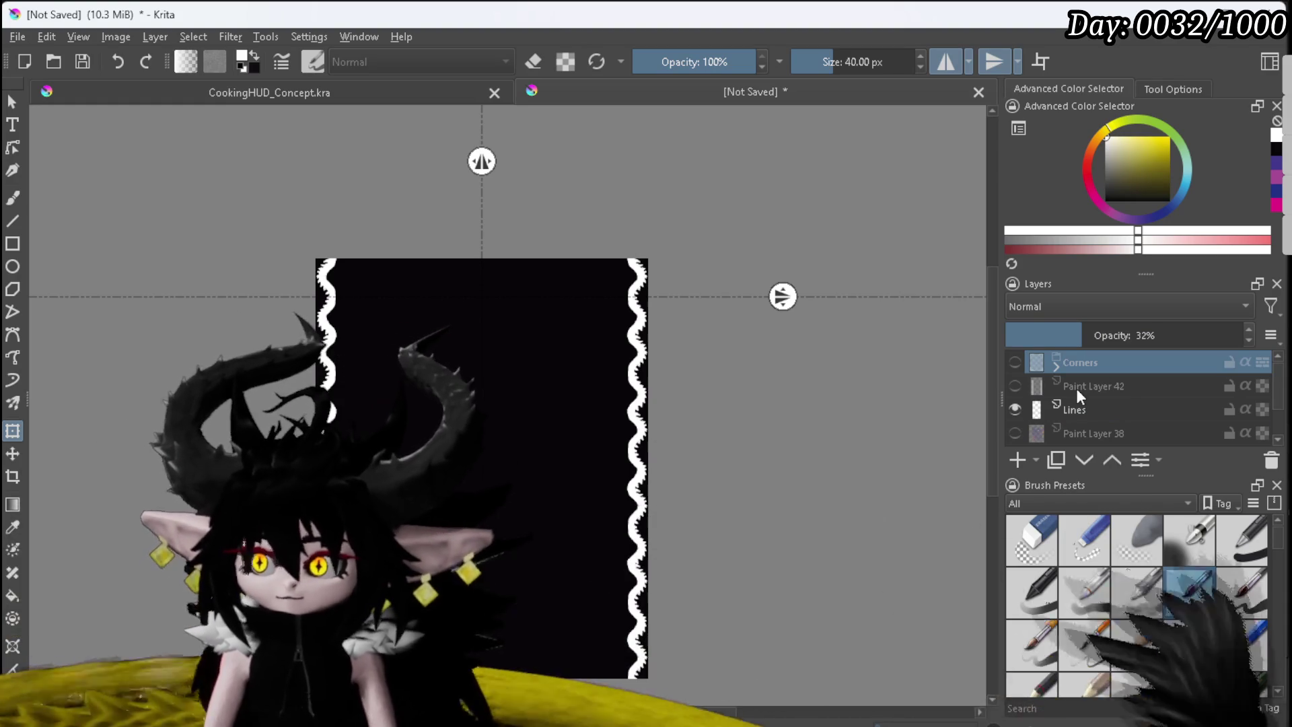
Step: Delete the unused Paint Layer 42
click(1015, 386)
click(1015, 386)
right_click(1085, 383)
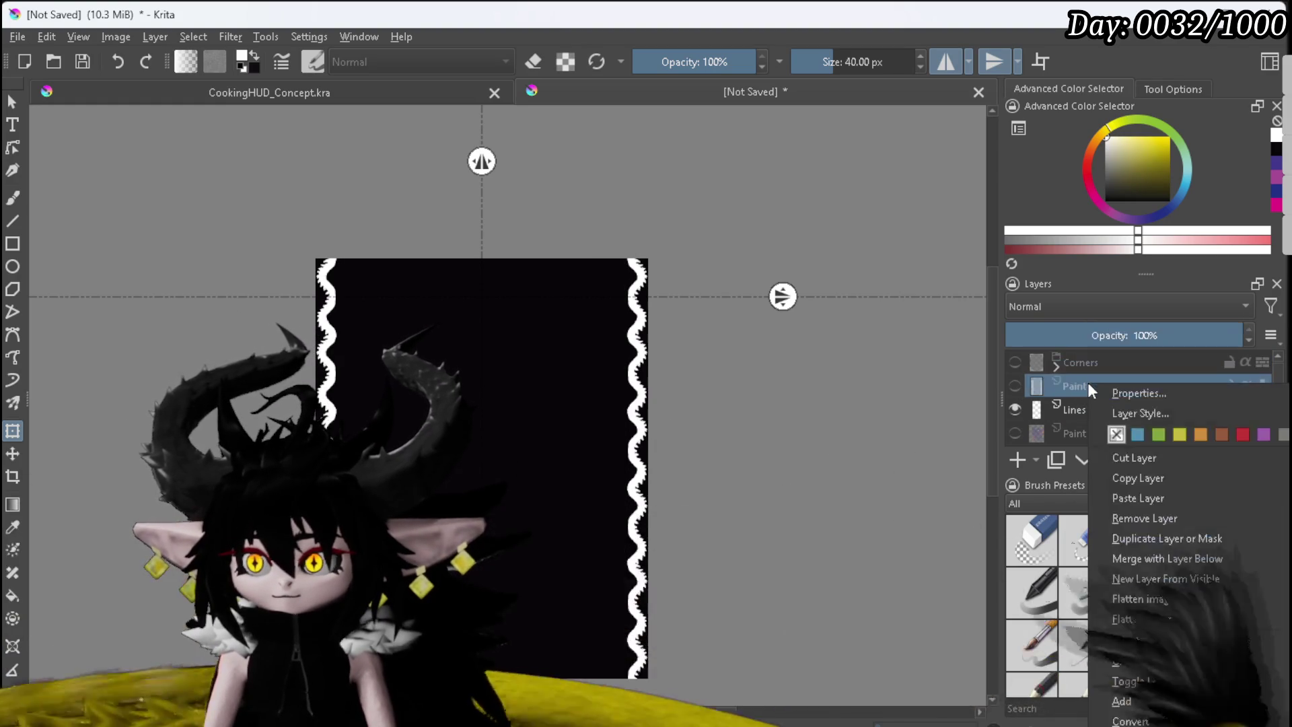
click(1140, 518)
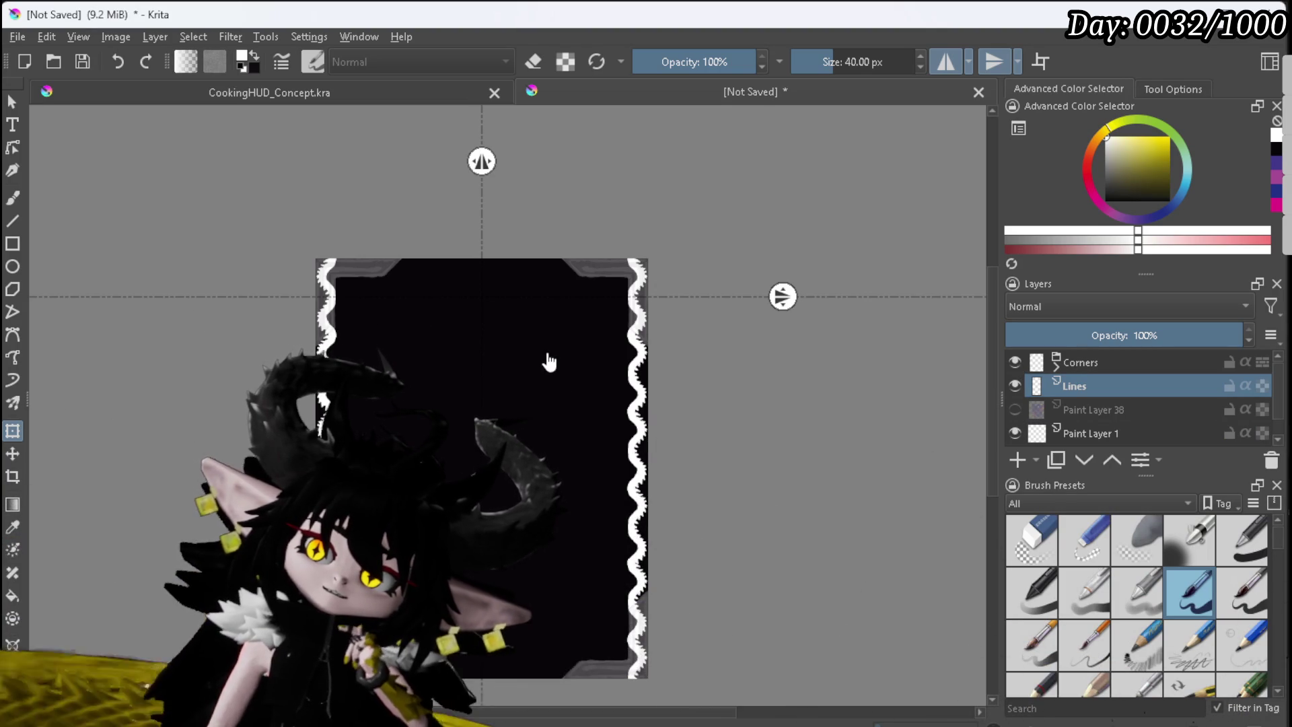
Step: Show the purple concept sketch on Paint Layer 38 and nudge it down and right to sit under the frame
scroll(1093, 399, down, 1)
click(1014, 386)
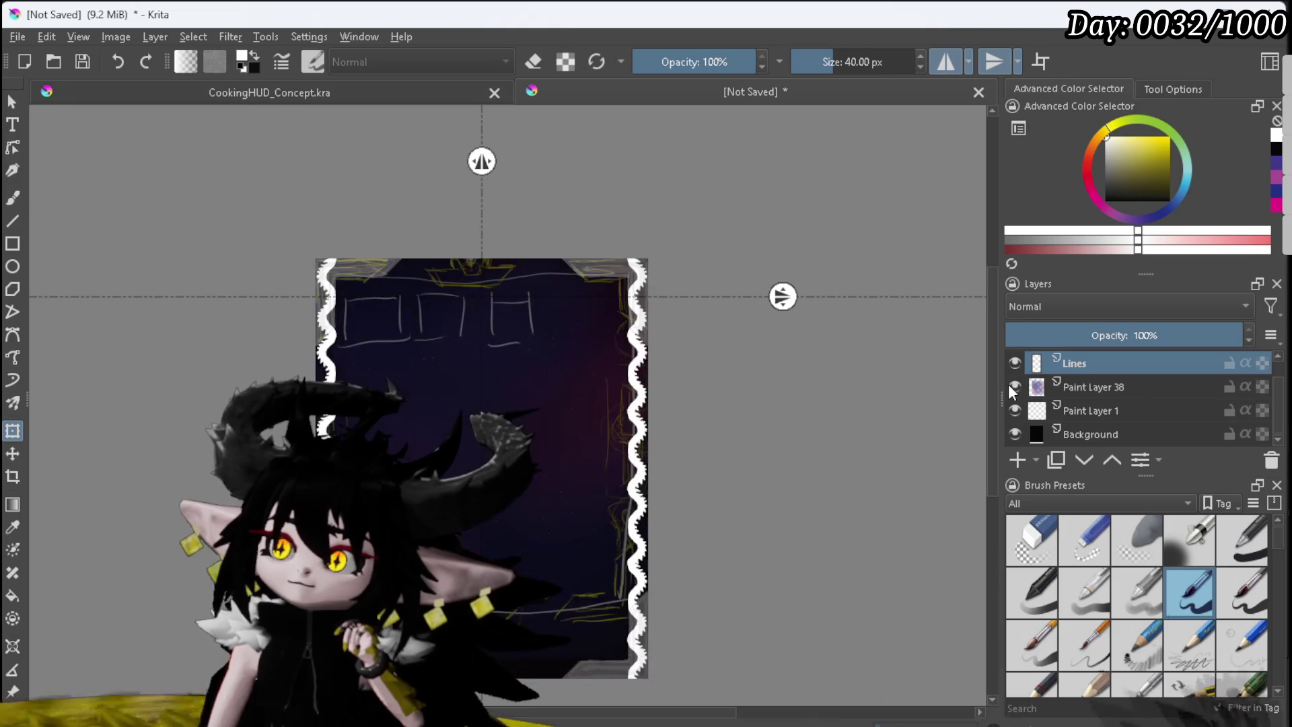
scroll(430, 300, up, 3)
scroll(431, 300, down, 3)
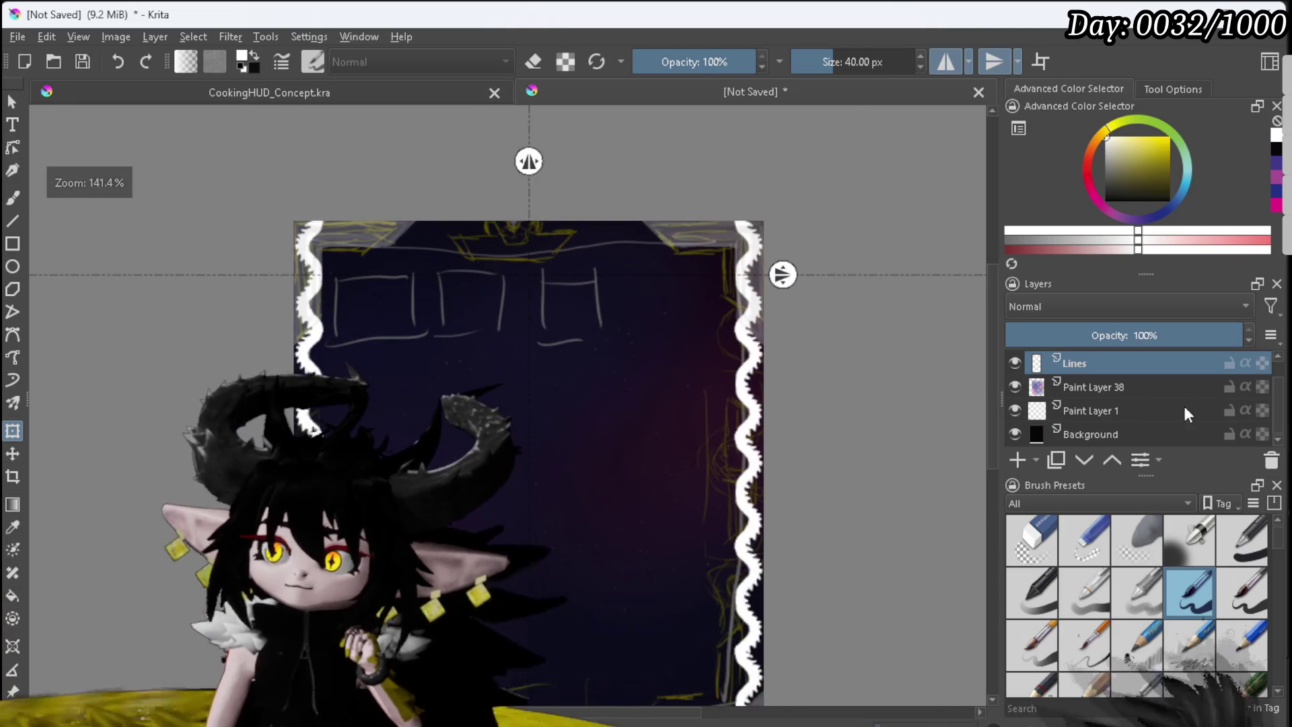
click(1087, 387)
scroll(1088, 383, up, 1)
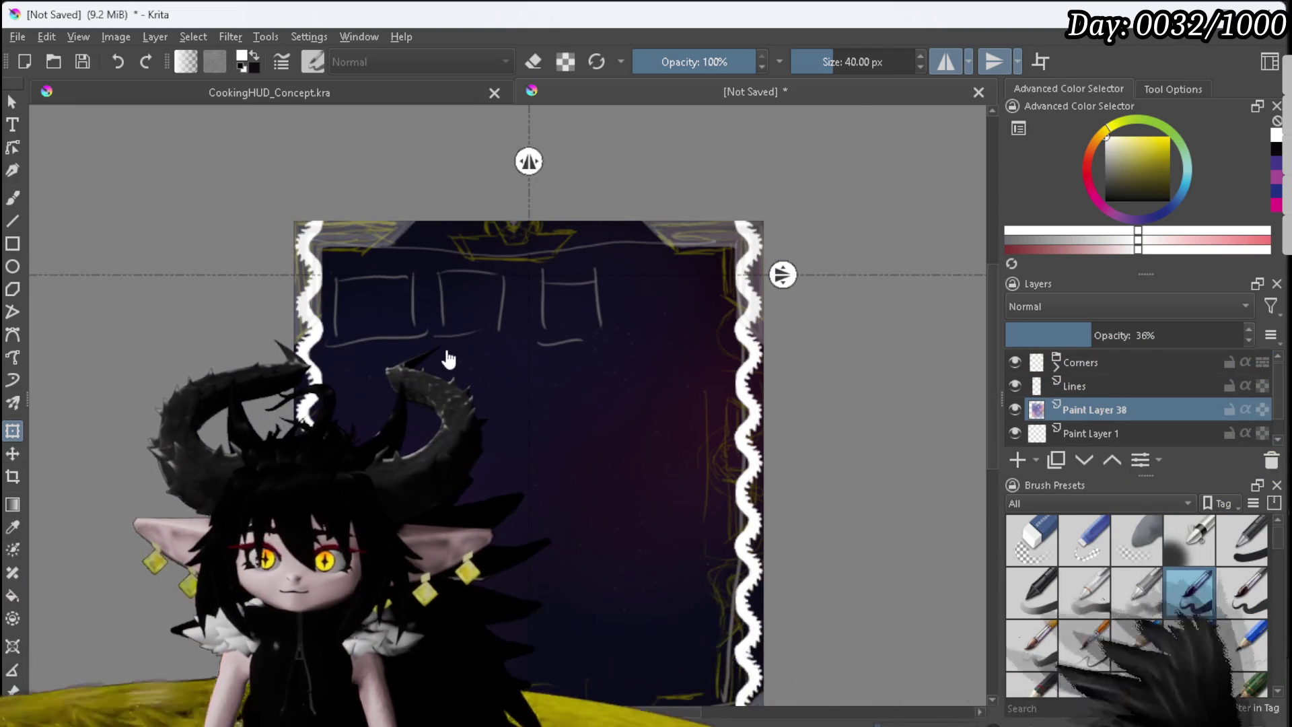
key(Down)
key(Down)
key(Down)
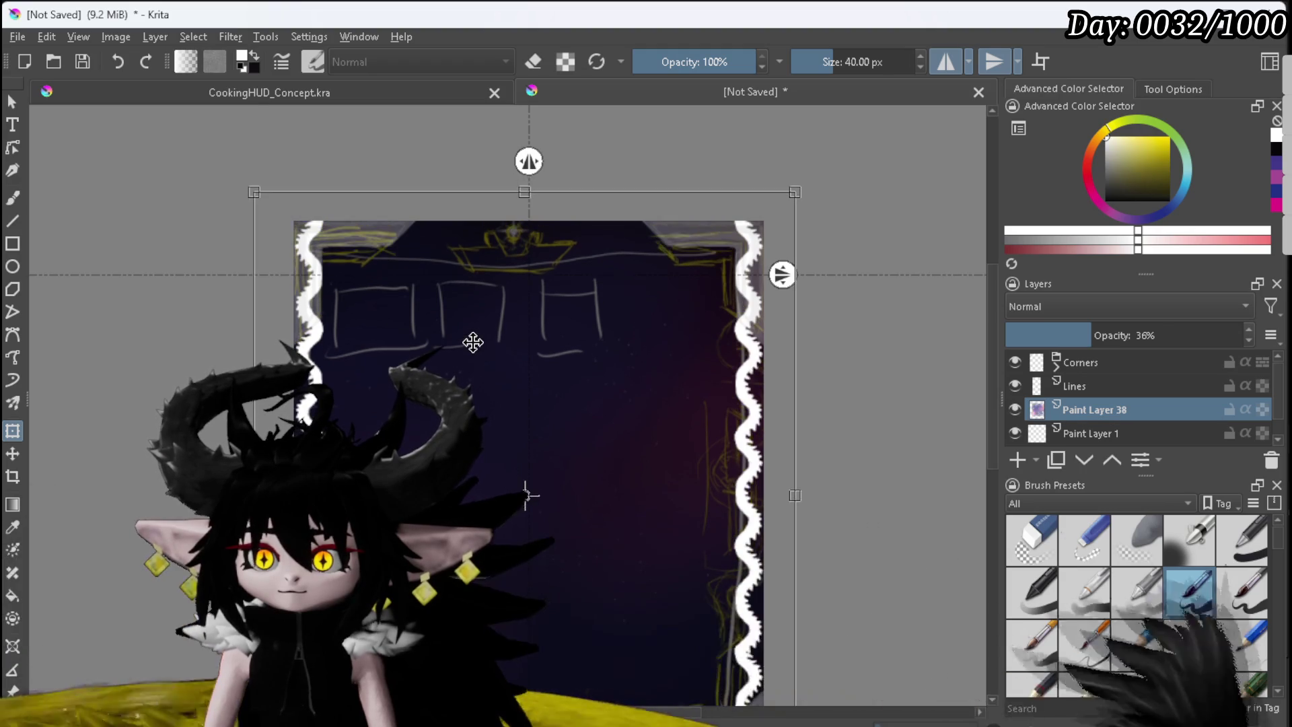
key(Right)
key(Right)
key(Down)
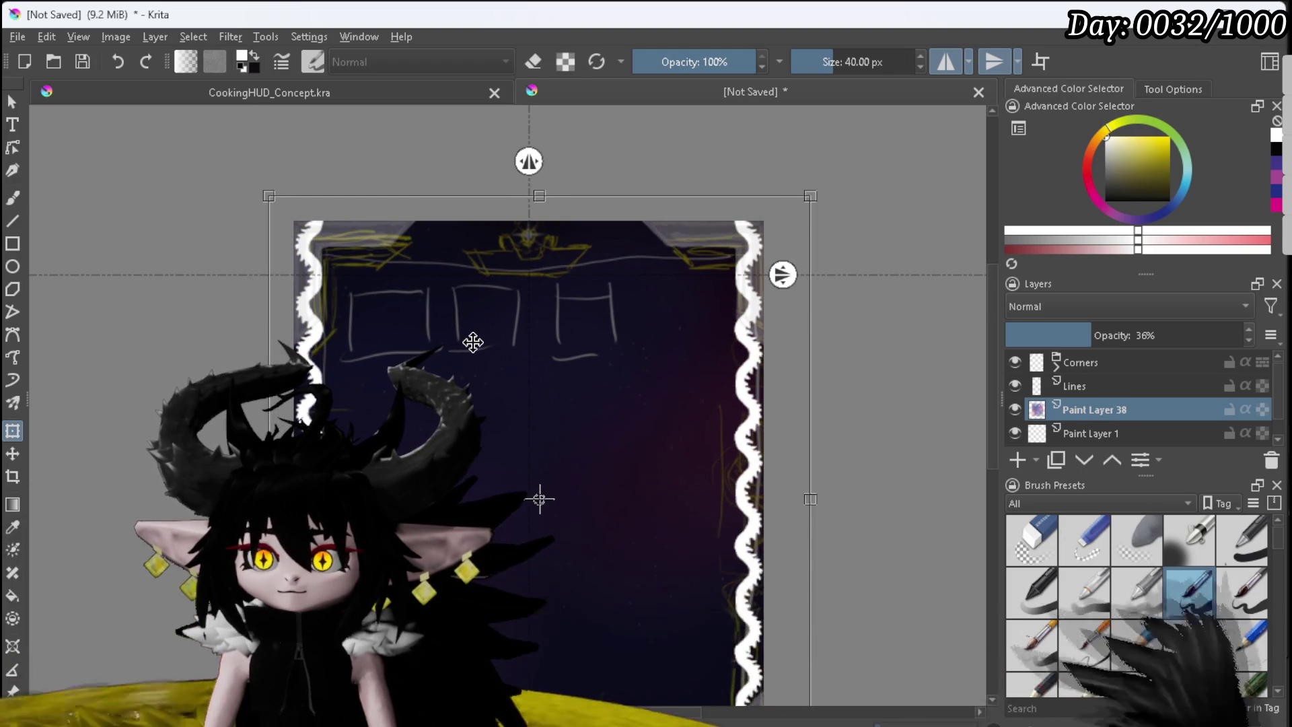
key(Down)
key(Down)
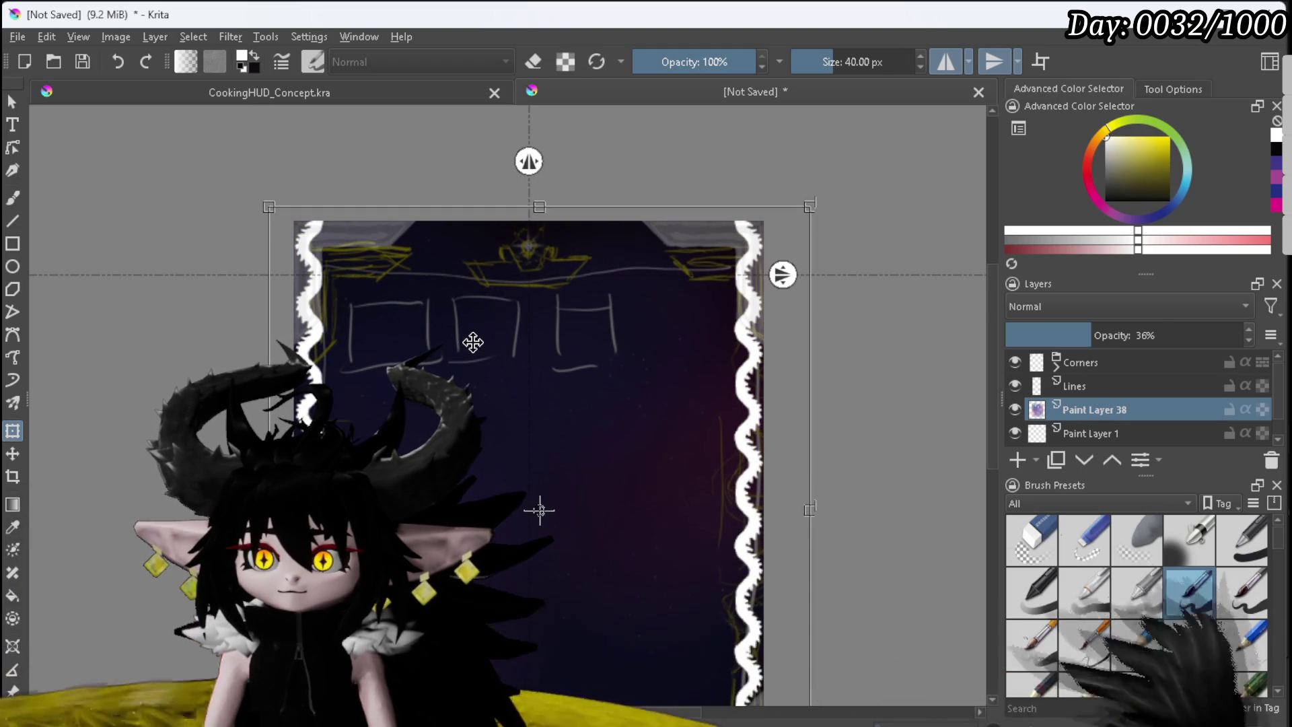
key(e)
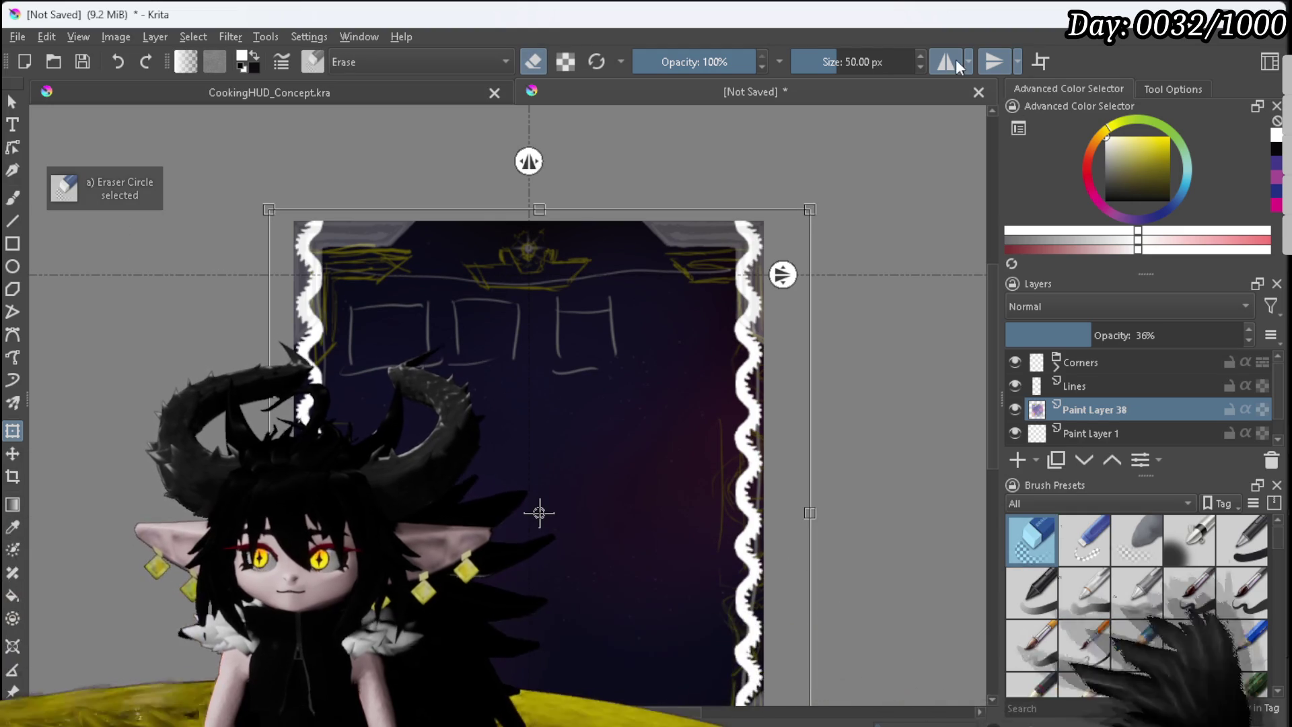
Step: Turn off vertical mirroring, switch to freehand painting, and inspect the Corners group's contents
click(992, 64)
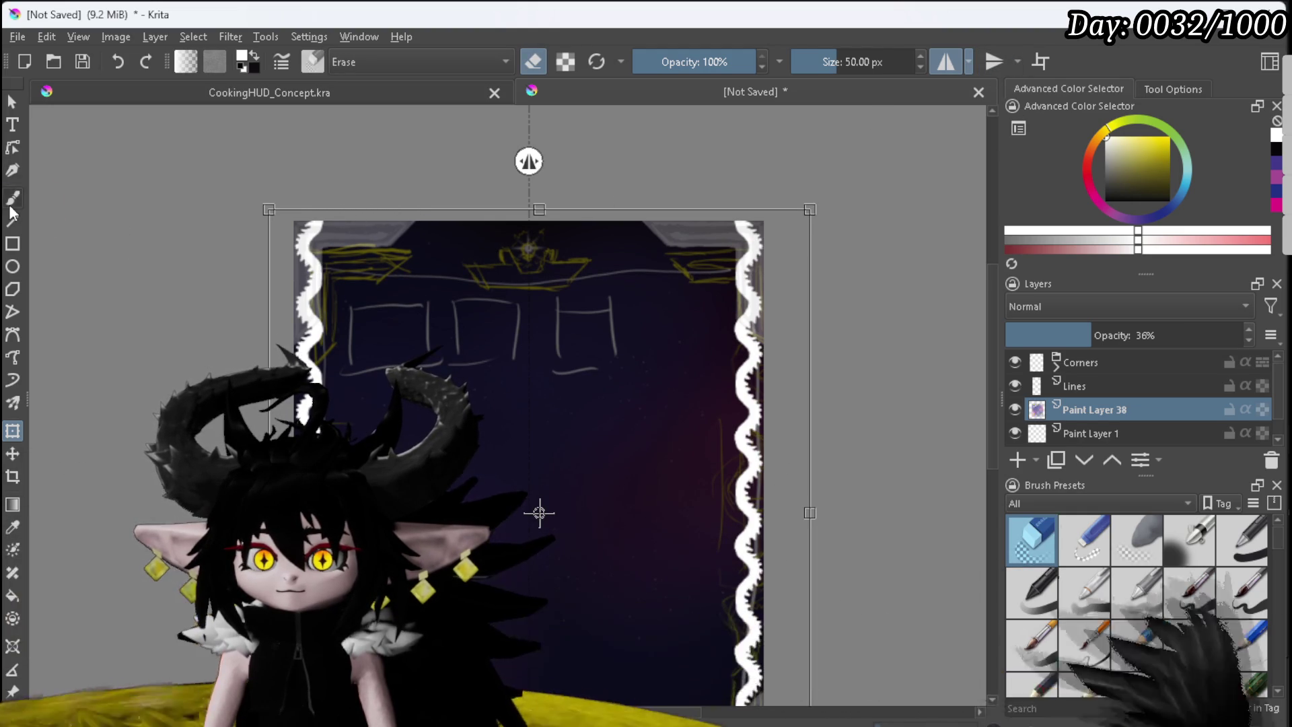
click(12, 199)
right_click(1071, 361)
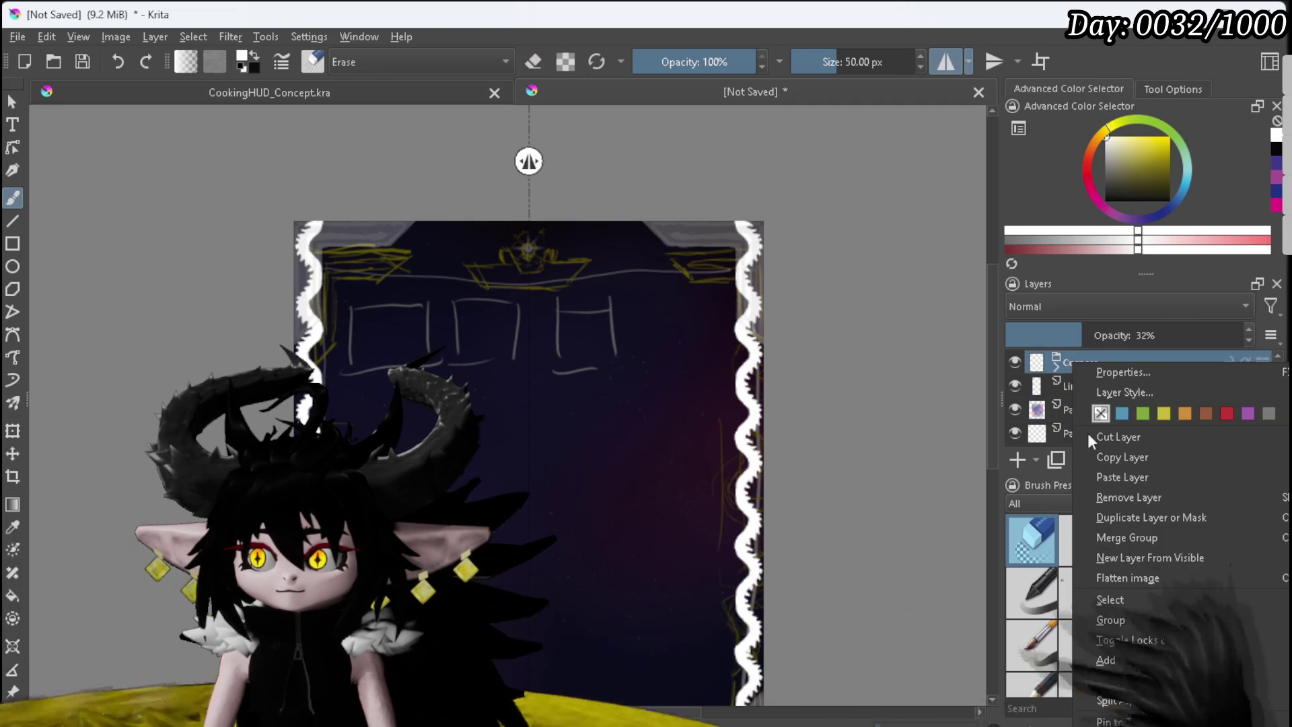
click(1054, 364)
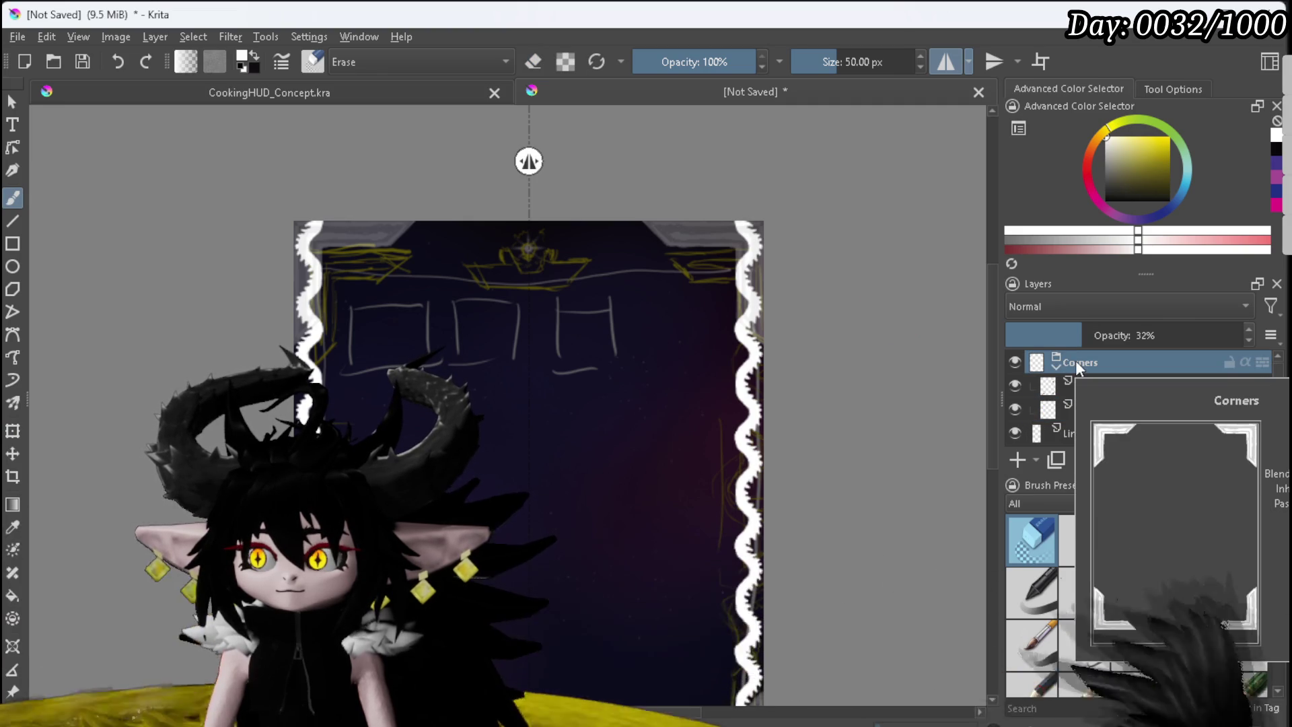
click(1054, 367)
Step: Add a new layer at the top of the stack named Top
click(1017, 460)
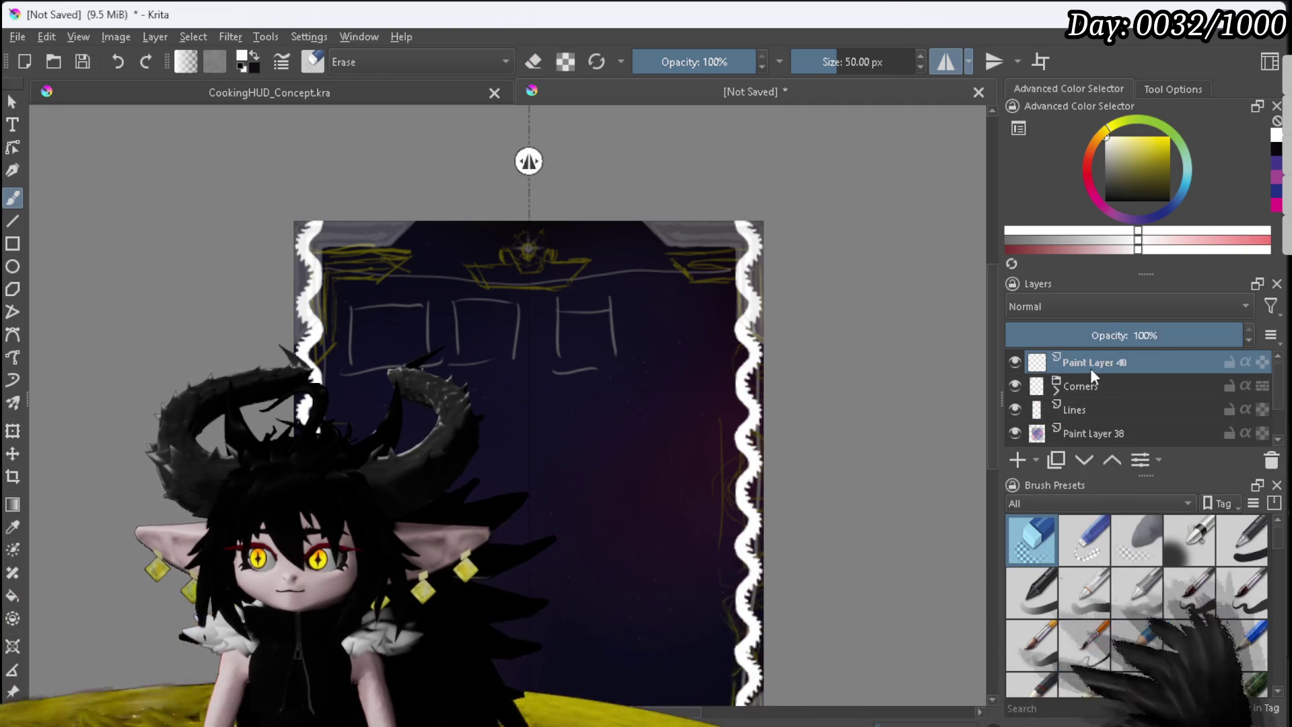
double_click(1090, 367)
text(Top)
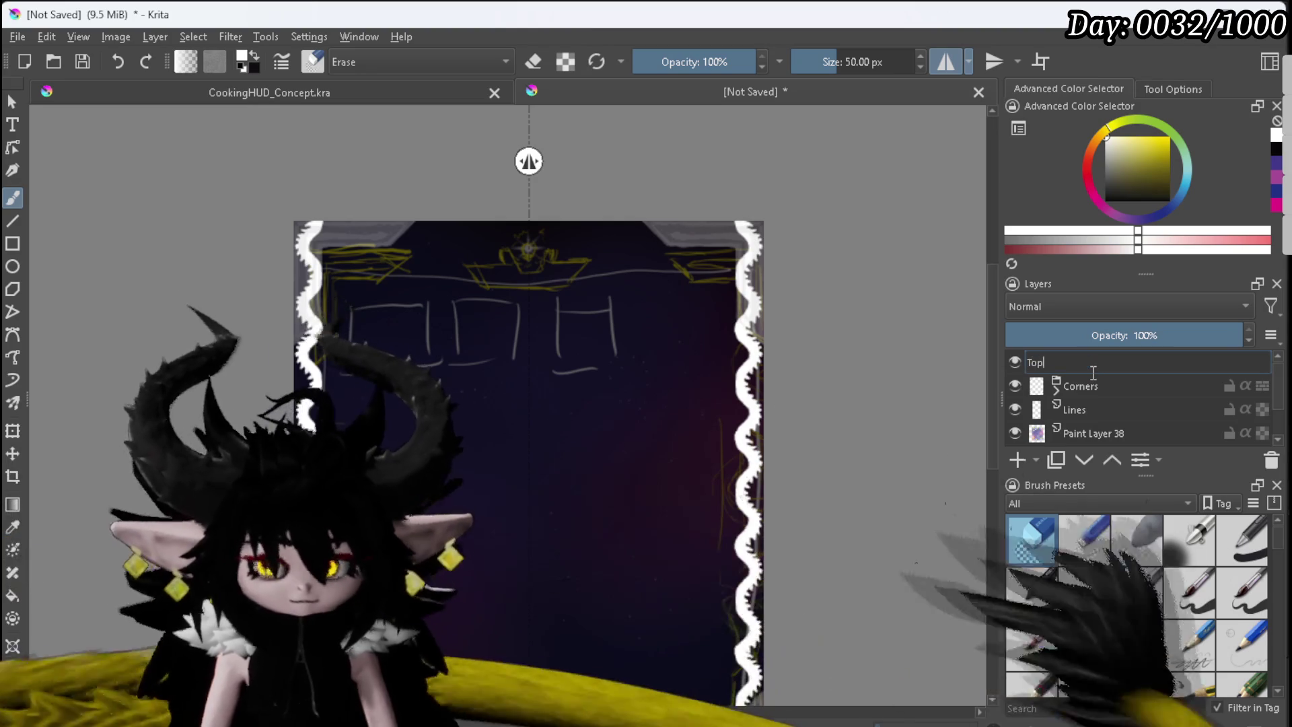
key(Return)
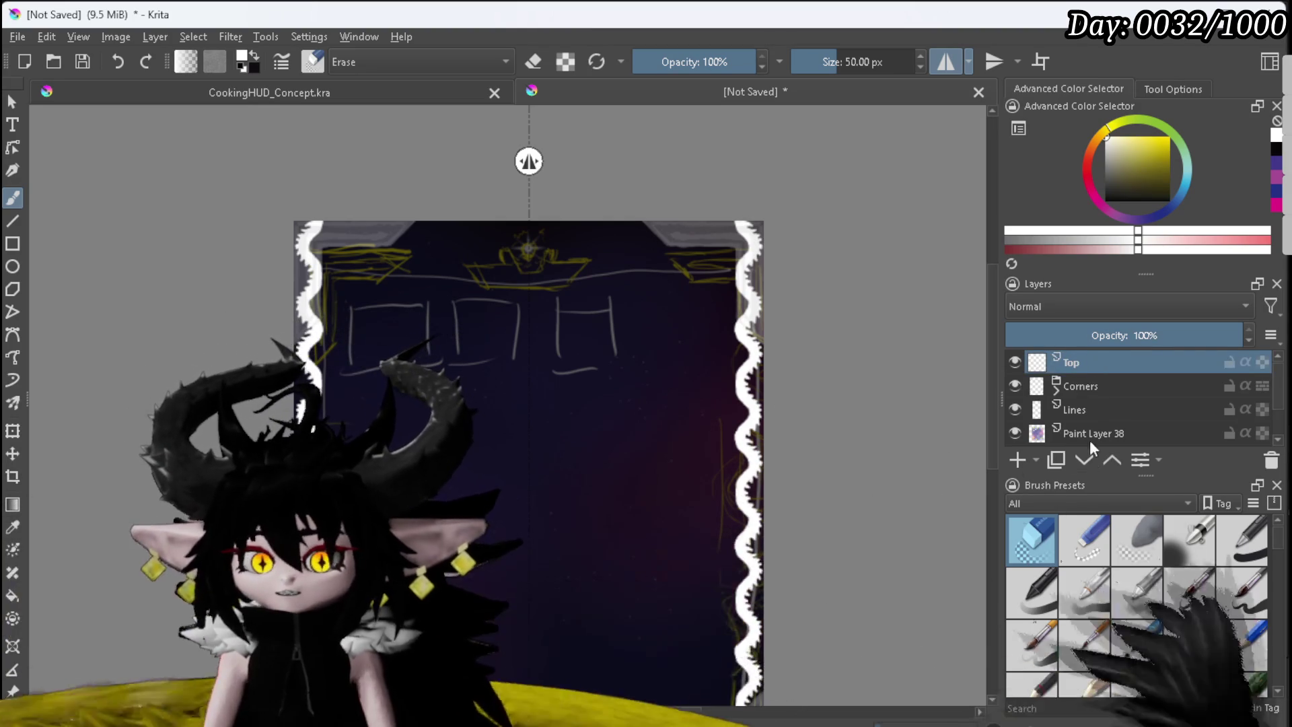
click(1188, 592)
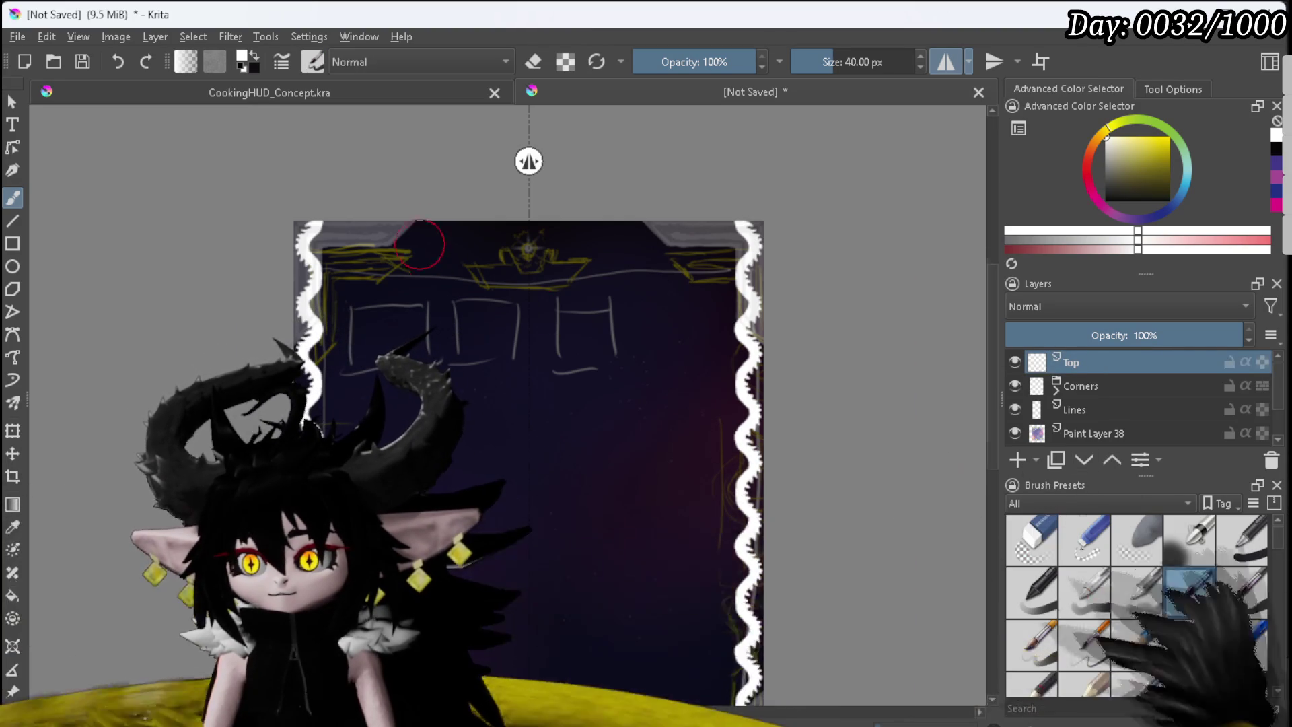
Step: Zoom to the central emblem, draw a mirrored crown outline with raised arms, and fill it solid white
scroll(417, 242, up, 5)
drag(542, 274, 261, 292)
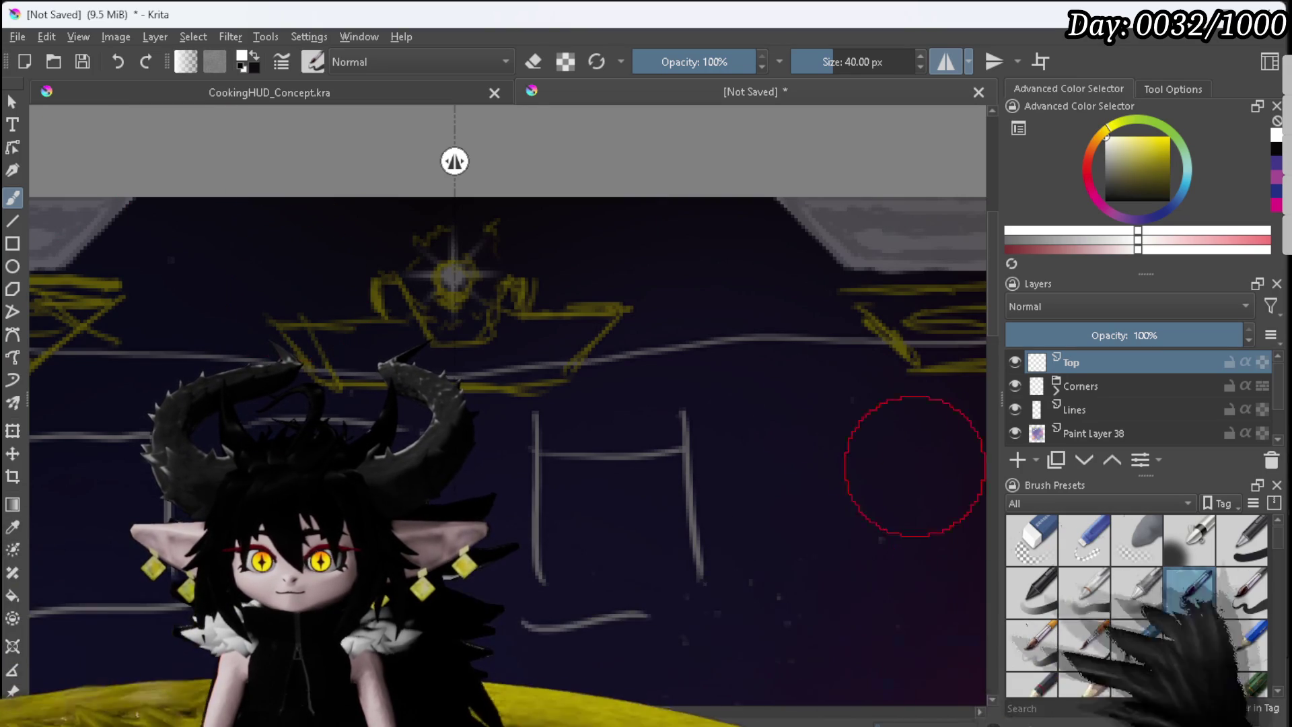
mouse_move(289, 345)
mouse_down()
mouse_move(262, 324)
mouse_move(320, 390)
mouse_up()
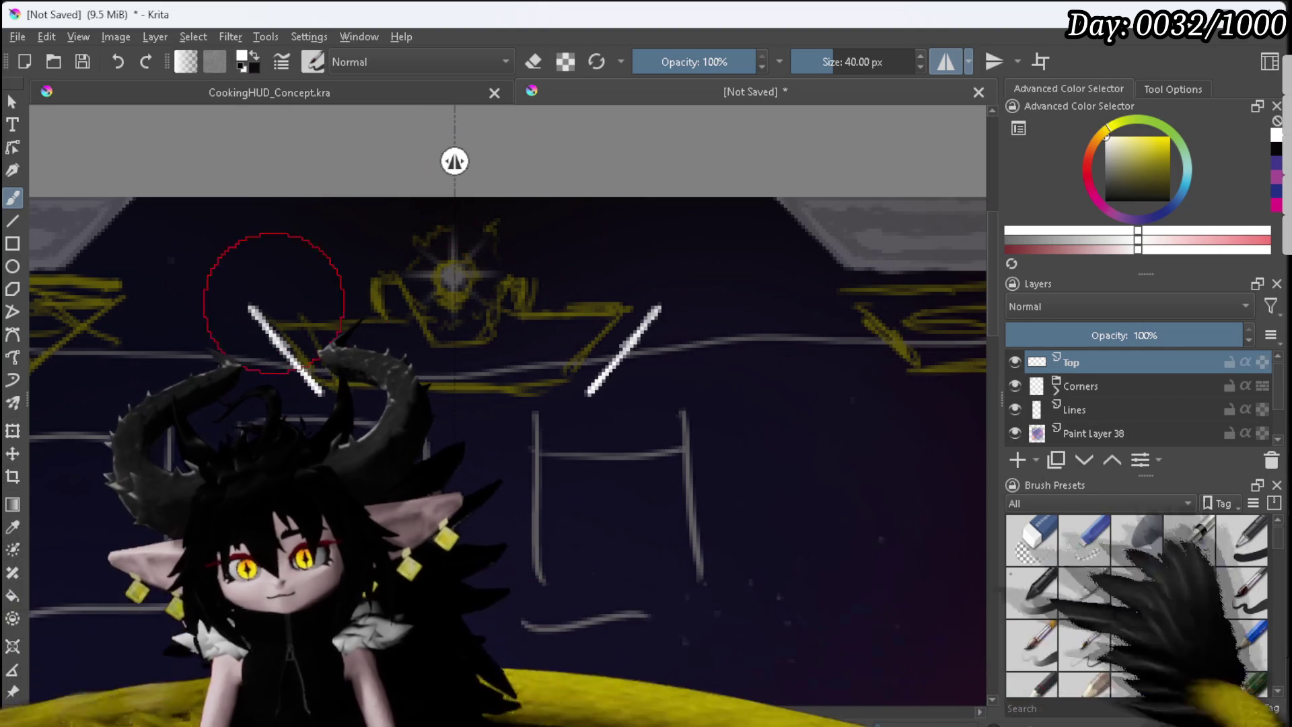
mouse_move(242, 310)
mouse_down()
mouse_move(370, 312)
mouse_move(369, 290)
mouse_move(392, 290)
mouse_move(454, 346)
mouse_up()
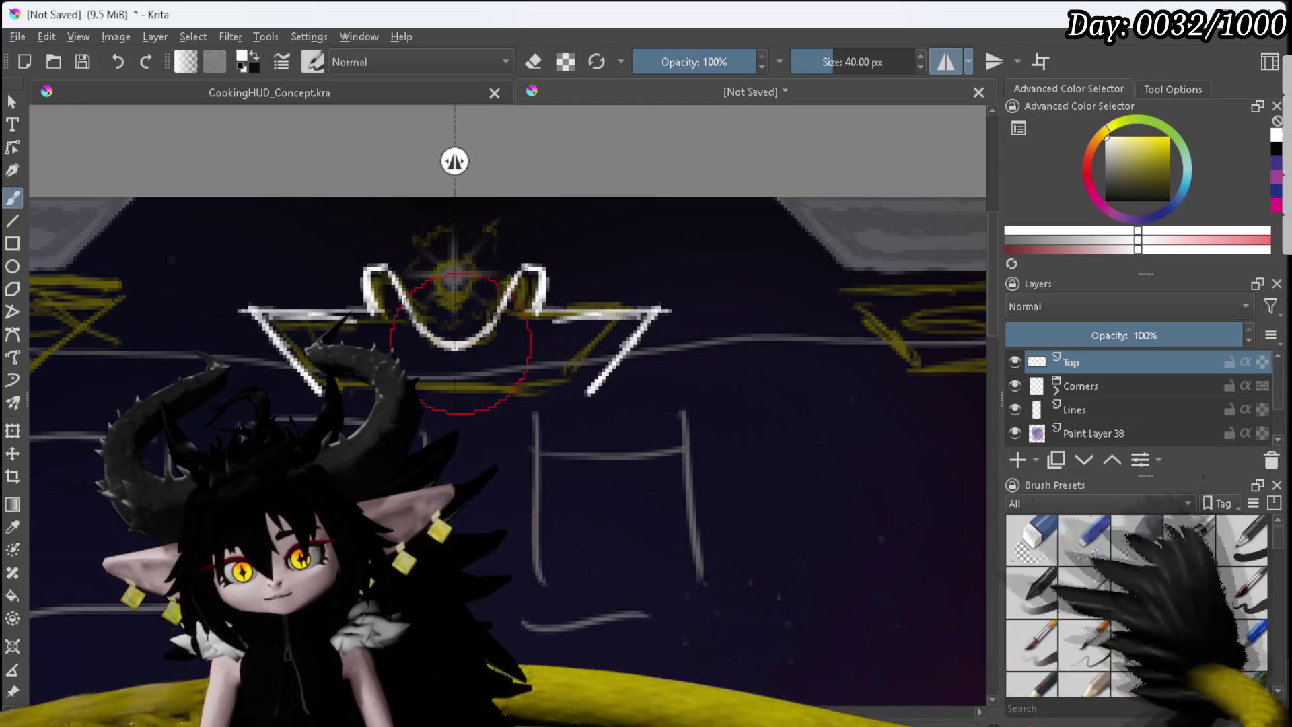
drag(591, 383, 488, 389)
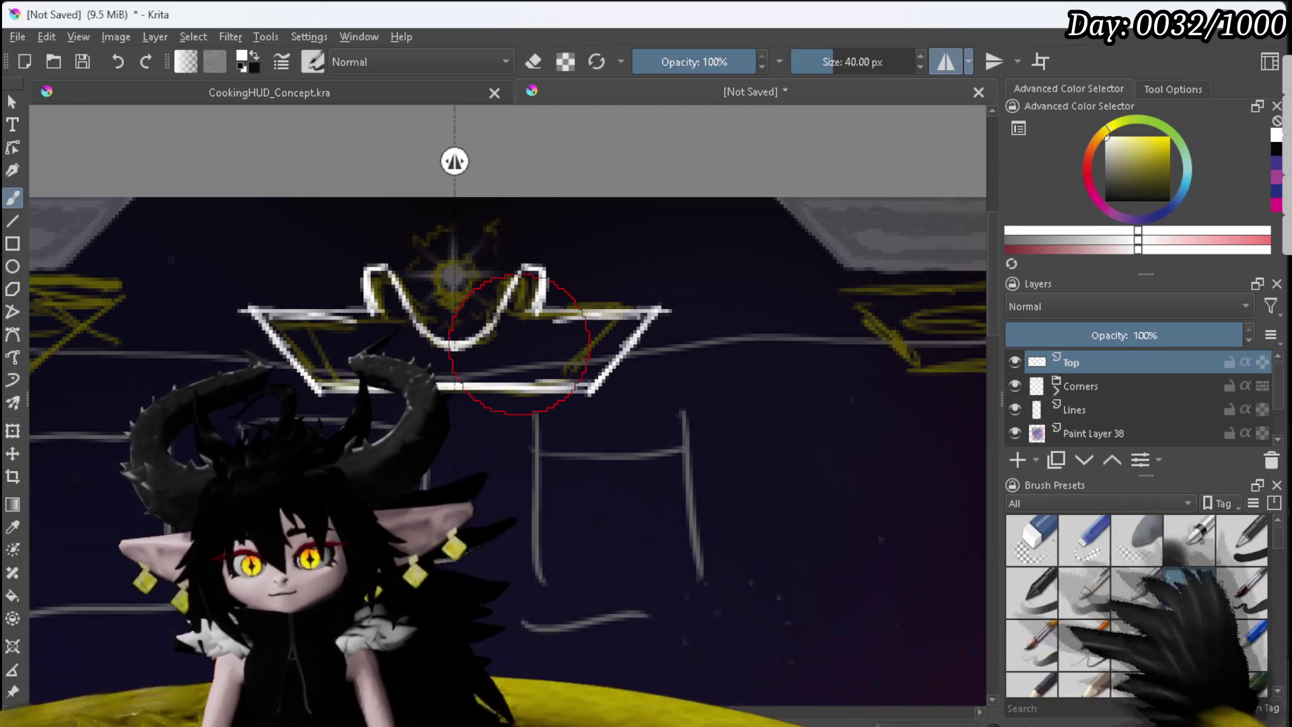
scroll(518, 343, down, 3)
scroll(506, 364, up, 3)
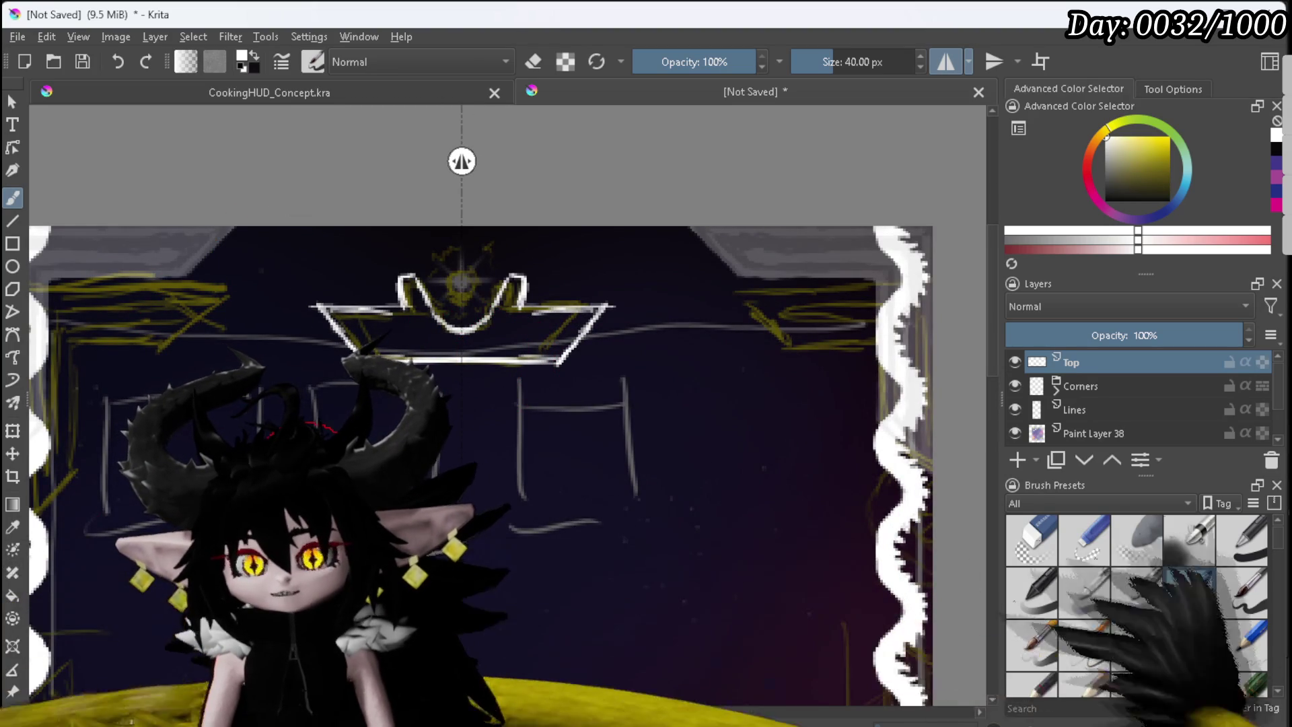
mouse_move(419, 310)
mouse_down()
mouse_move(409, 293)
mouse_move(437, 330)
mouse_move(327, 308)
mouse_move(350, 352)
mouse_move(390, 346)
mouse_move(401, 331)
mouse_move(394, 343)
mouse_move(404, 332)
mouse_move(462, 349)
mouse_up()
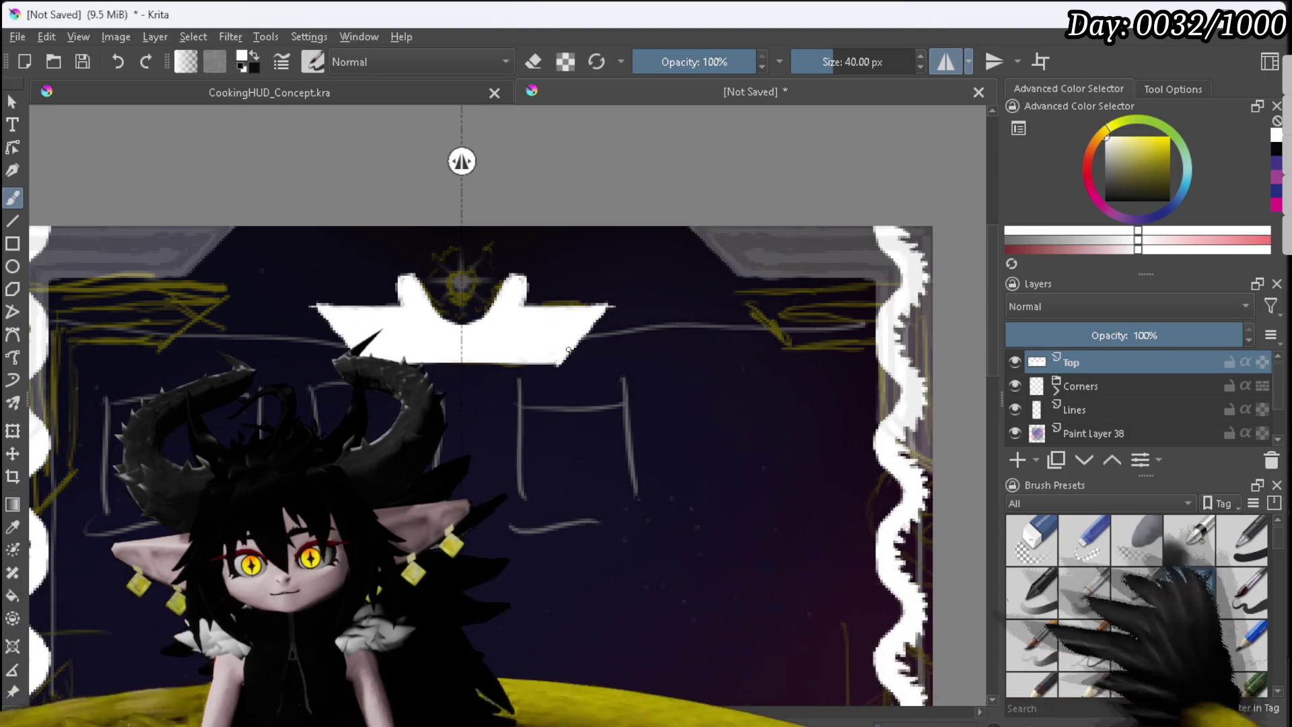
Step: Erase stray paint at the crown's right tip and lower-right corner
click(1031, 538)
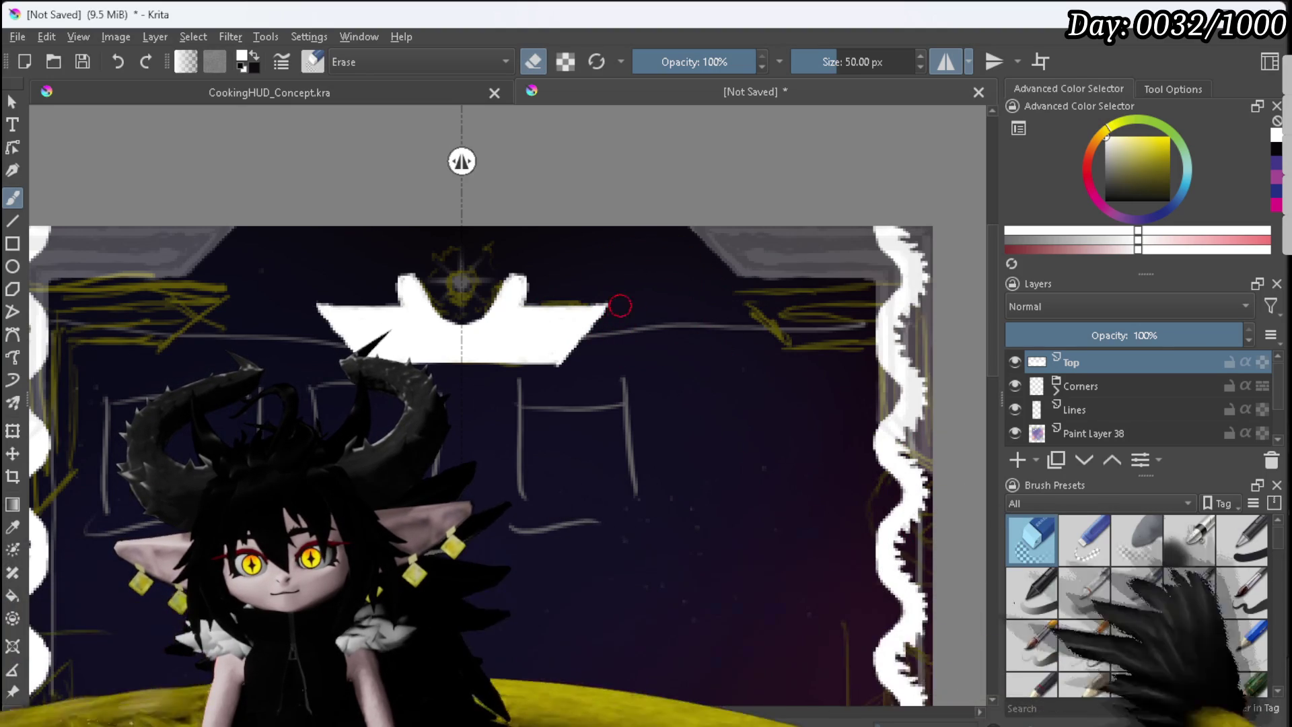
drag(615, 294, 597, 298)
drag(572, 367, 555, 376)
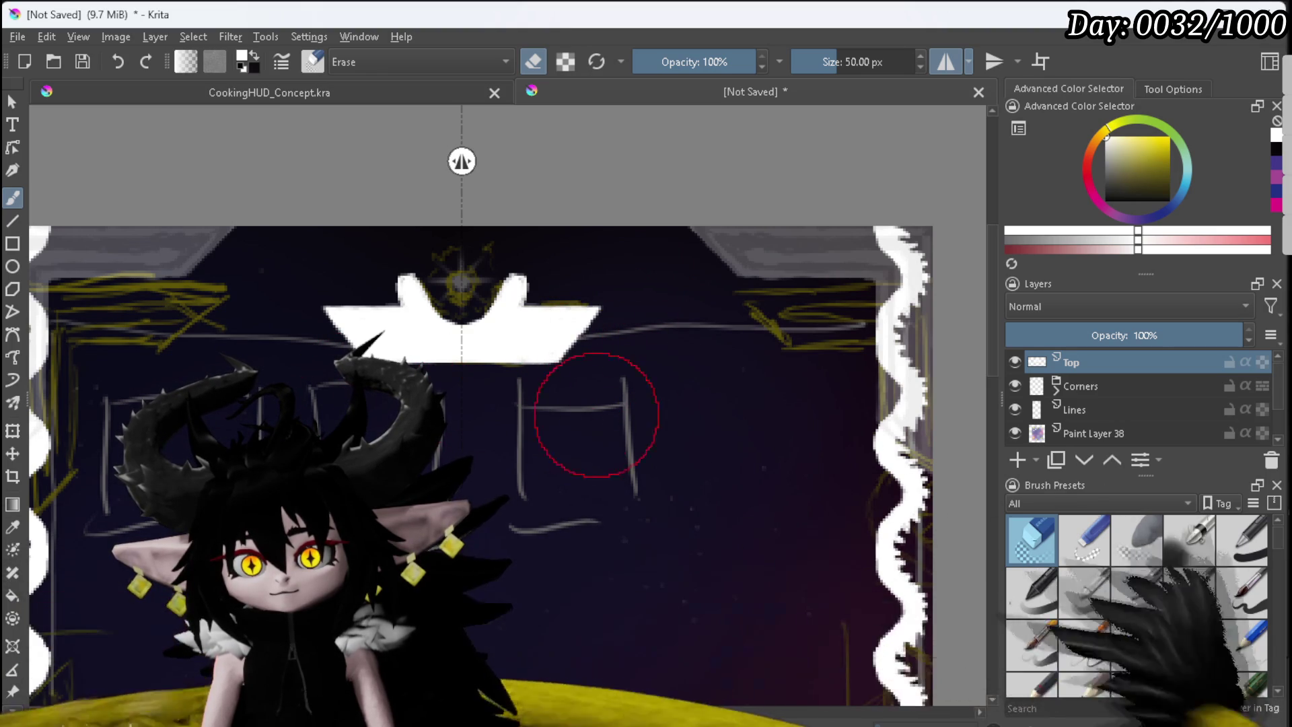
scroll(503, 277, up, 5)
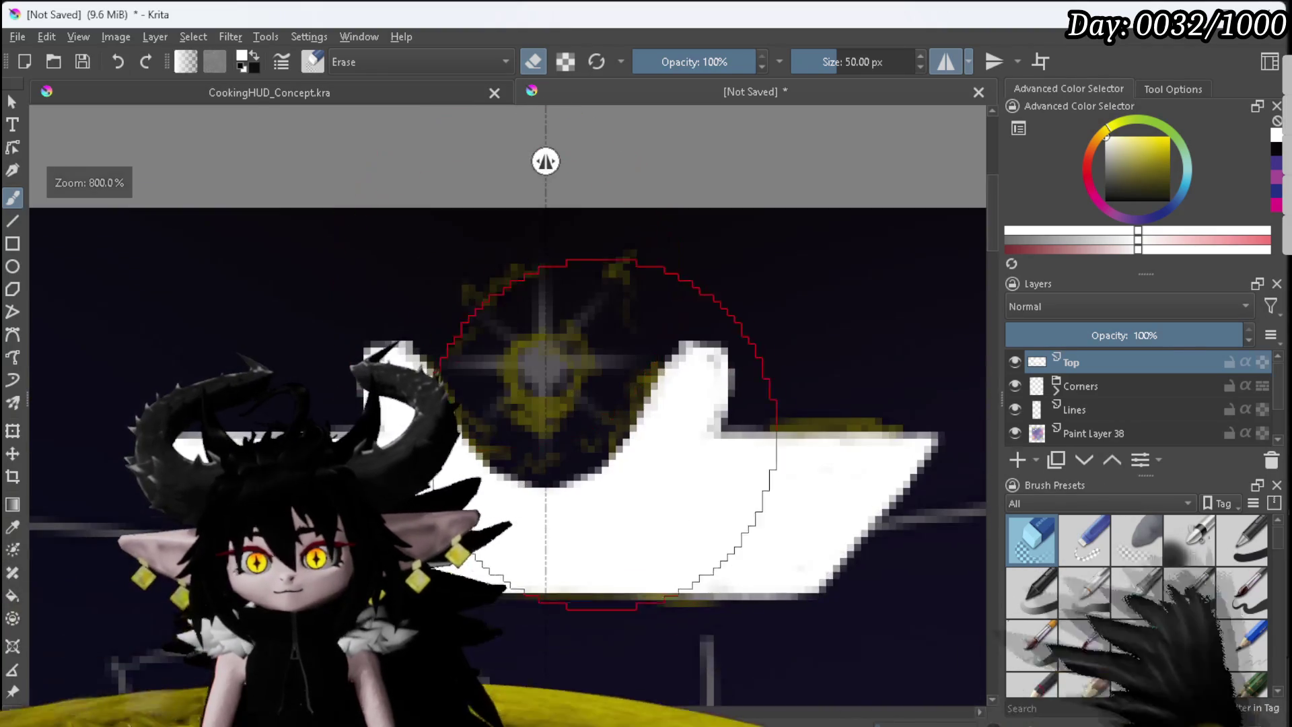
scroll(502, 276, up, 1)
Step: Repaint in white to extend the tips of the crown's two raised arms
click(1241, 592)
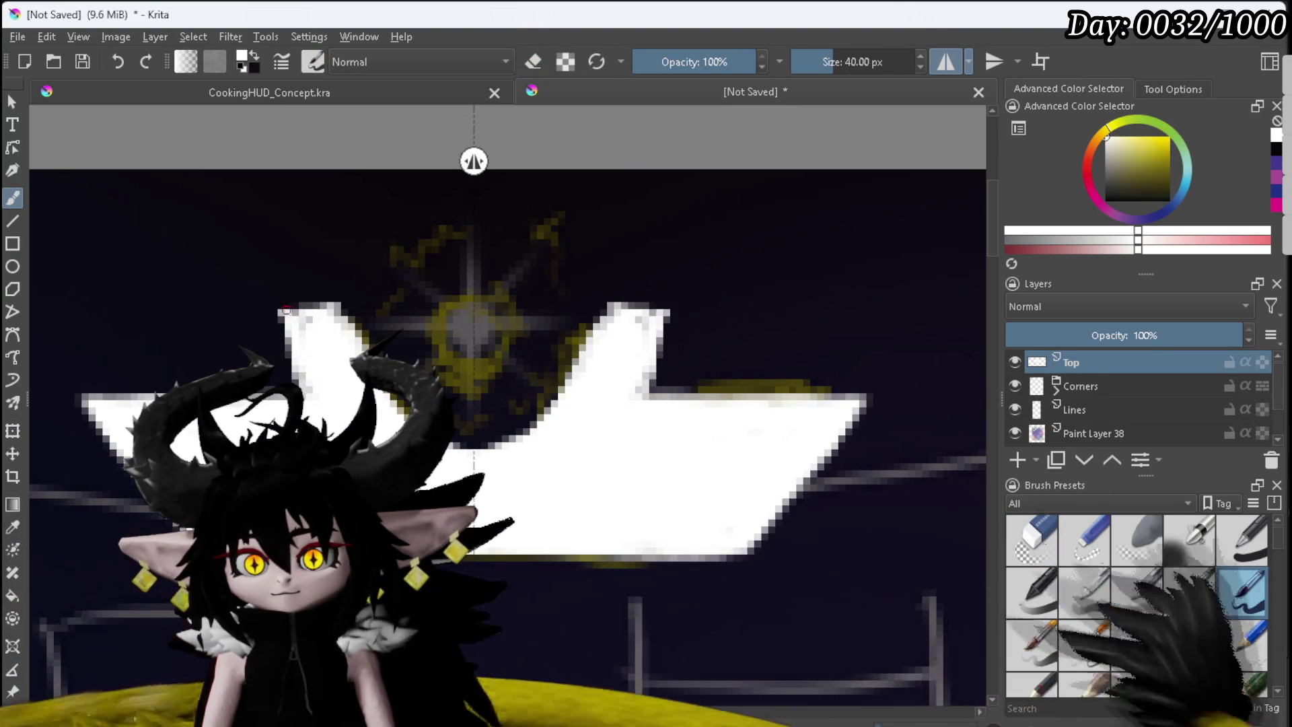
drag(313, 311, 288, 338)
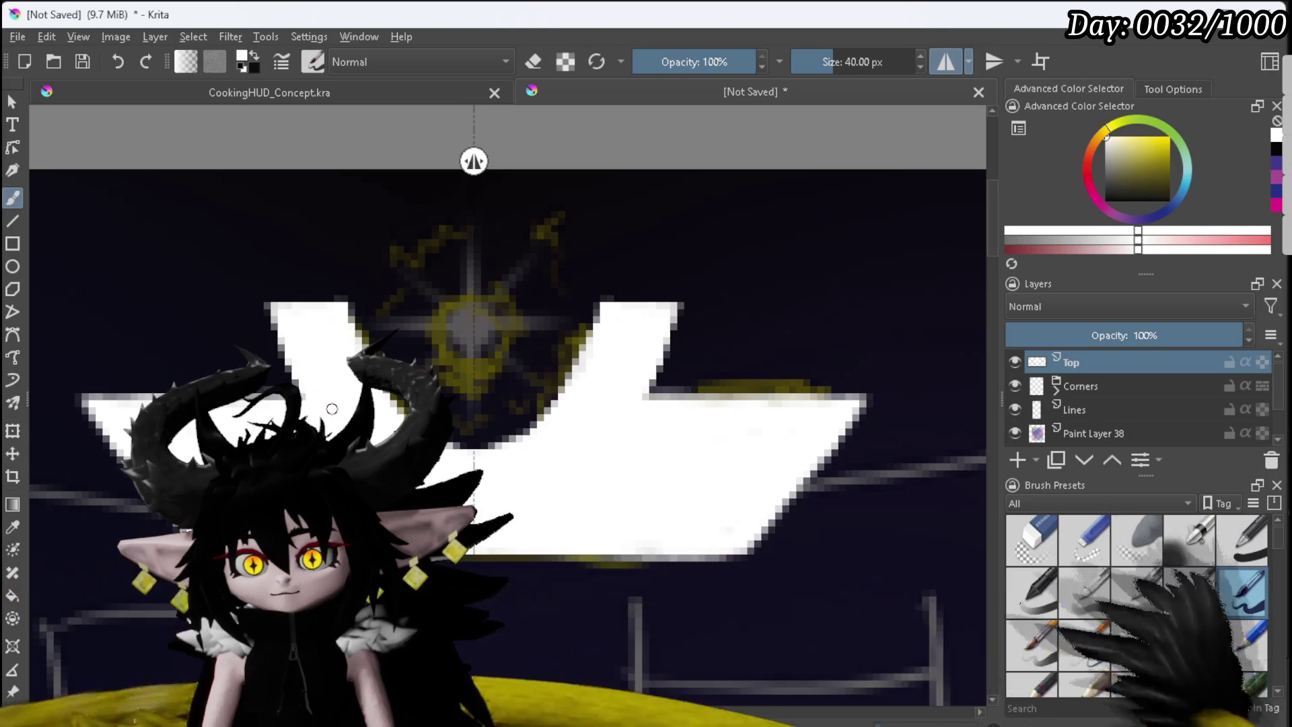
click(1041, 541)
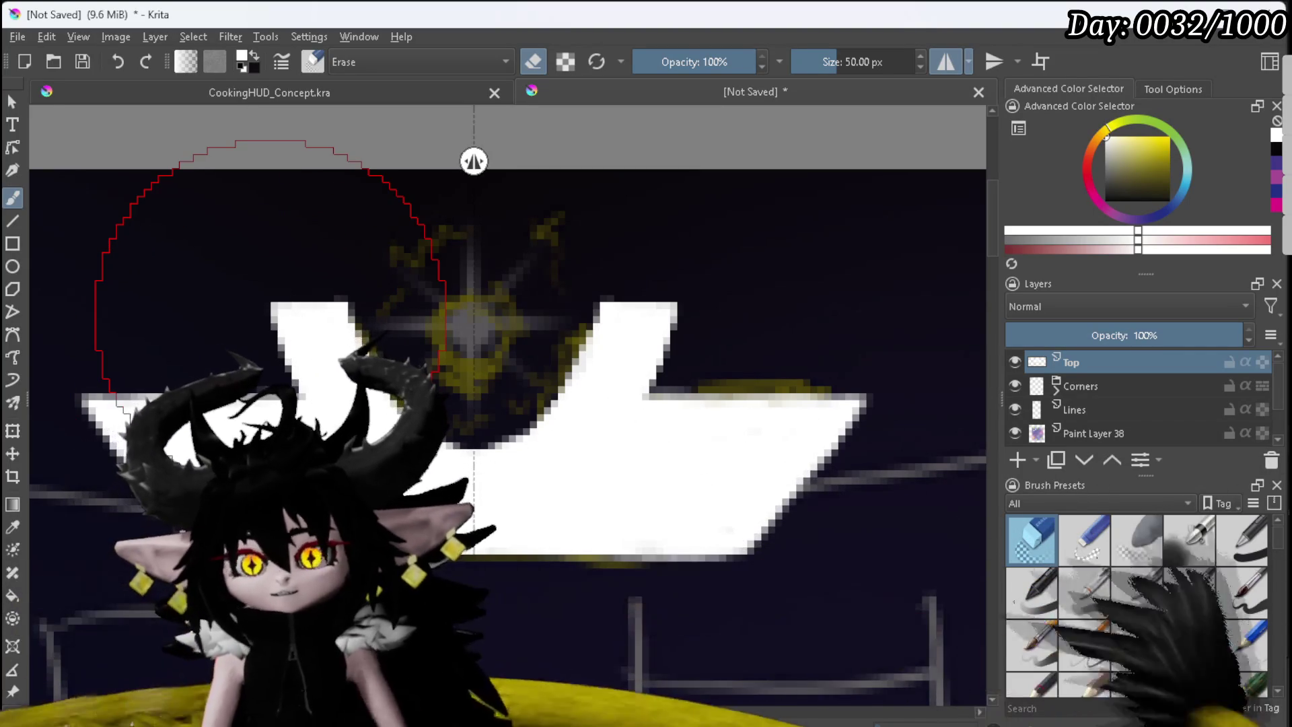
scroll(1204, 609, down, 5)
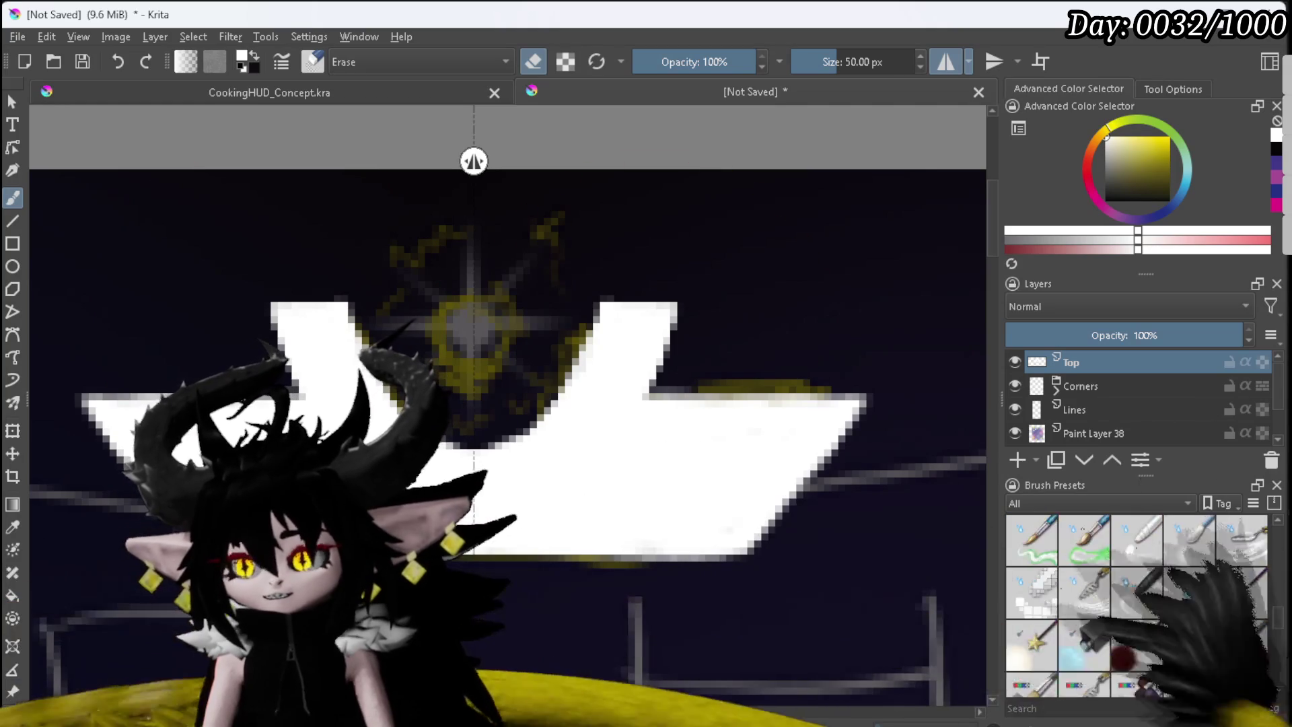
scroll(1197, 599, up, 10)
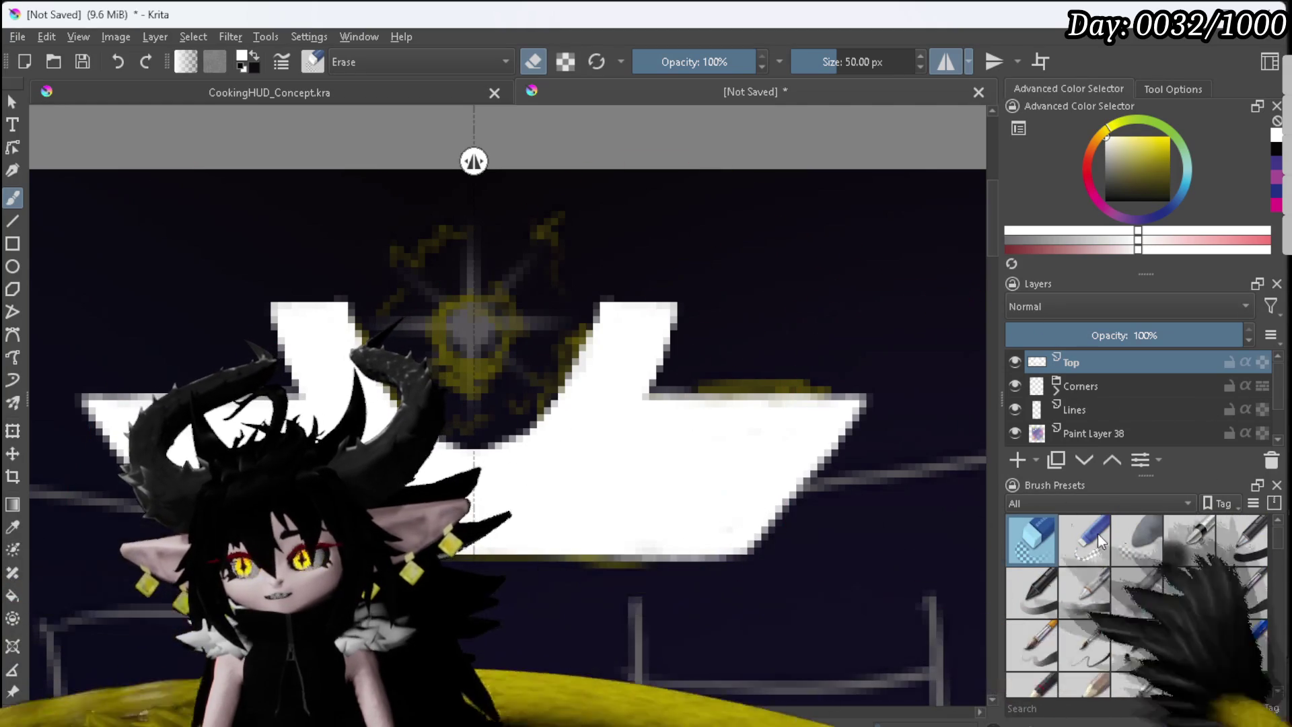
Step: Pick the sparkle stamp brush from My Favorites and enlarge it to about 70 px
scroll(1097, 534, down, 5)
click(1078, 509)
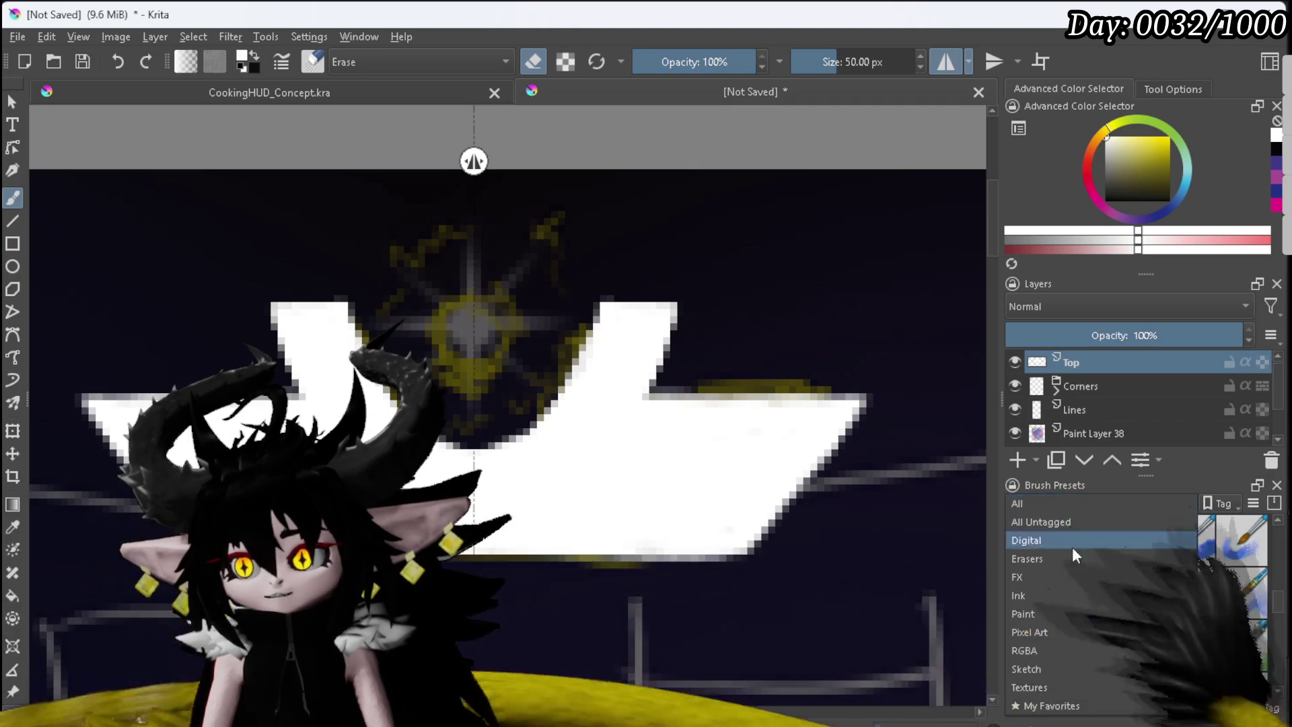
click(1046, 704)
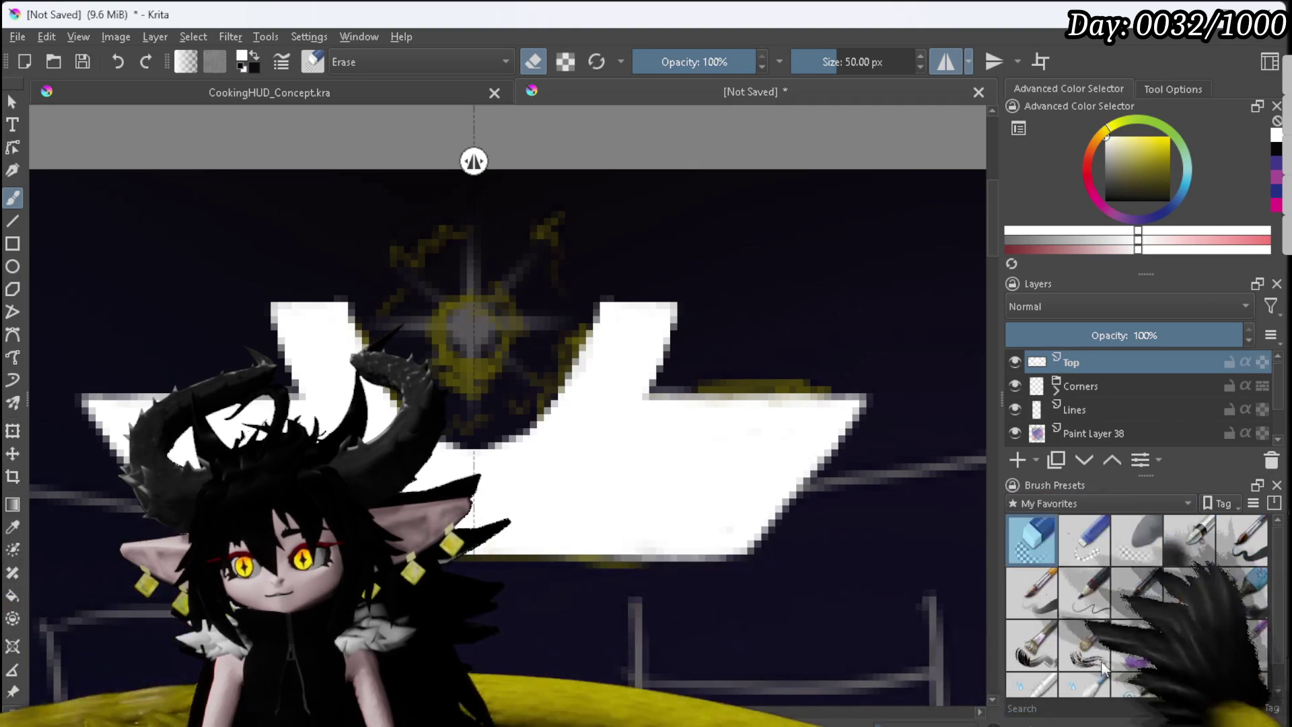
scroll(1251, 666, down, 1)
click(1248, 659)
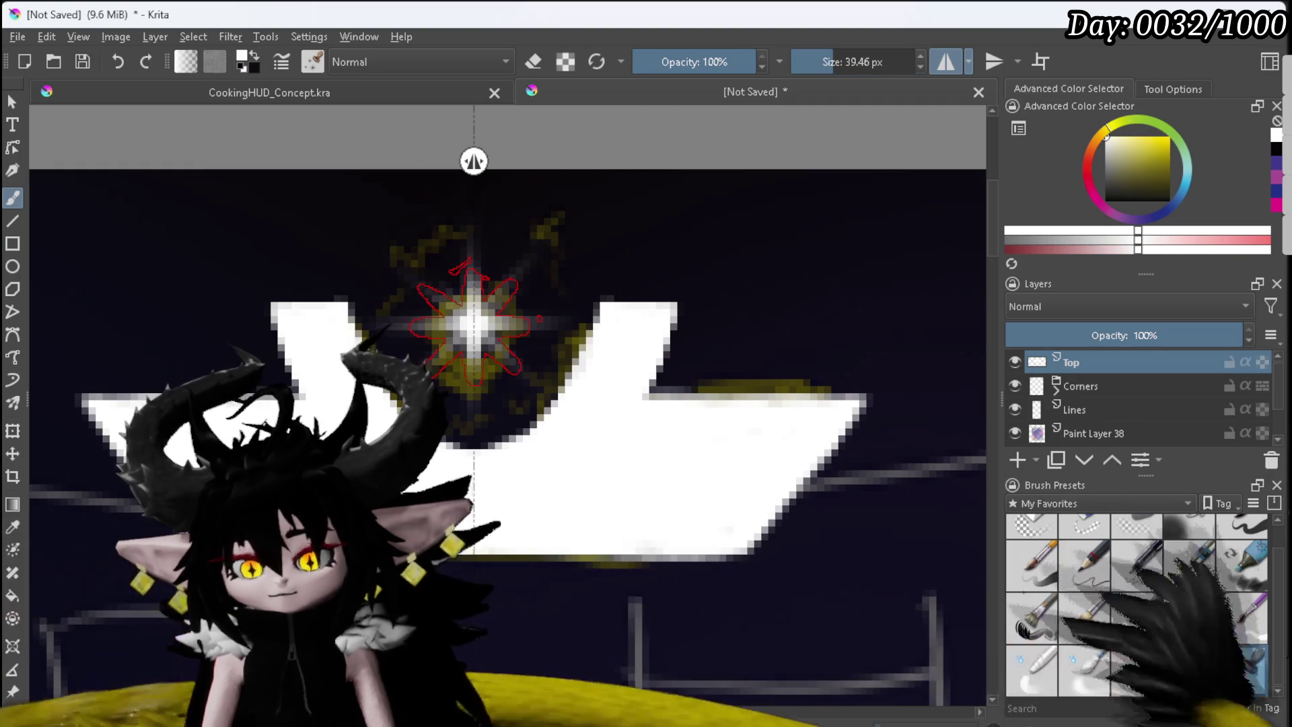
drag(831, 62, 837, 62)
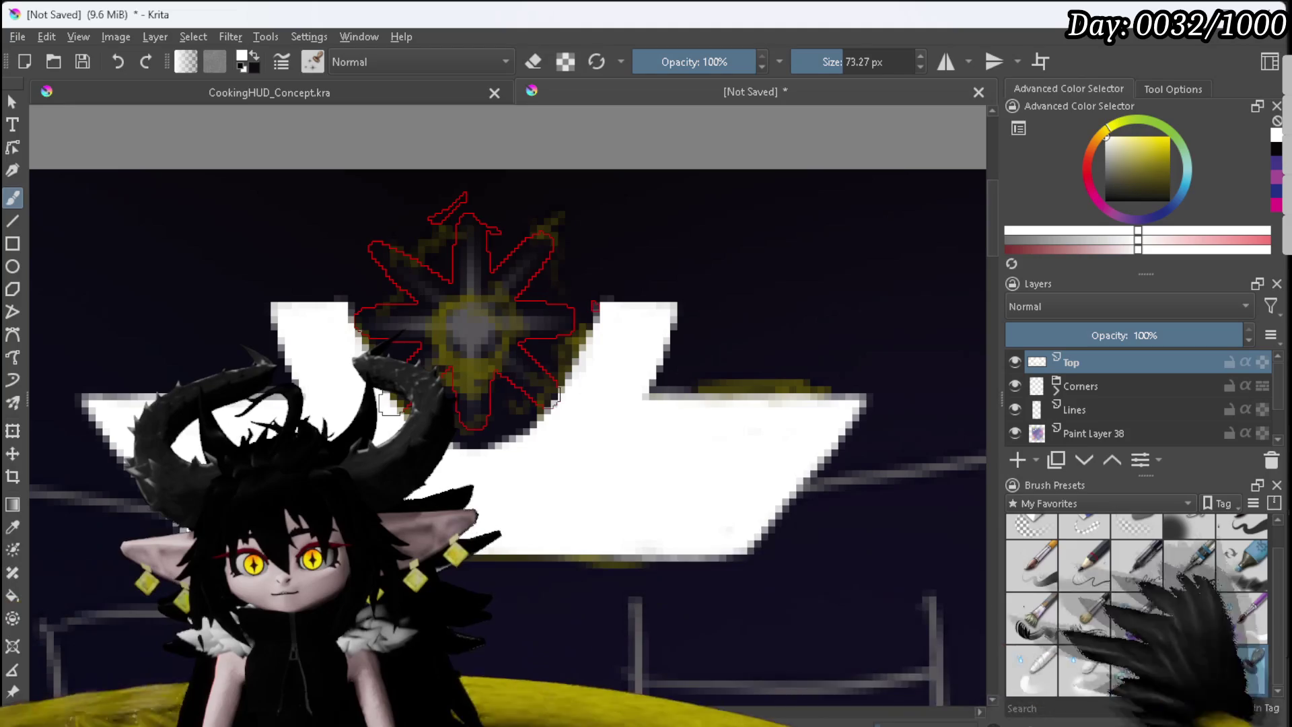
Step: Stamp a white sparkle at the emblem's centre, redoing the misplaced first attempt
click(469, 312)
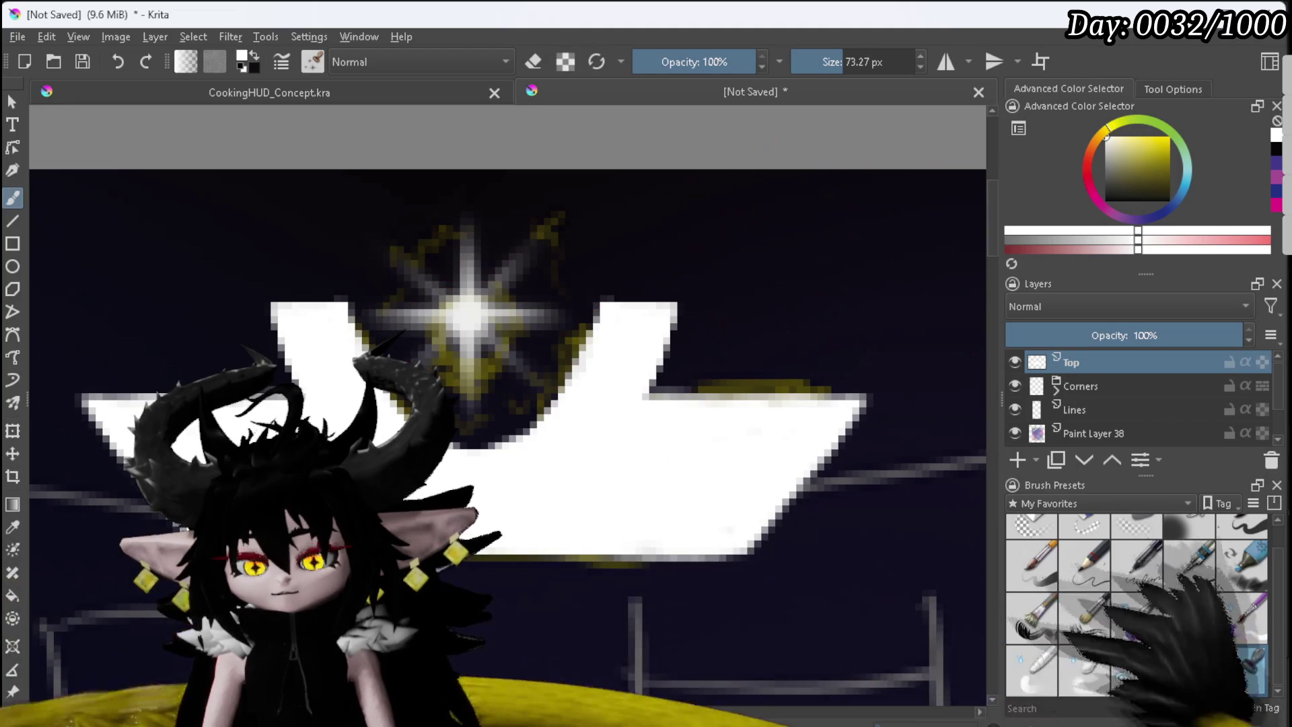
key(ctrl+z)
click(469, 313)
scroll(657, 268, down, 4)
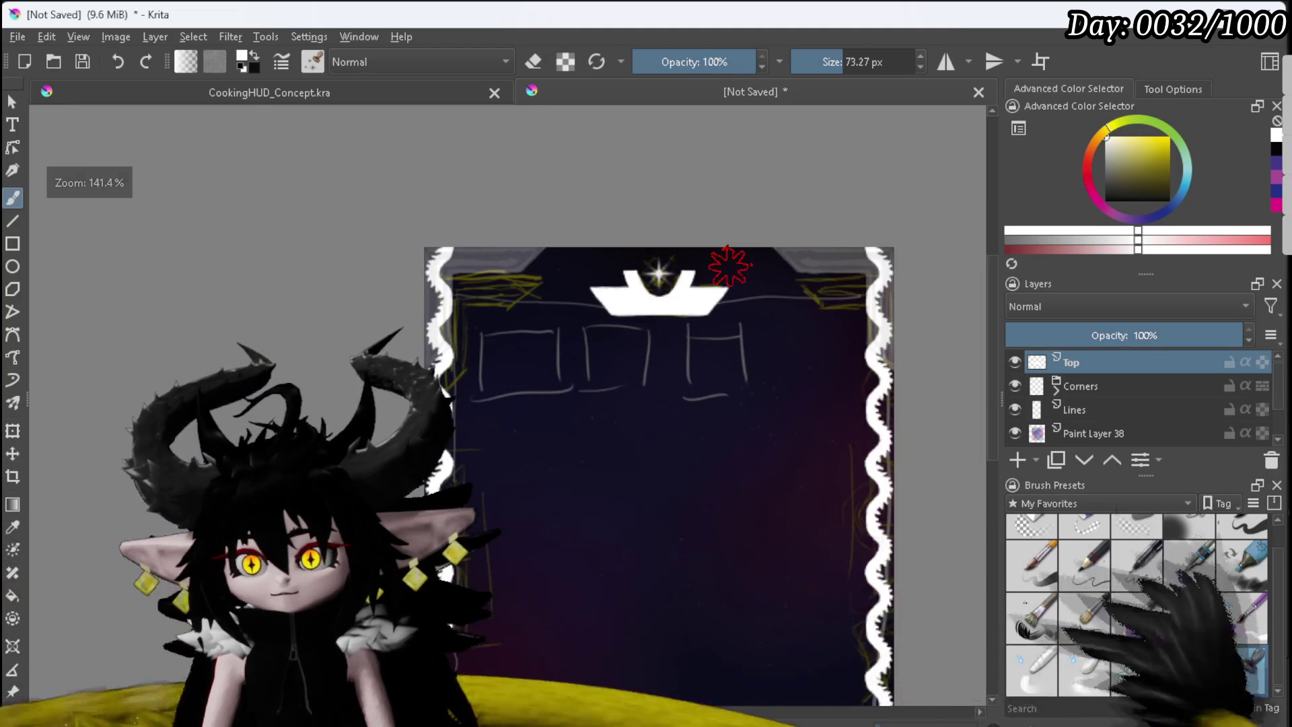
scroll(730, 265, up, 3)
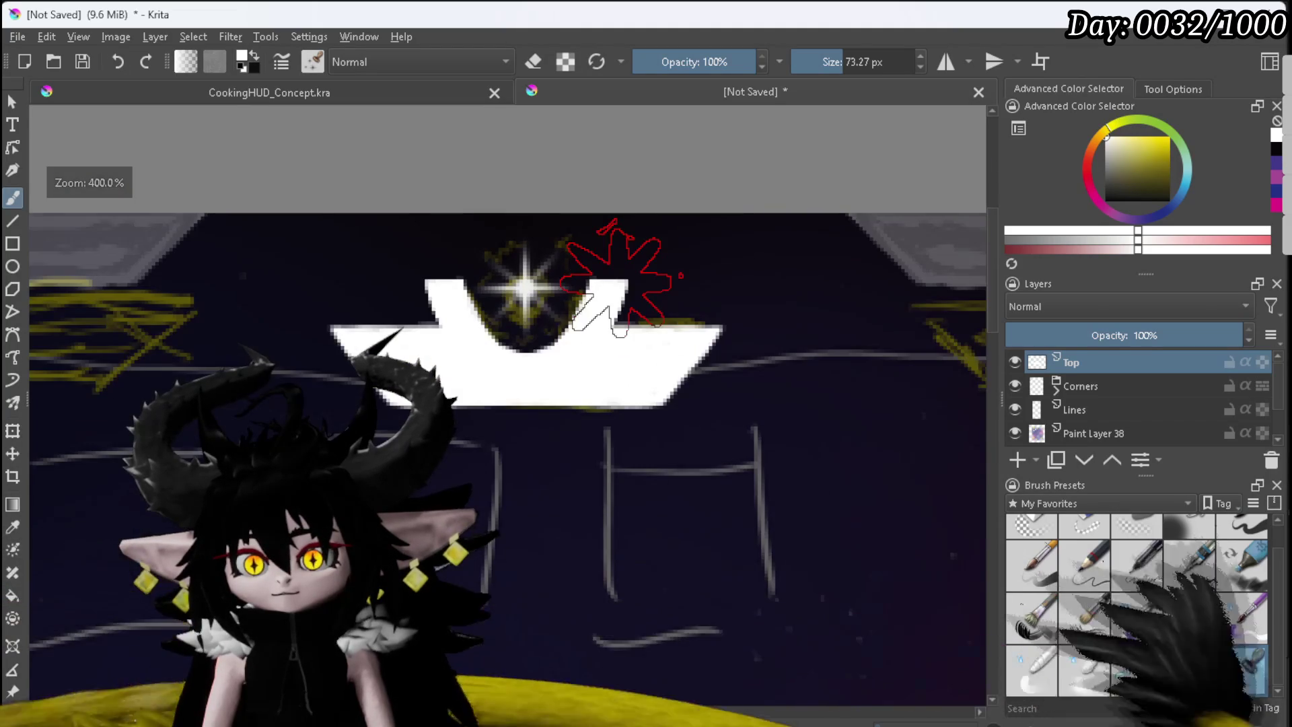
right_click(1084, 368)
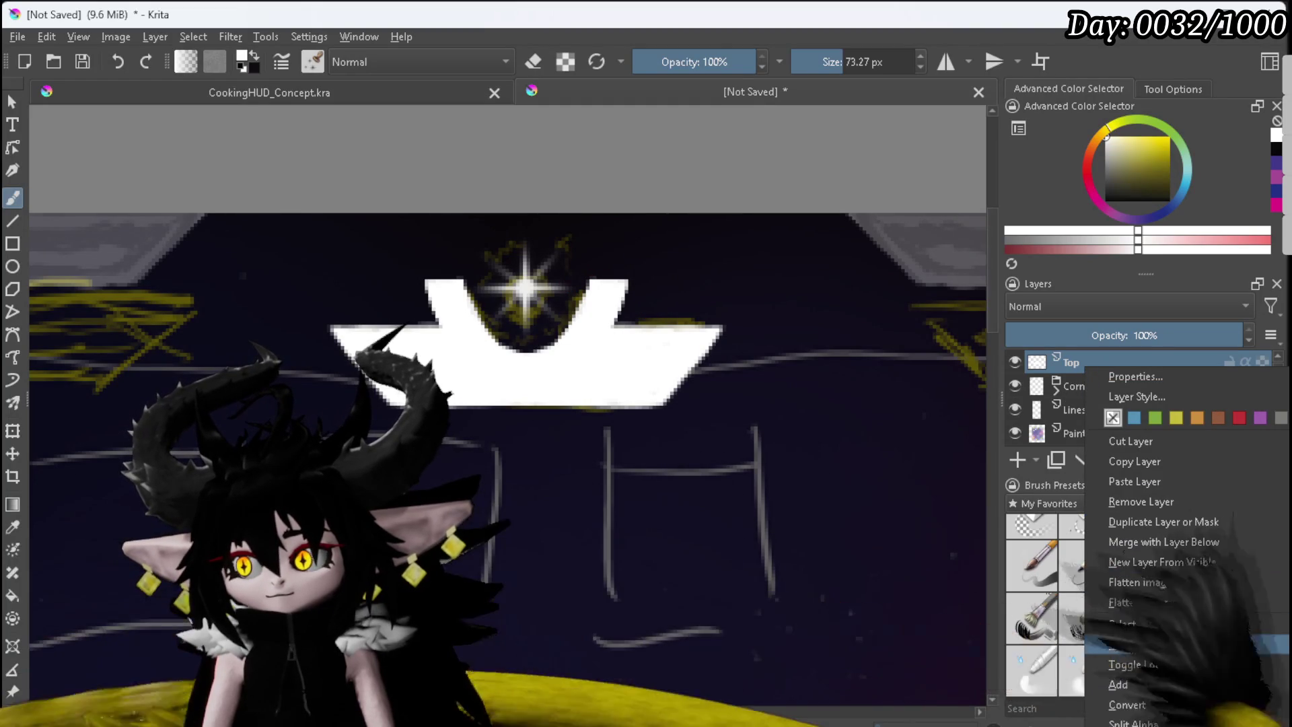
Step: Wrap the Top layer in a quick clipping group and pick a pen brush preset
key(ctrl+shift+g)
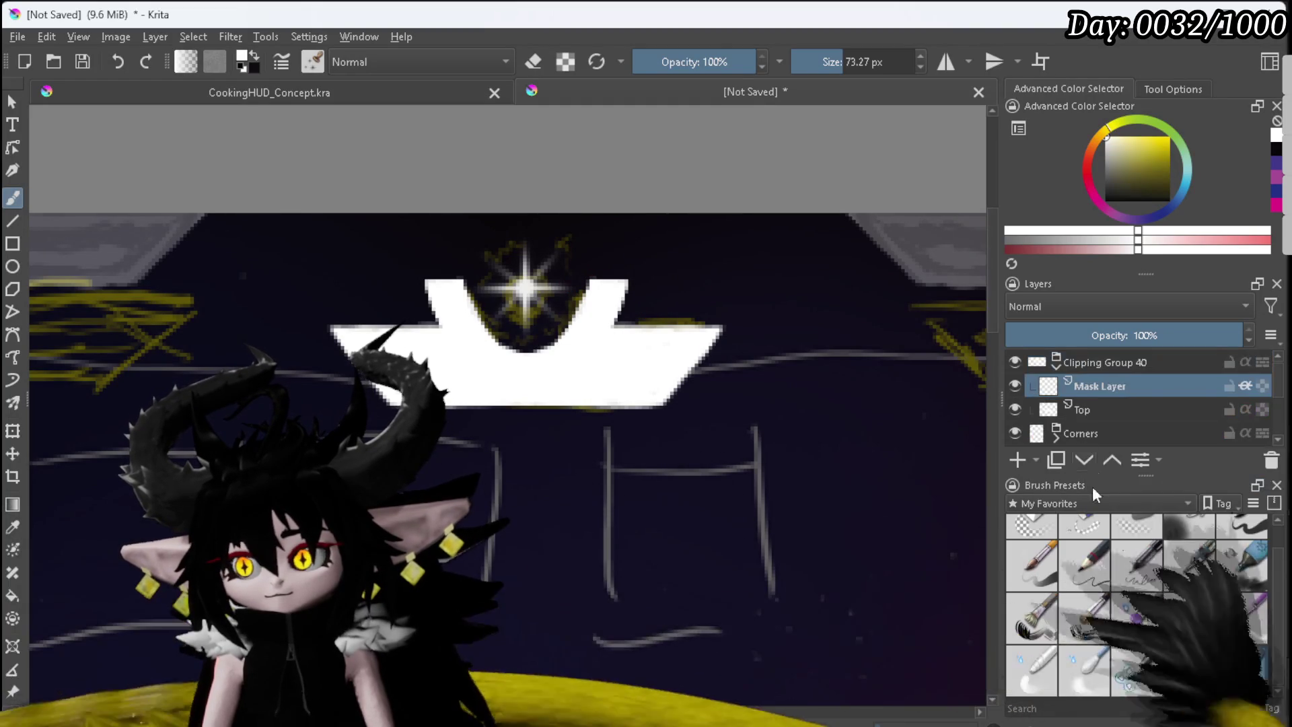
scroll(1067, 541, up, 1)
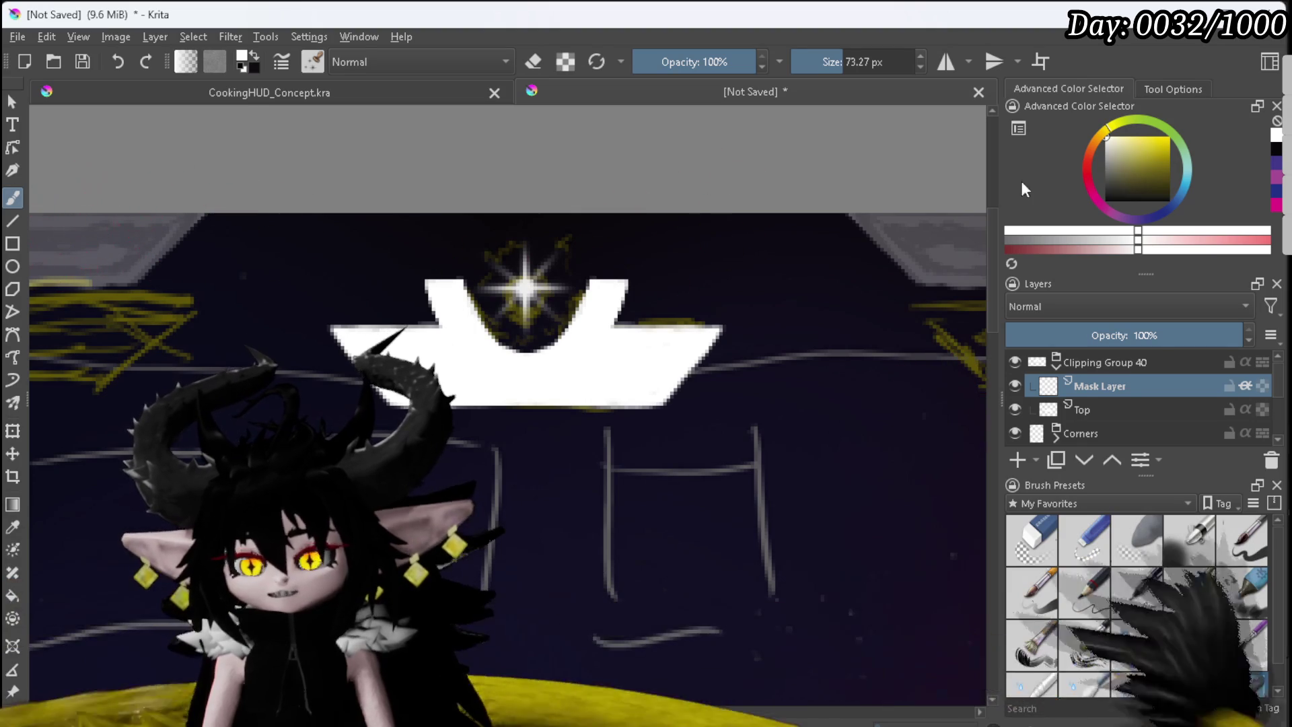
click(1249, 540)
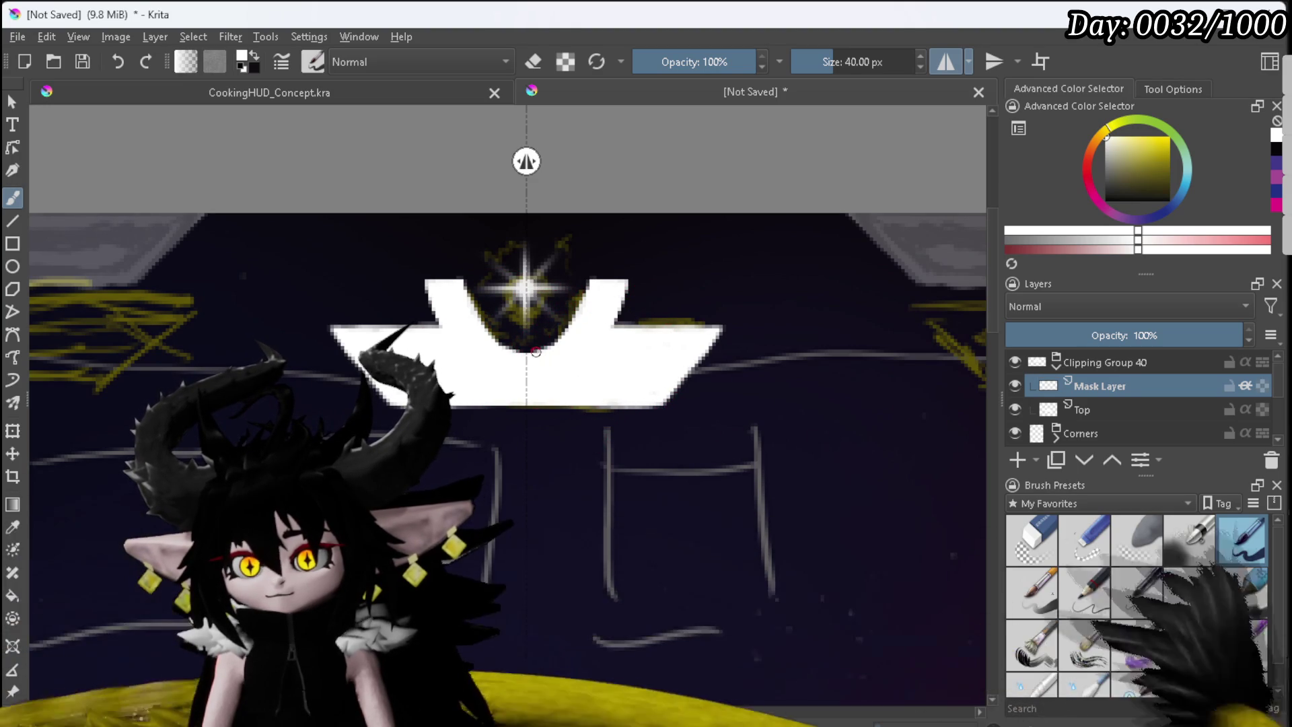
click(1081, 412)
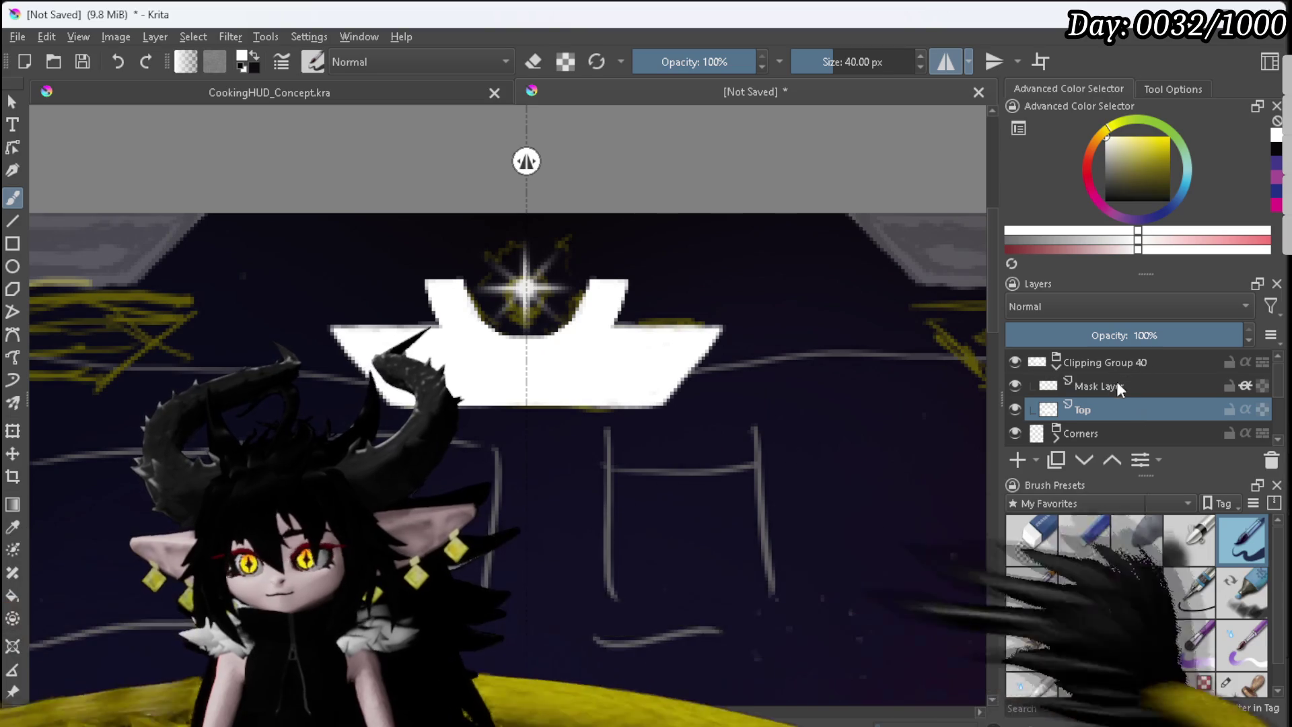
Step: Paint a black mirrored line along the crown's bottom edge on the Mask Layer
click(1116, 384)
key(x)
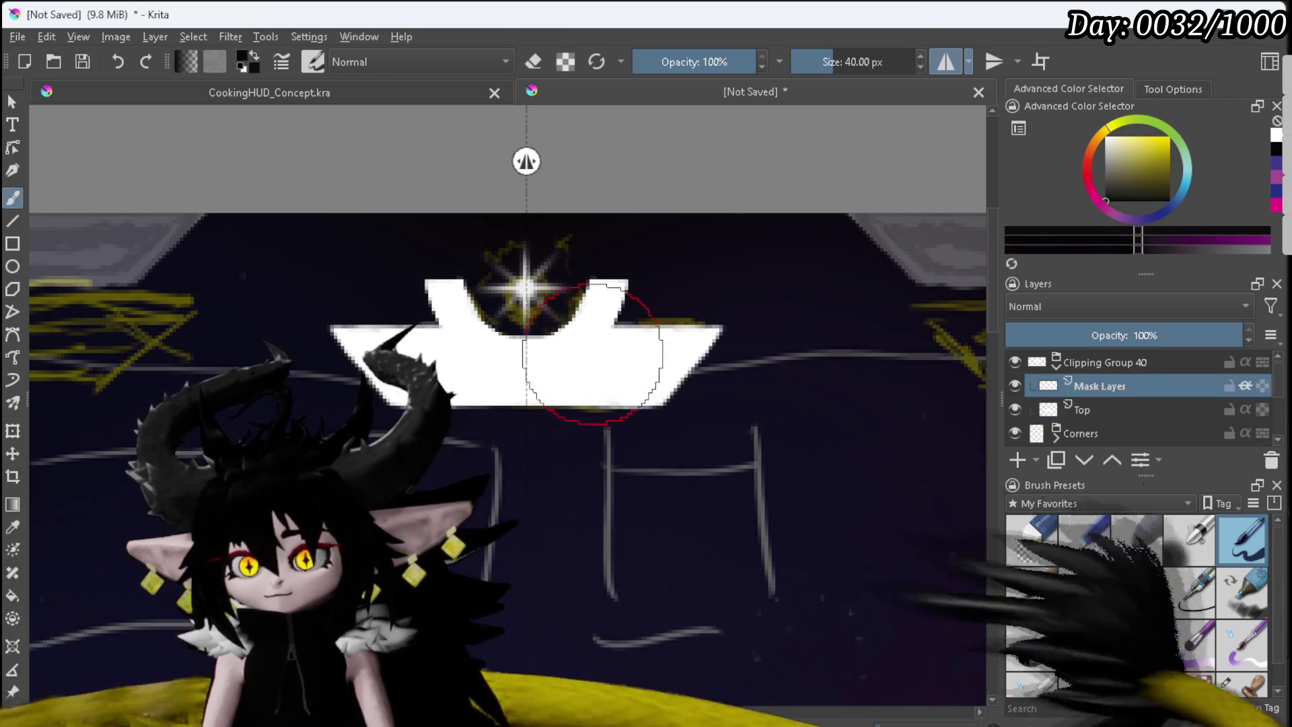
mouse_move(576, 355)
mouse_down()
mouse_move(558, 361)
mouse_move(717, 330)
mouse_move(653, 379)
mouse_up()
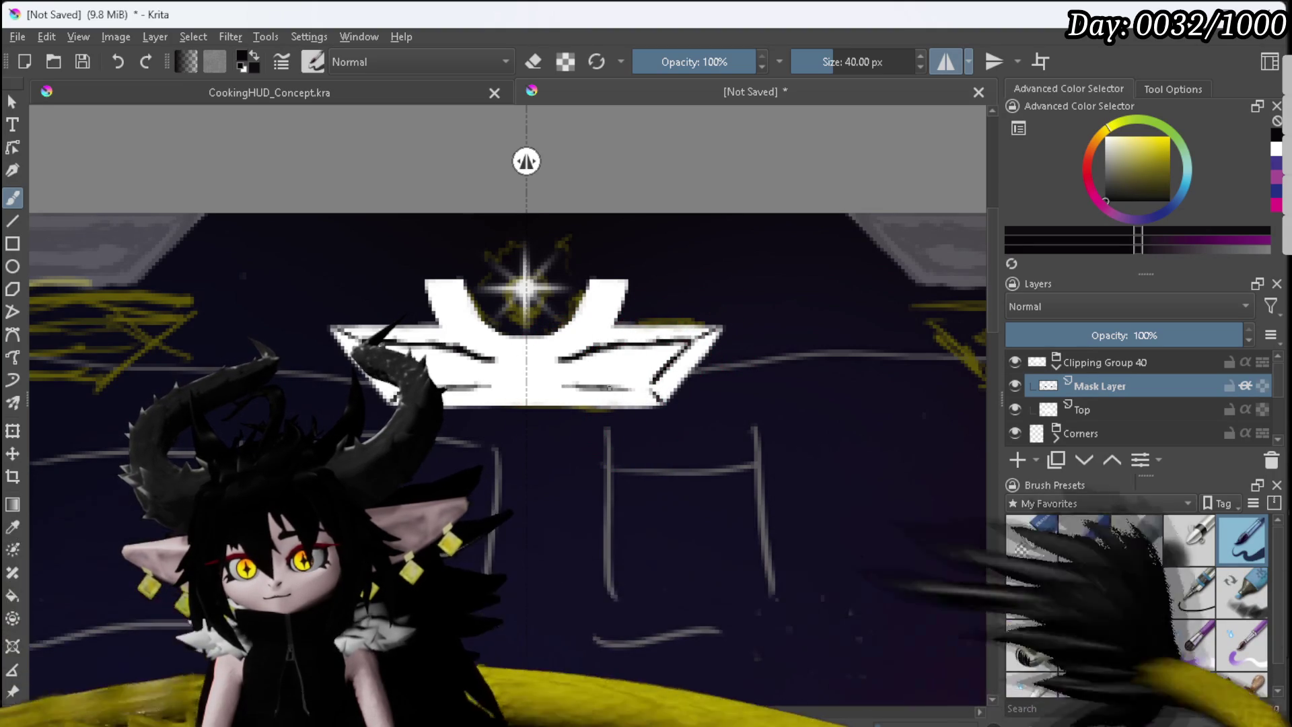
drag(538, 388, 557, 392)
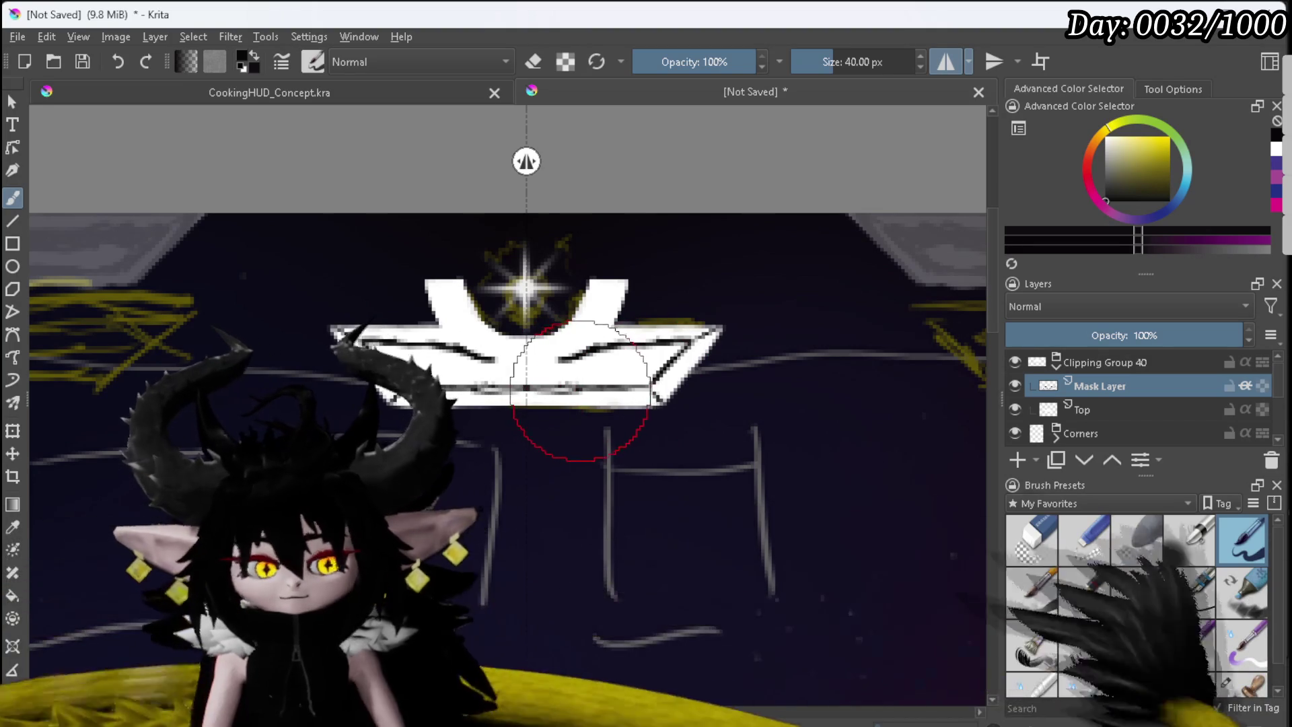
key(ctrl+z)
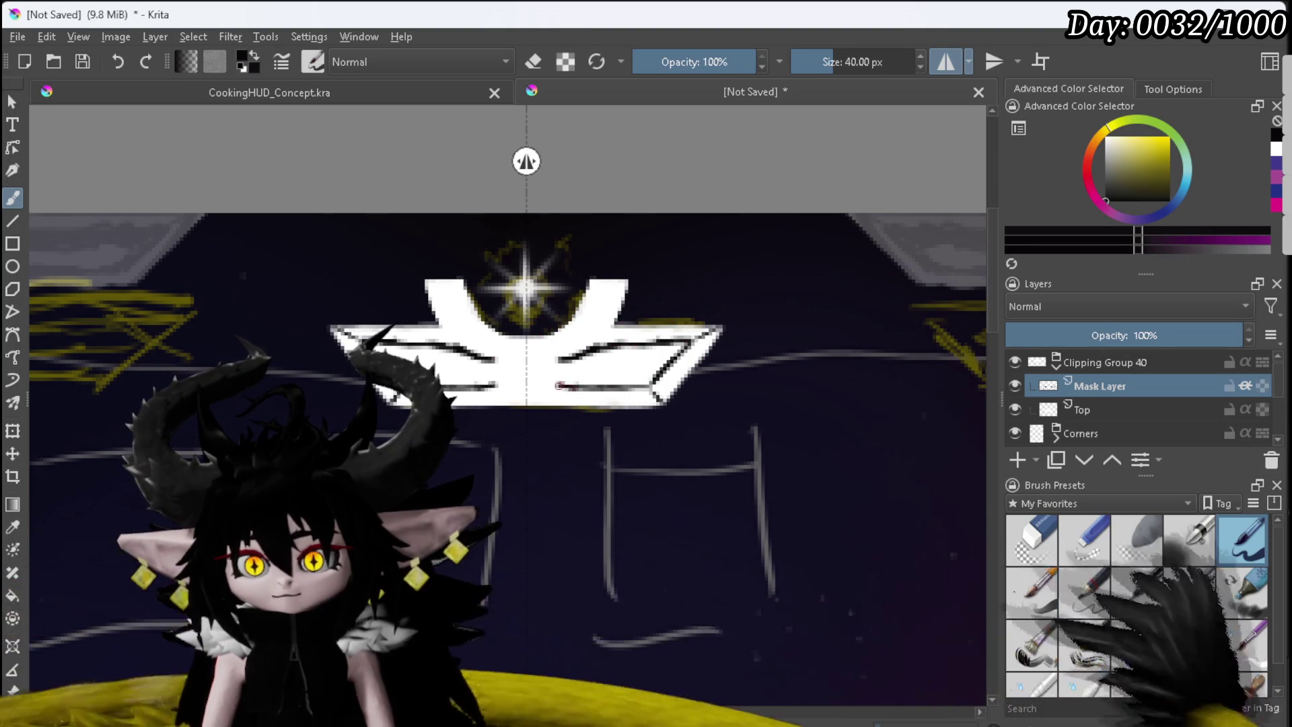
drag(649, 387, 560, 386)
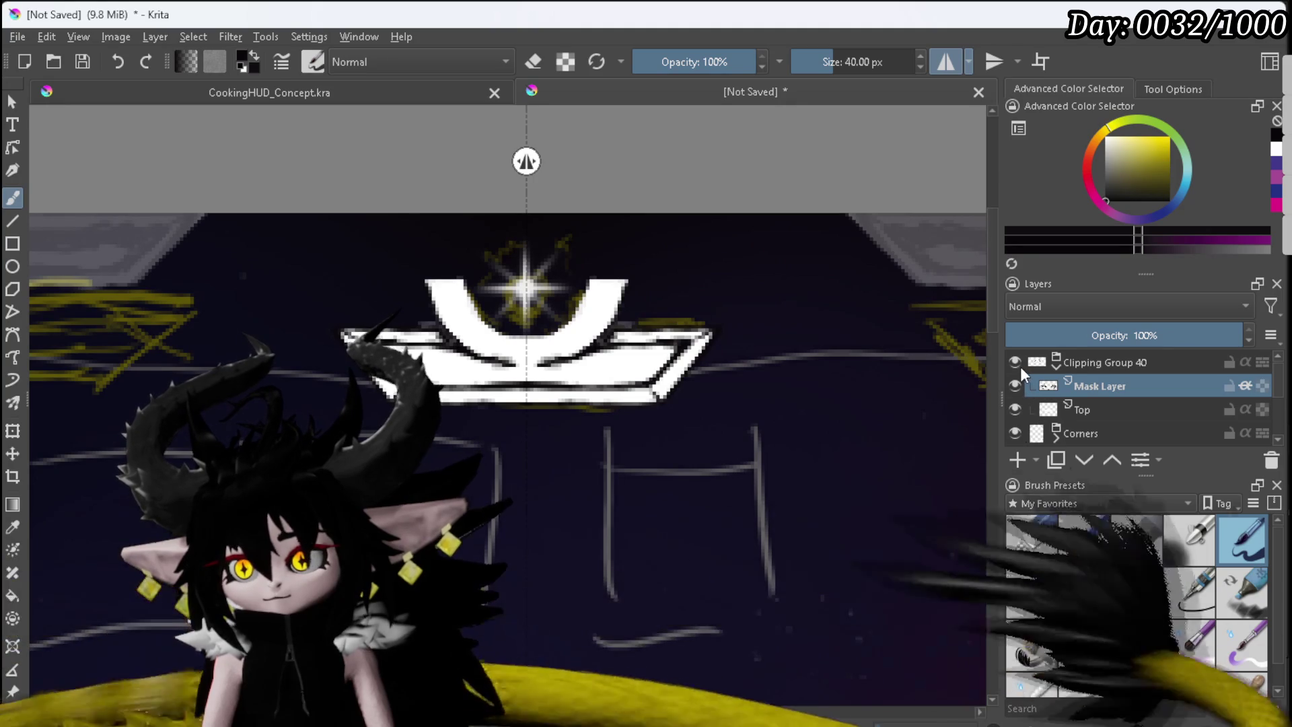
Step: Hide the Corners, Lines and Paint Layer 38 layers
click(1014, 433)
scroll(1018, 427, down, 2)
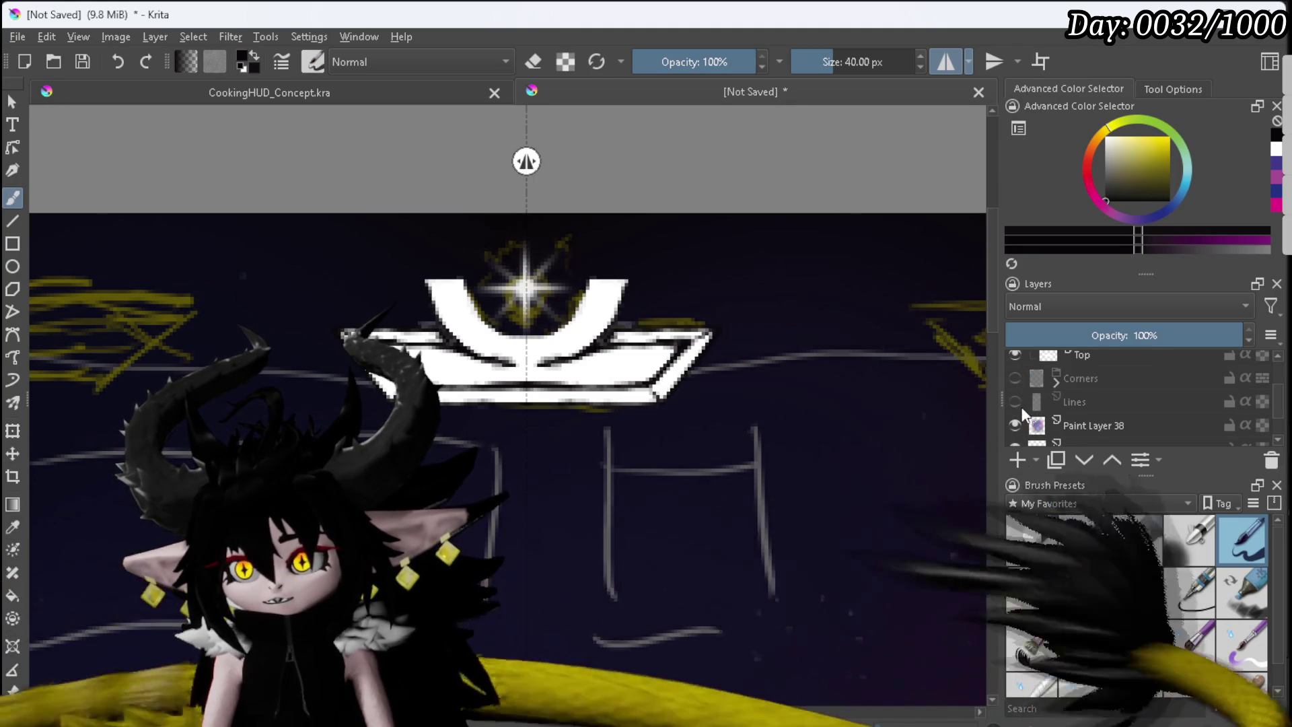
click(1015, 402)
click(1014, 425)
scroll(714, 397, down, 5)
Step: Move the crown top group up about 42 px with the Transform tool
drag(747, 395, 666, 274)
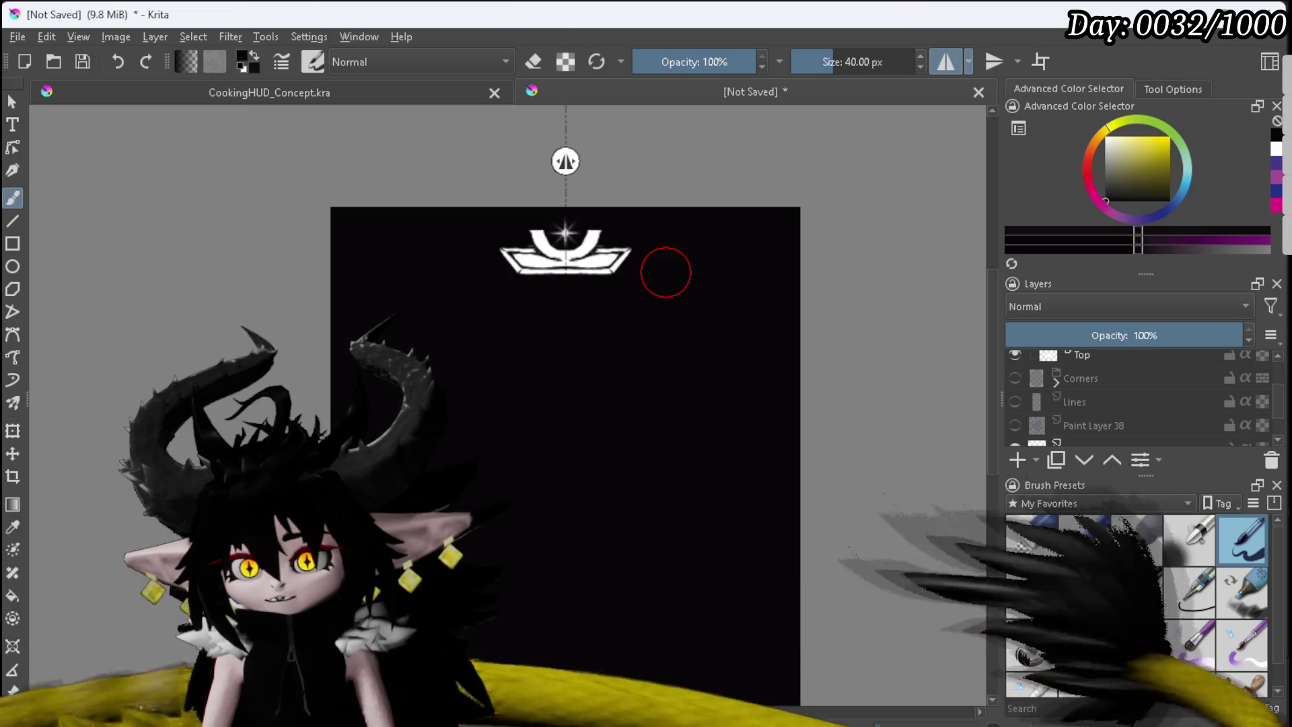
scroll(578, 227, up, 5)
scroll(642, 399, up, 1)
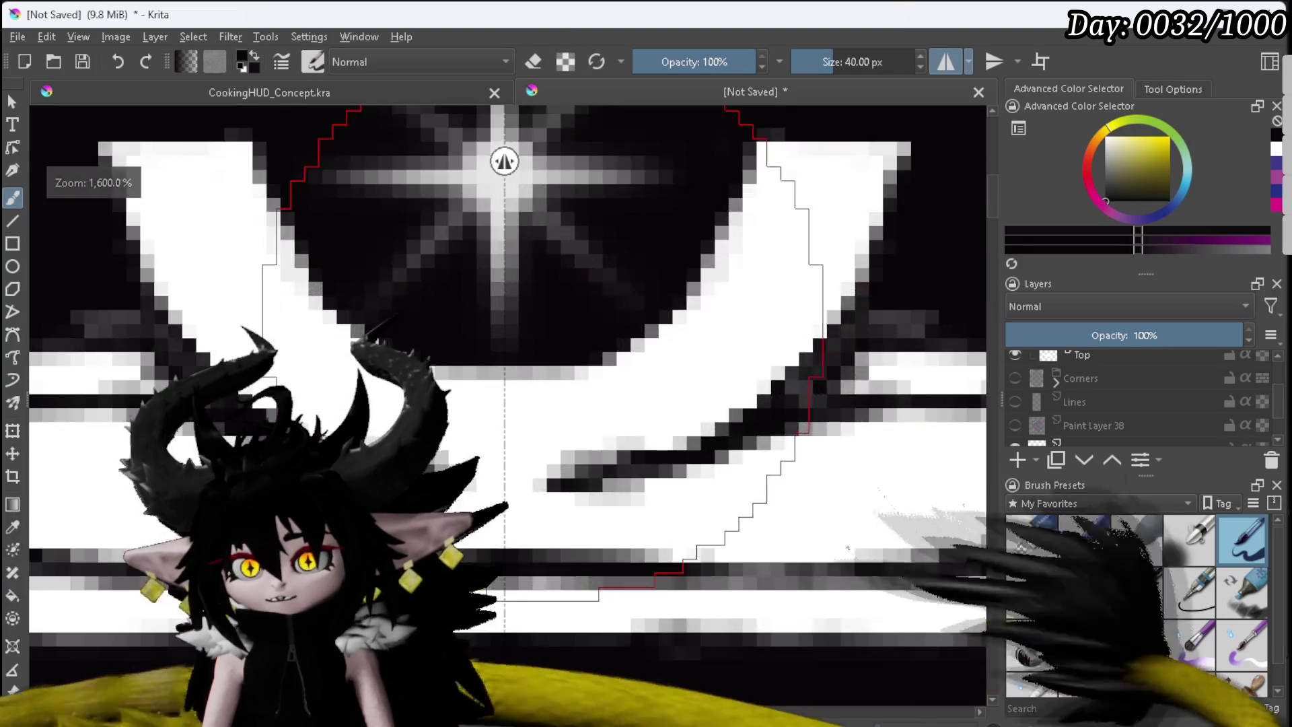
scroll(1063, 430, up, 2)
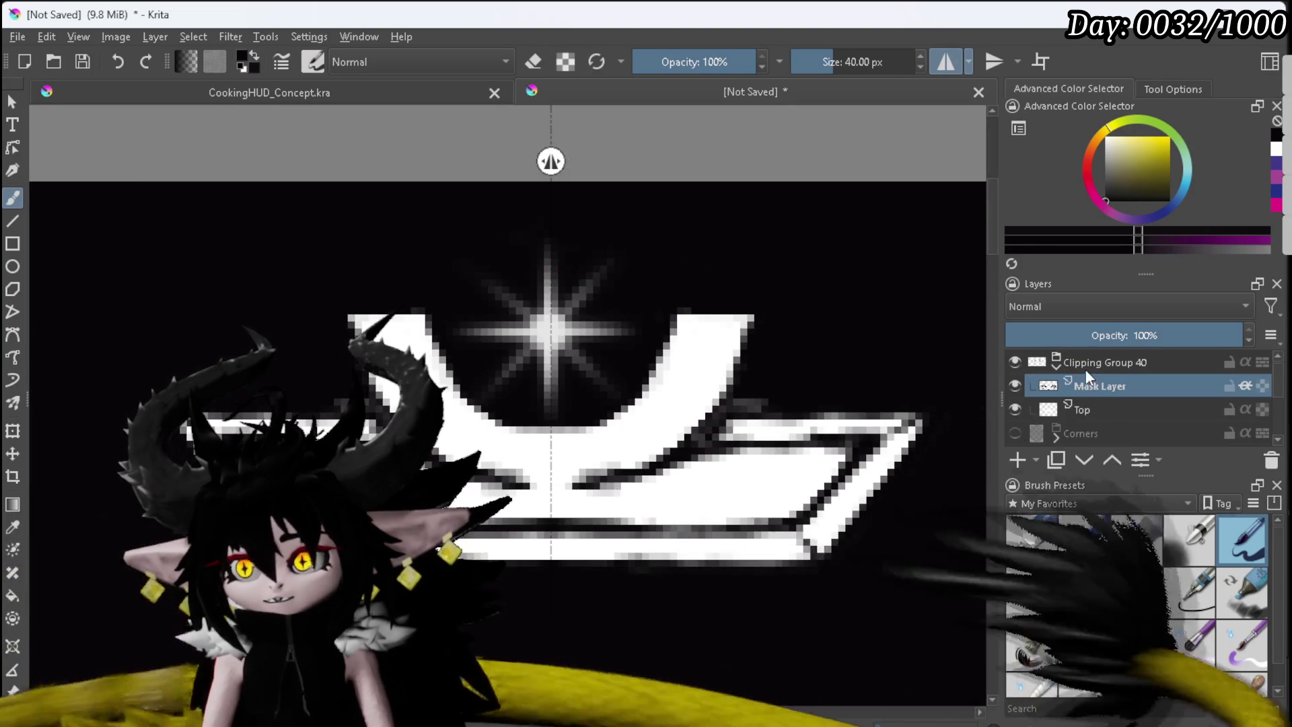
click(12, 429)
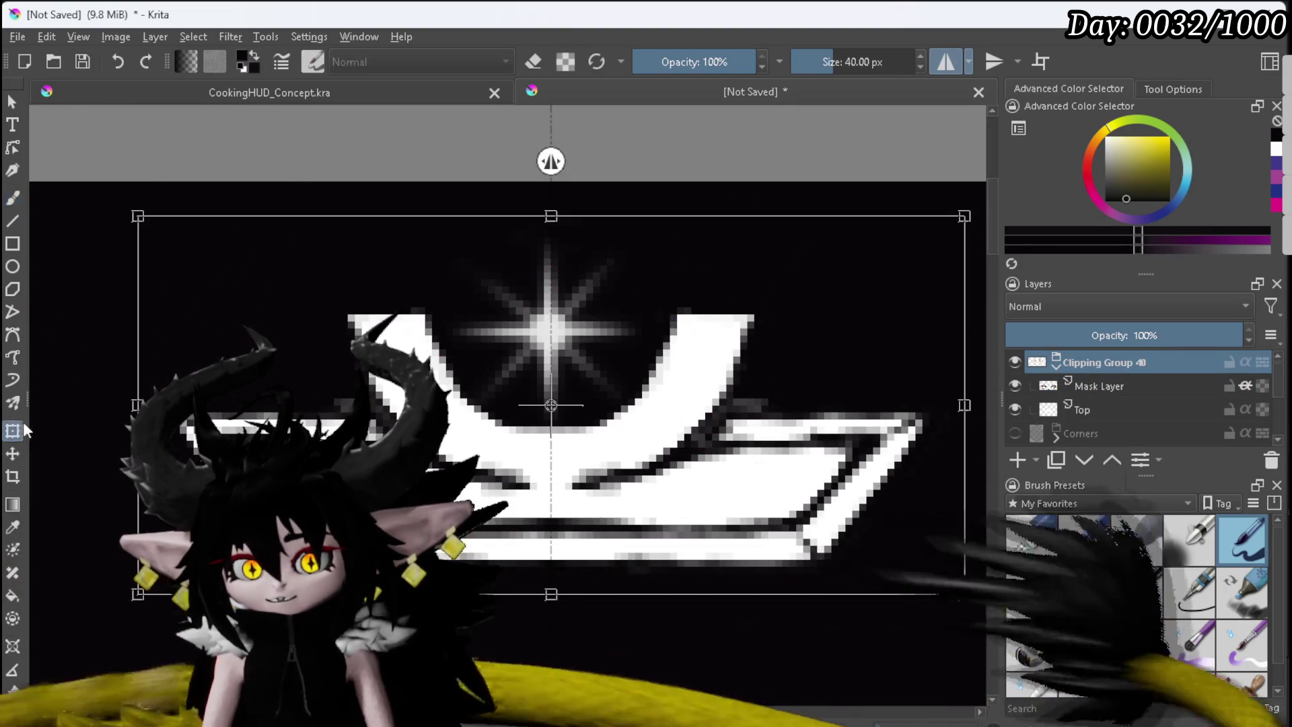
drag(220, 415, 221, 380)
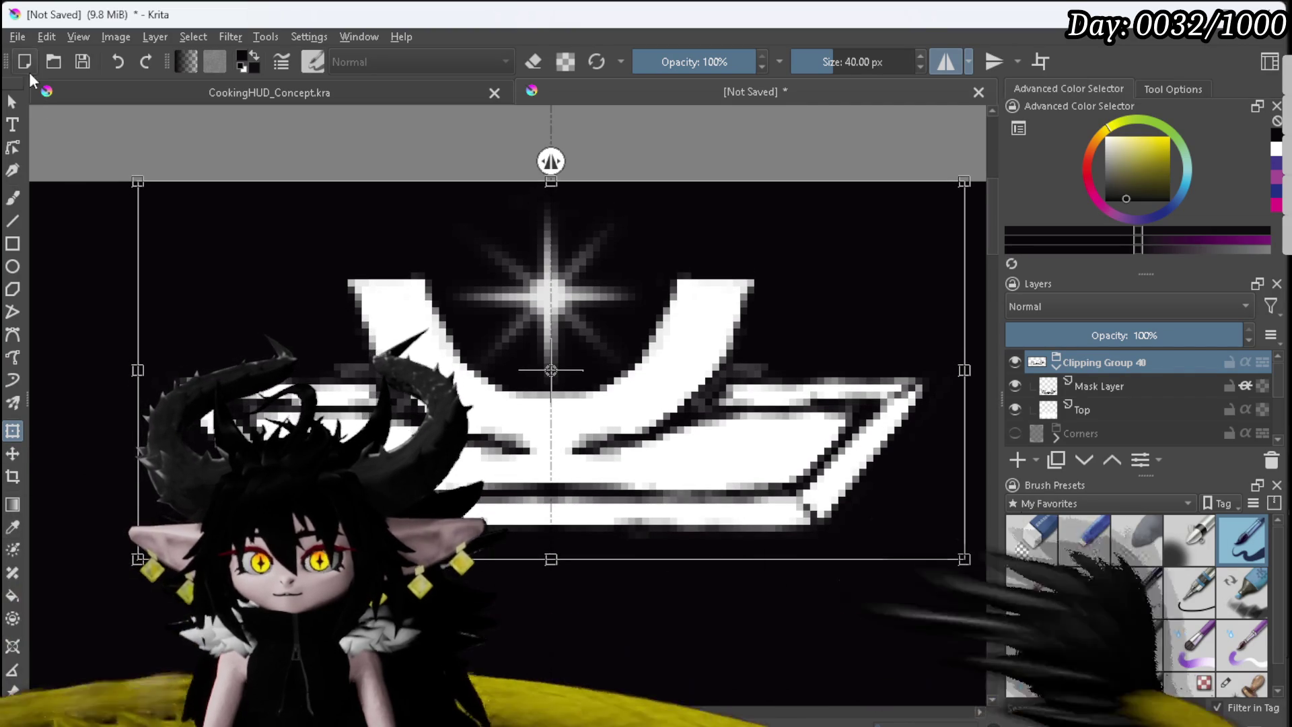
scroll(357, 288, down, 4)
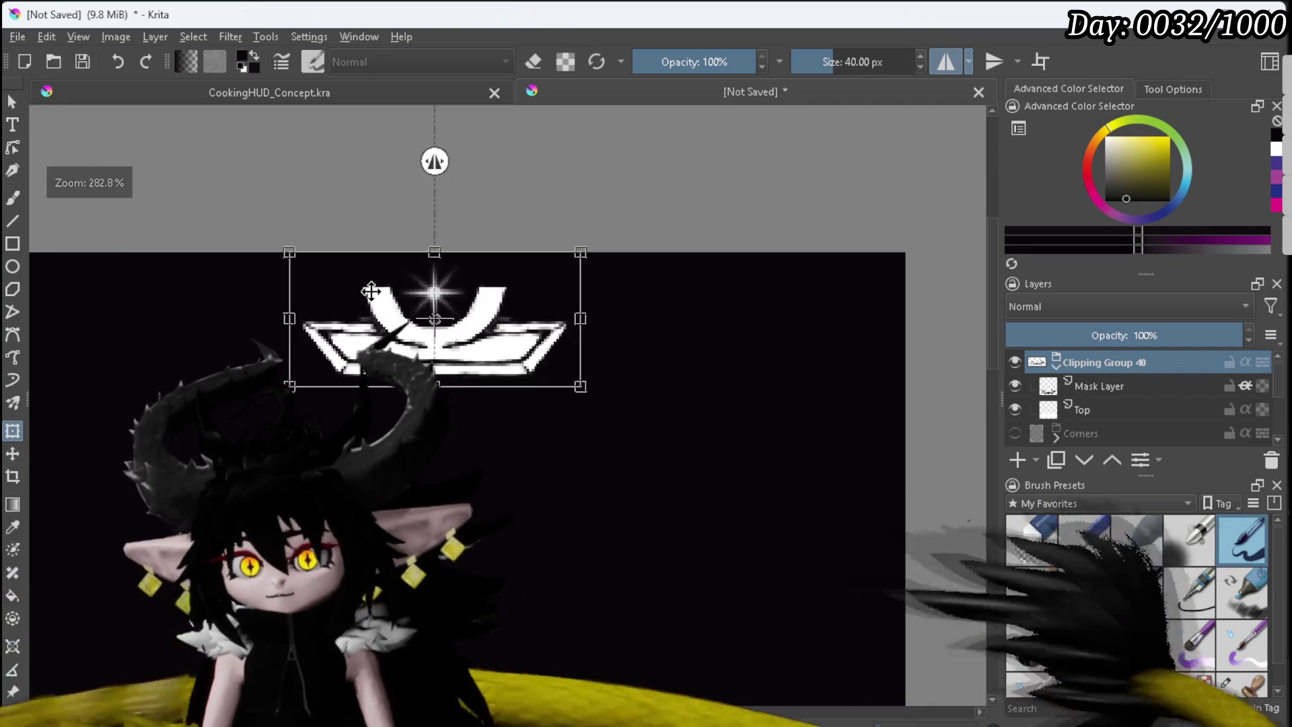
Step: Export the crown-top image through File > Export as PNG with the alpha channel stored
click(17, 37)
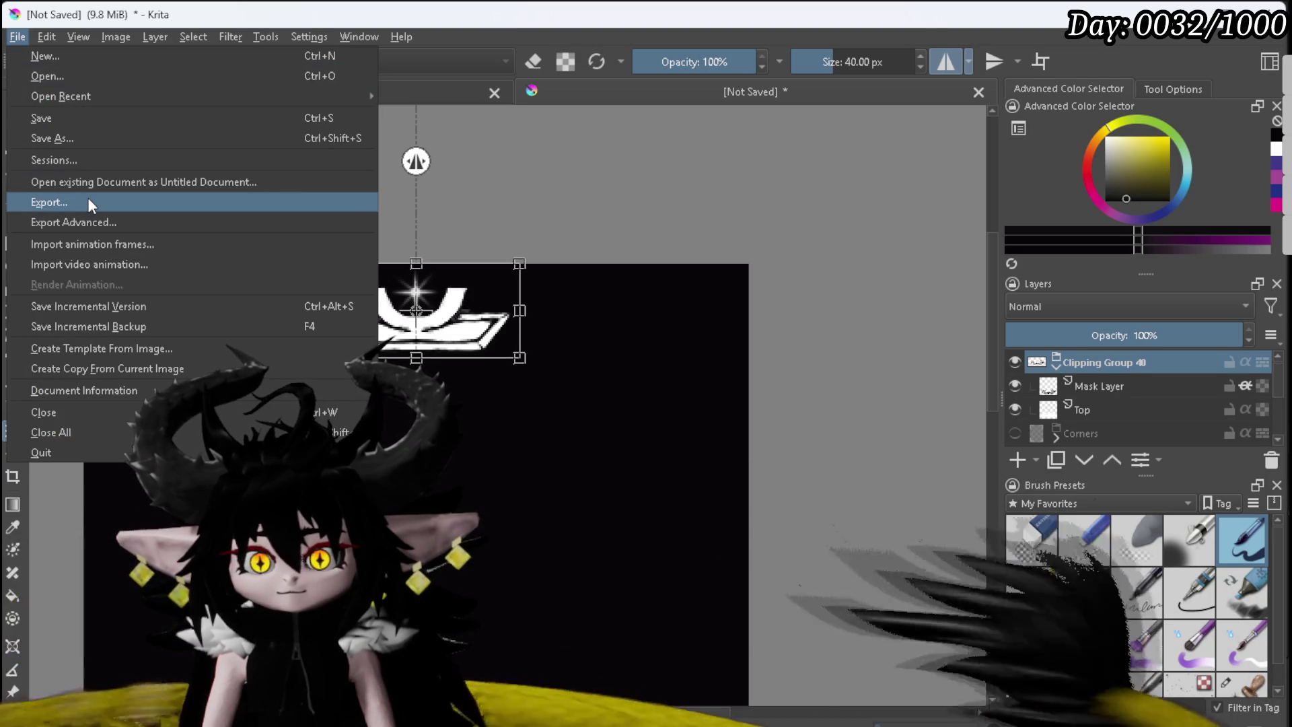
click(89, 203)
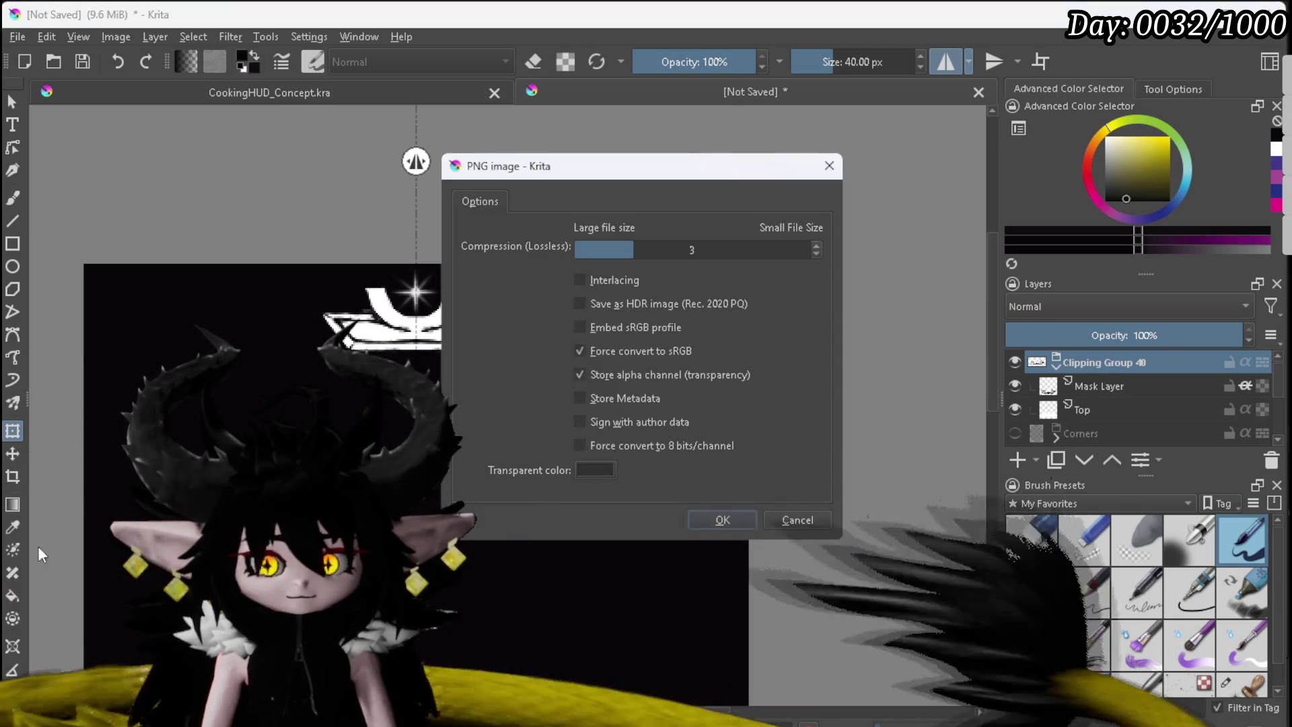
click(729, 522)
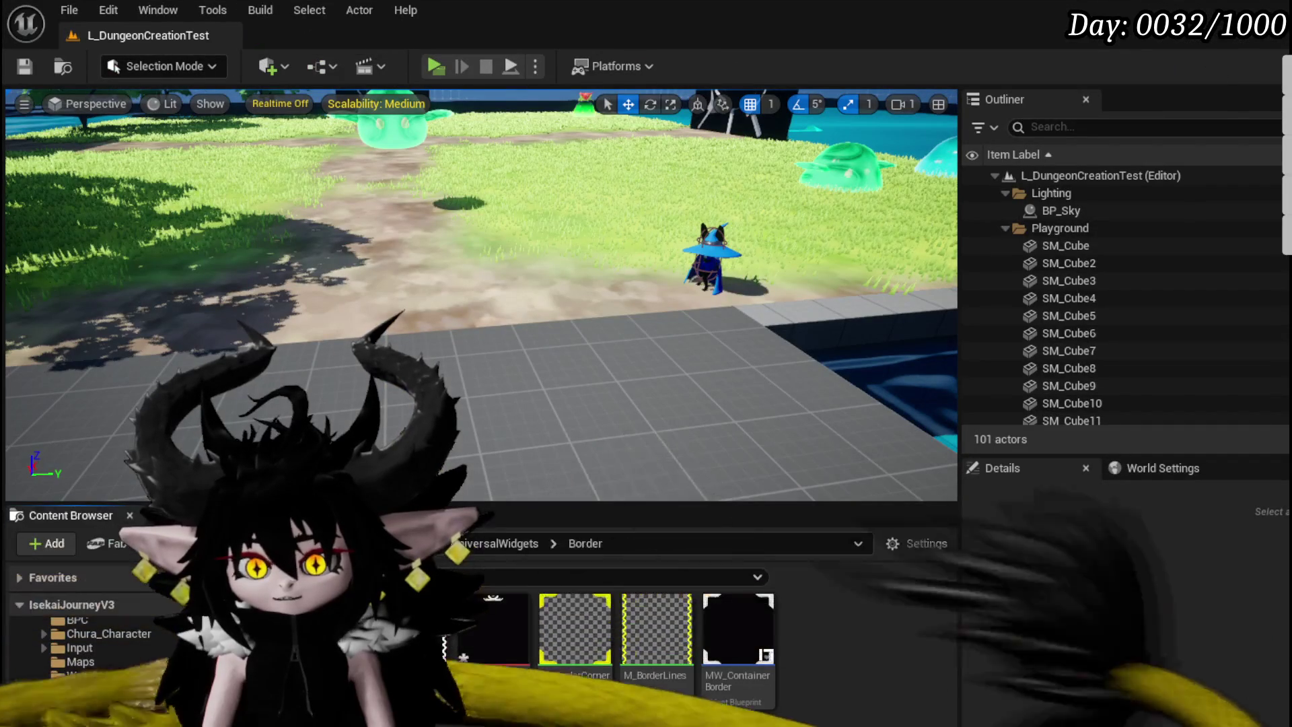
Step: Save the ContainerBorder_Top texture and duplicate the M_BorderCorner material
key(ctrl+shift+s)
click(983, 660)
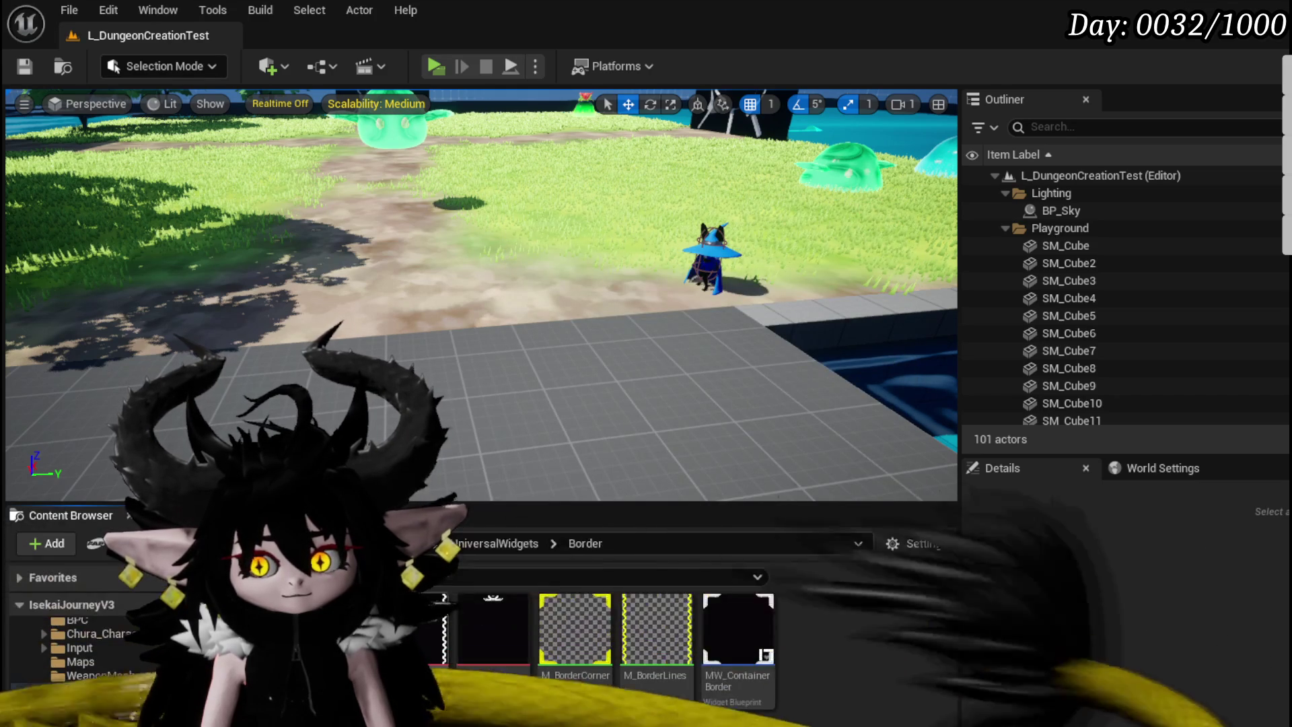
mouse_move(495, 643)
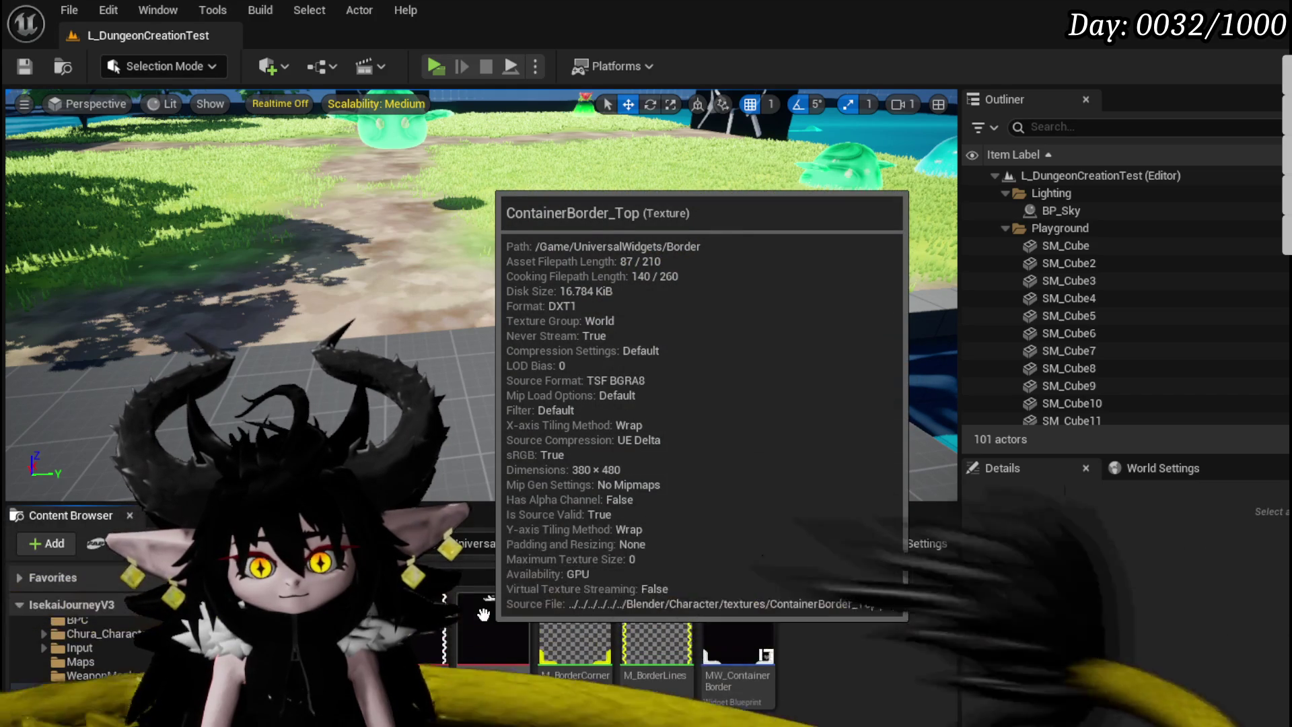
mouse_move(642, 625)
right_click(584, 624)
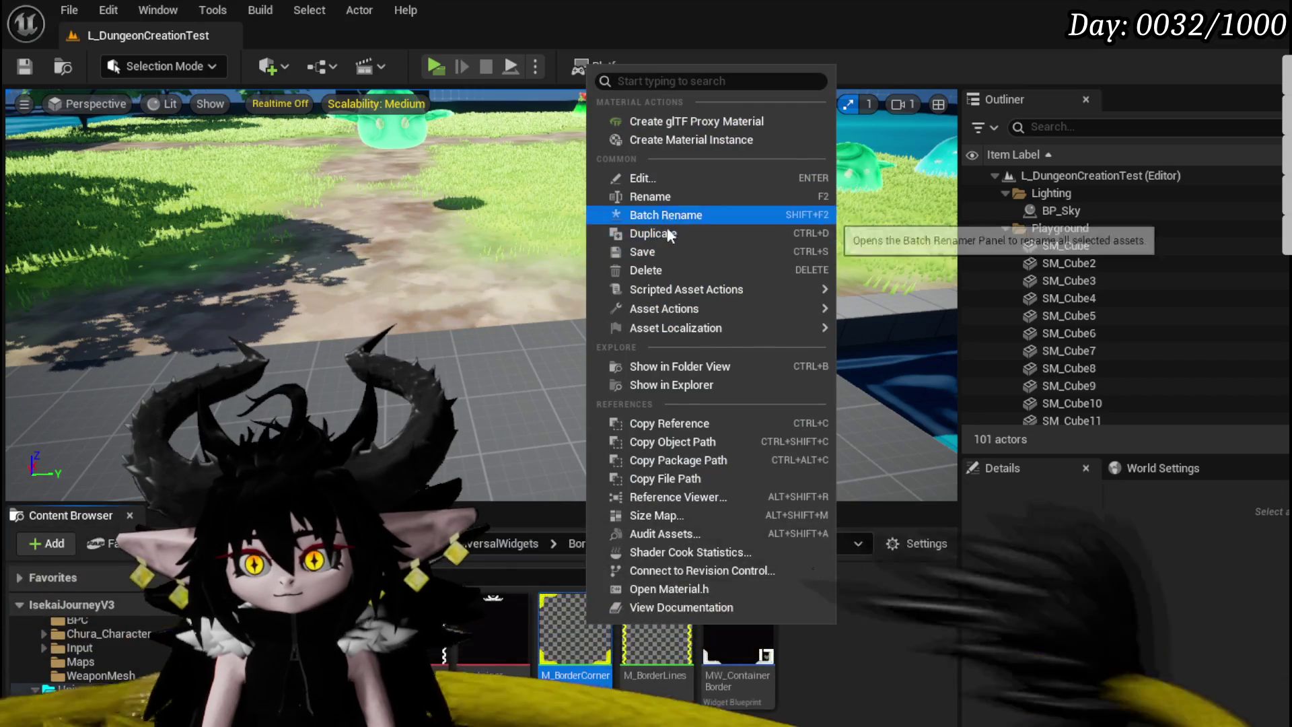
click(666, 236)
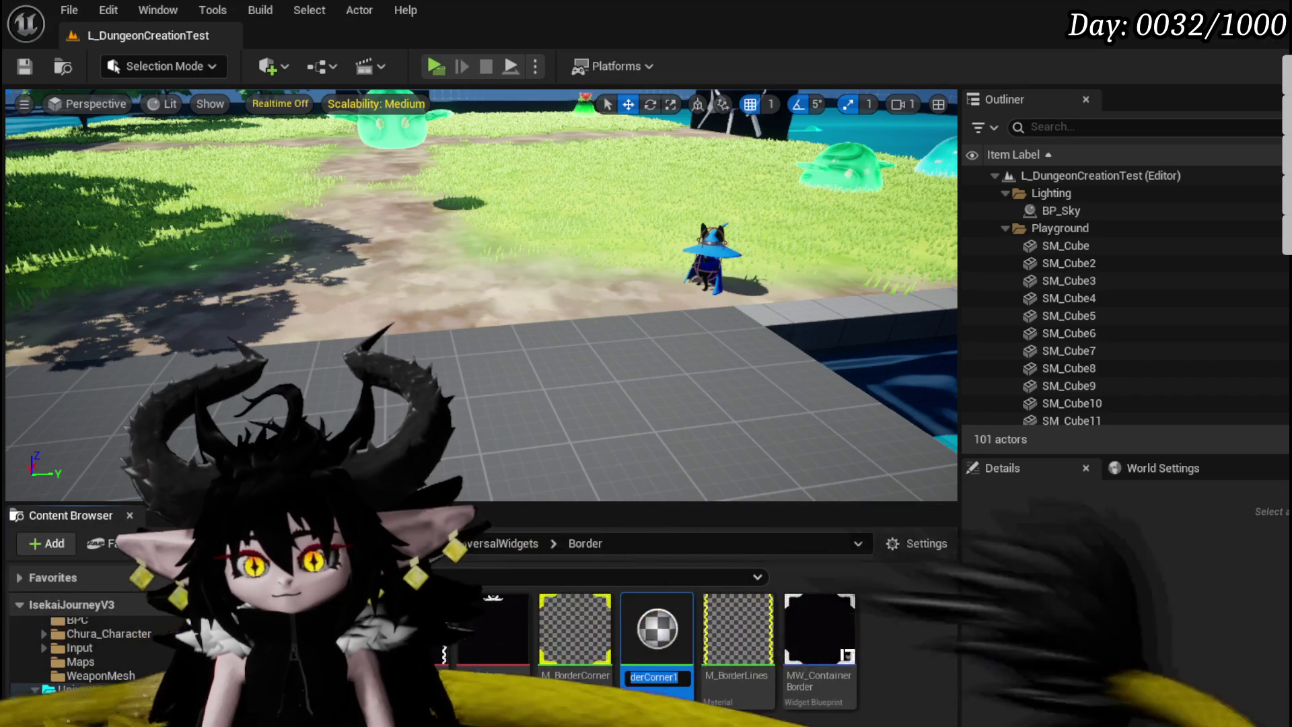
Step: Rename the duplicate to M_BorderTop, save it, and open it in the material editor
key(BackSpace)
key(BackSpace)
key(BackSpace)
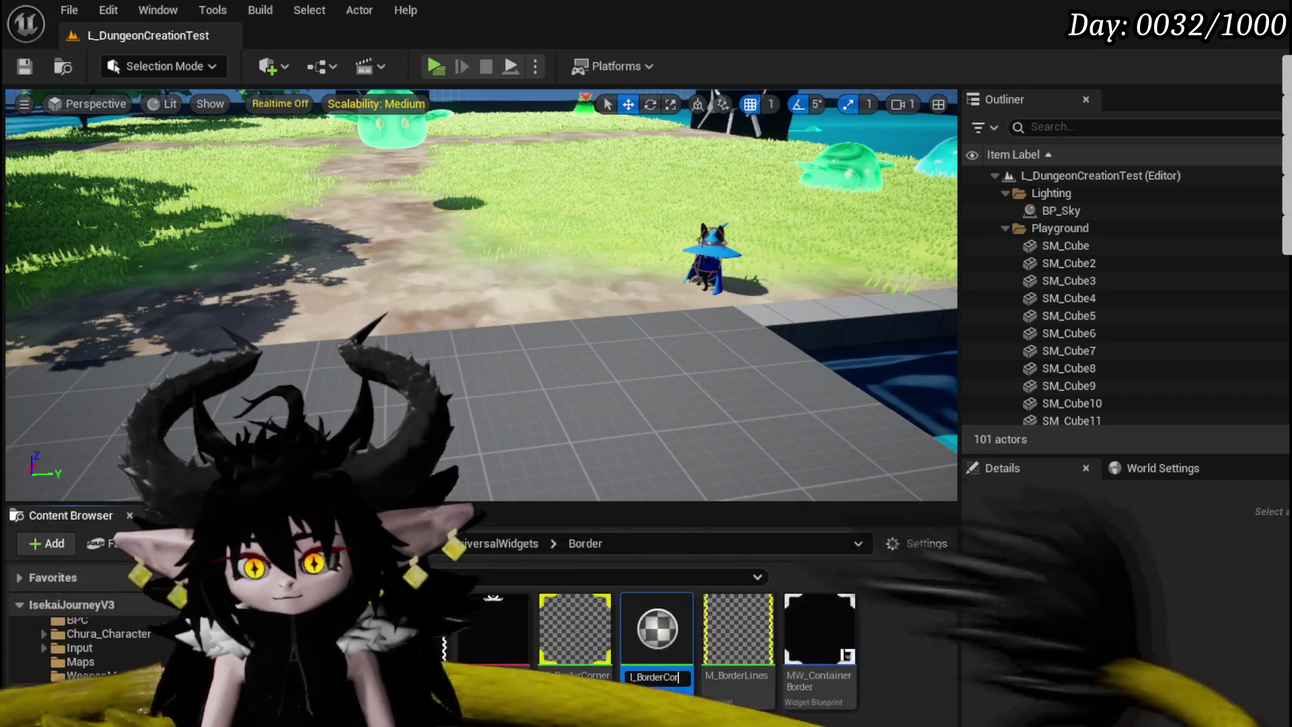
text(Top)
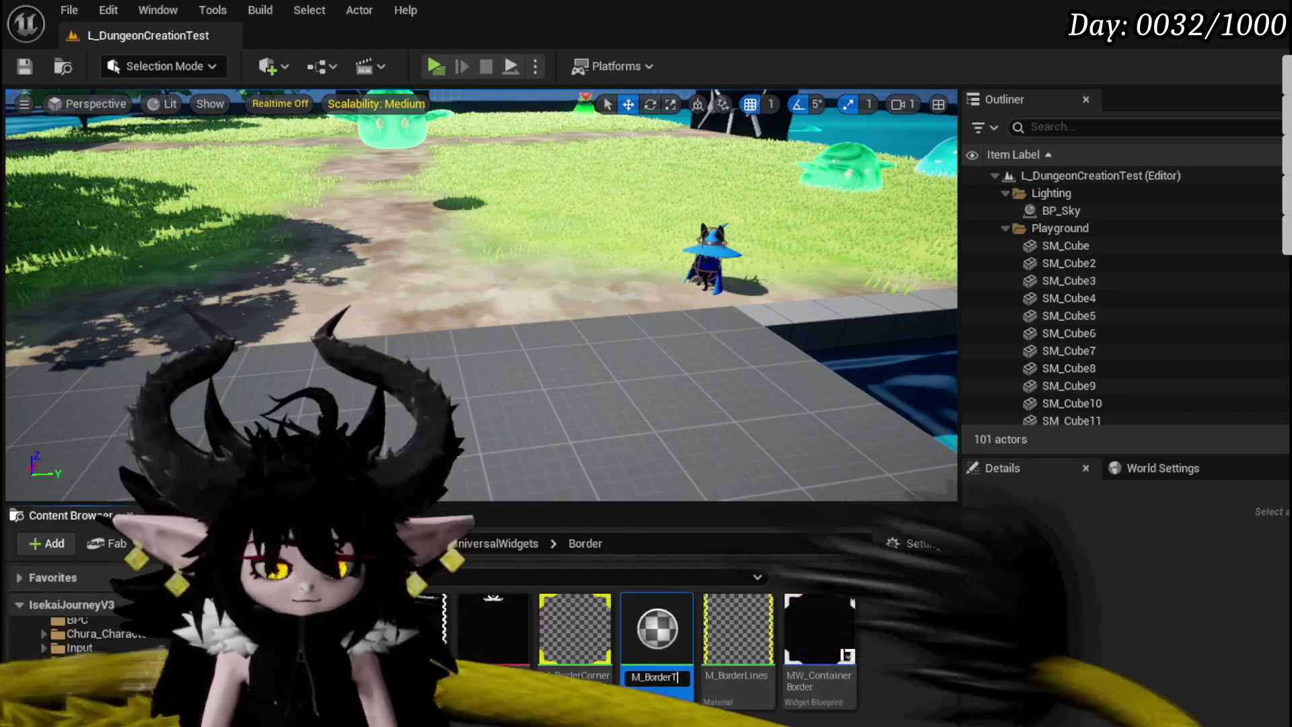
key(Return)
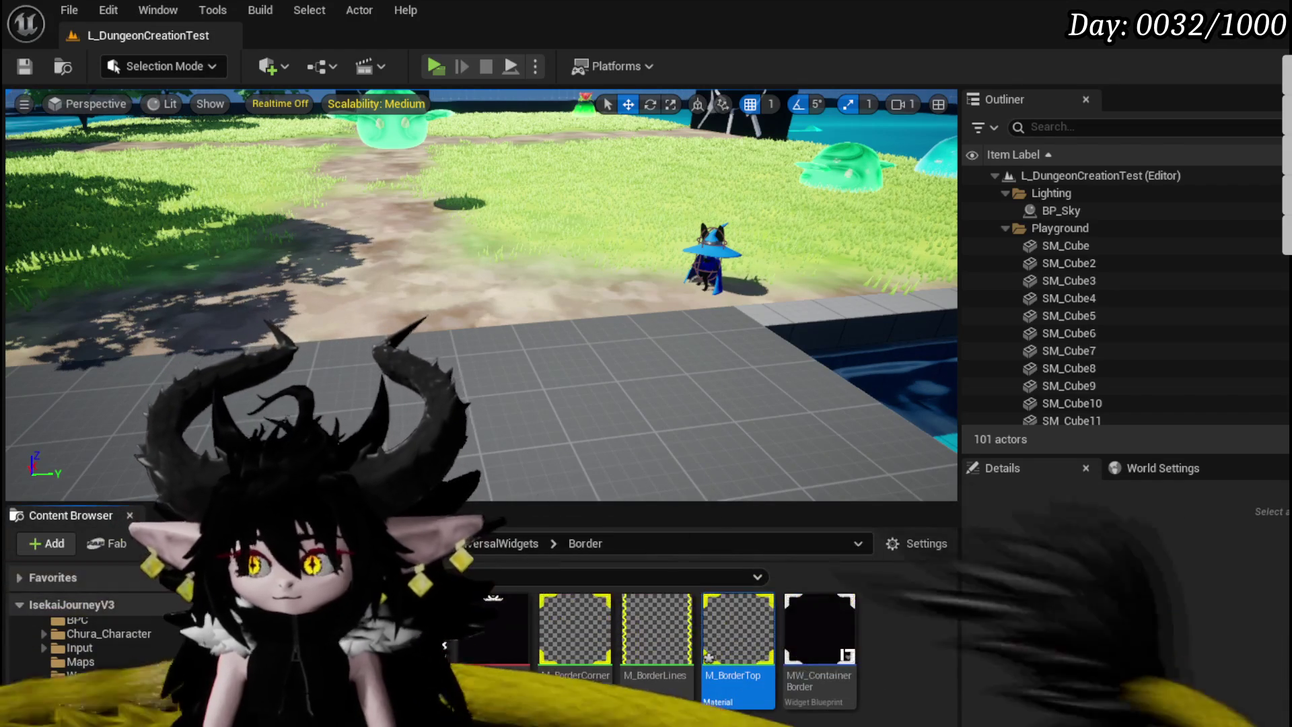
key(ctrl+shift+s)
click(984, 659)
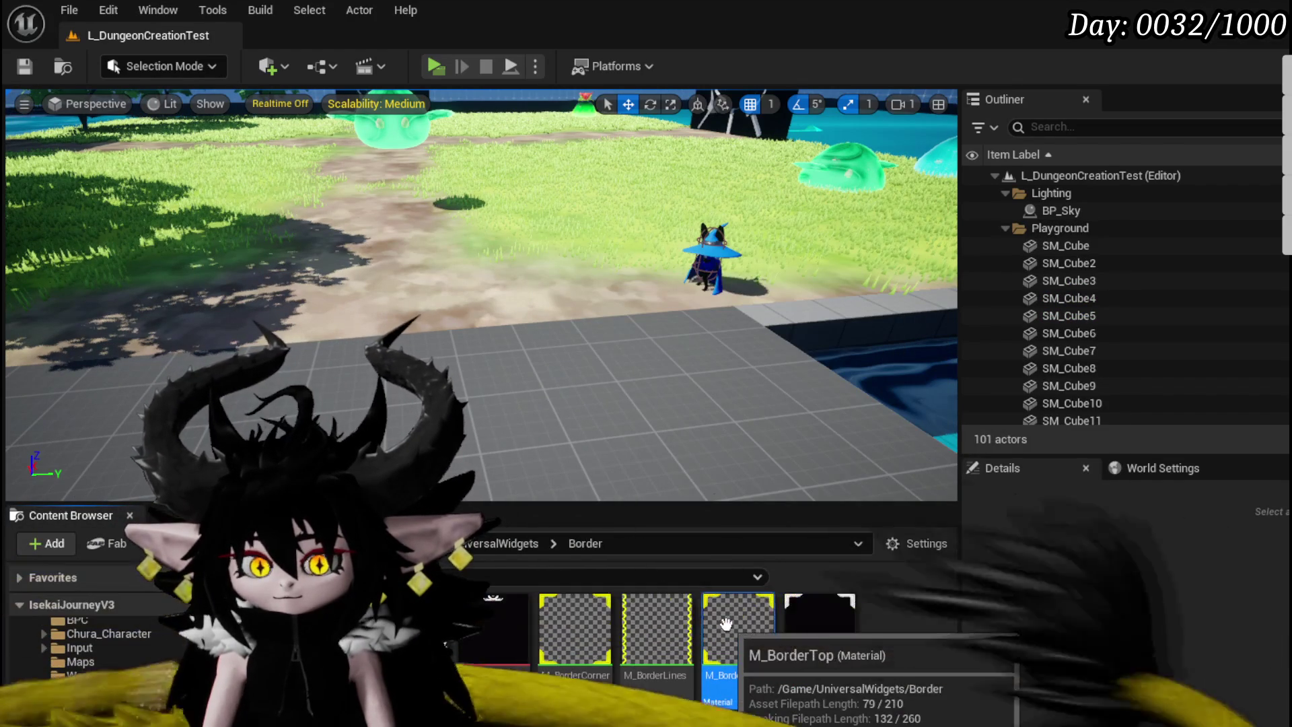
mouse_move(498, 629)
double_click(738, 646)
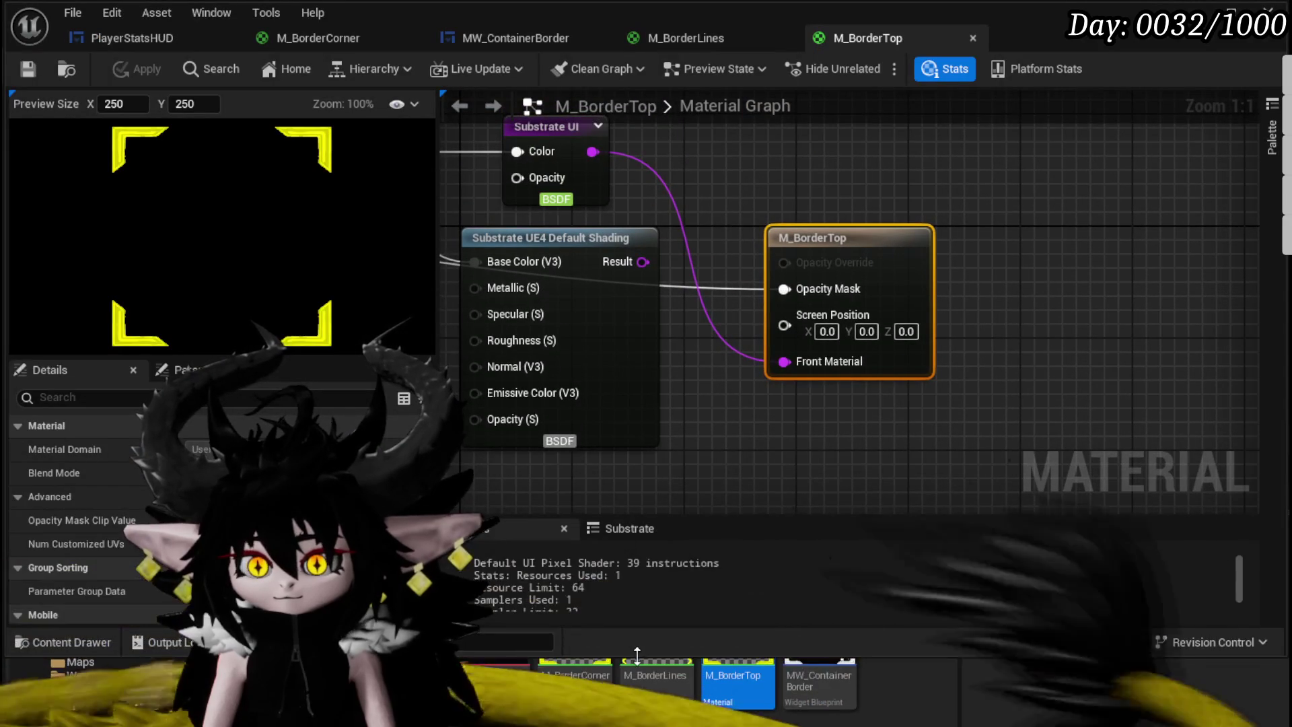
Step: Add the ContainerBorder_Top texture node and wire it in place of the corner texture
mouse_move(498, 629)
drag(497, 629, 689, 432)
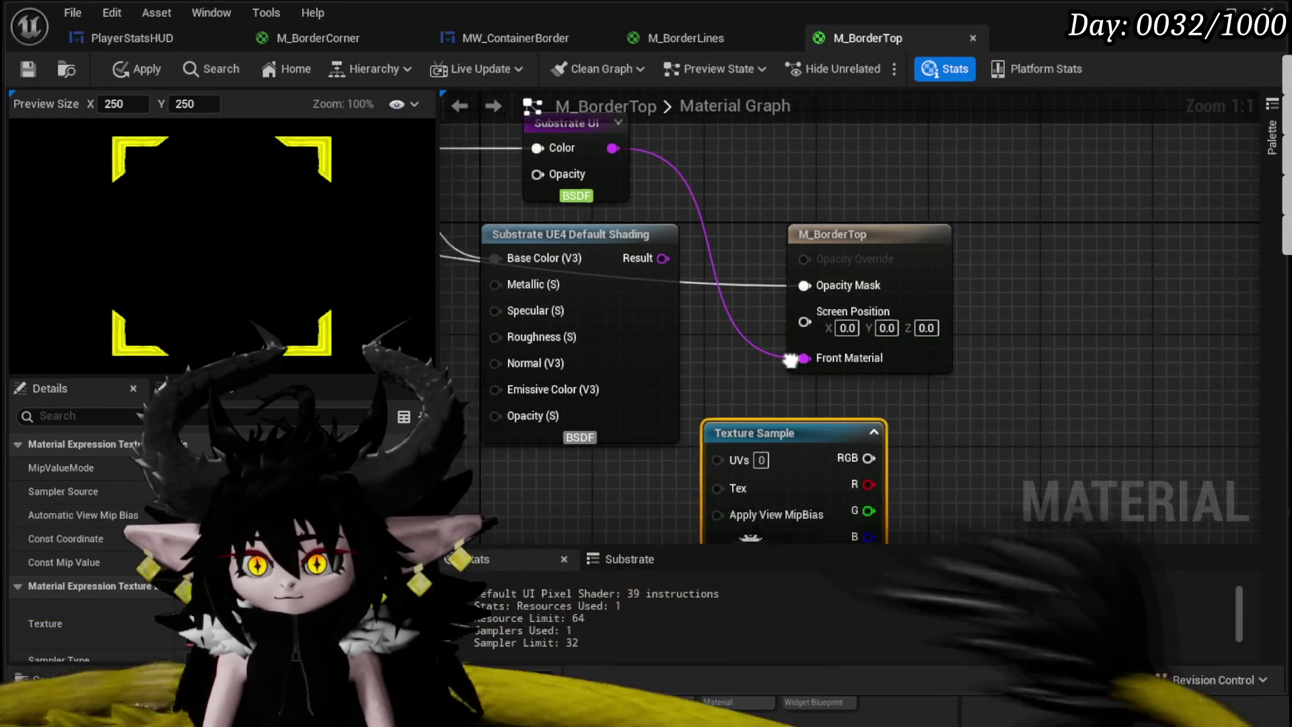
mouse_move(989, 431)
mouse_down()
mouse_move(715, 367)
mouse_move(515, 199)
mouse_move(478, 241)
mouse_up()
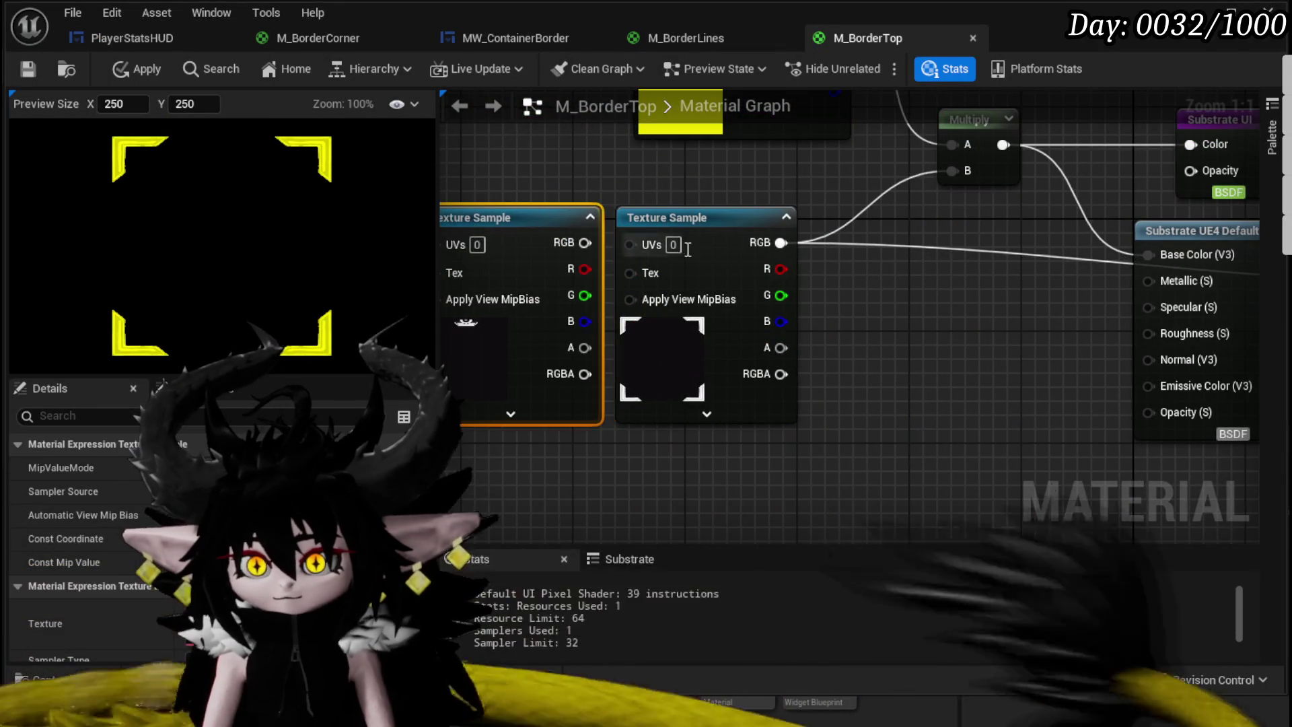
mouse_move(781, 242)
mouse_down()
mouse_move(536, 240)
mouse_move(584, 243)
mouse_up()
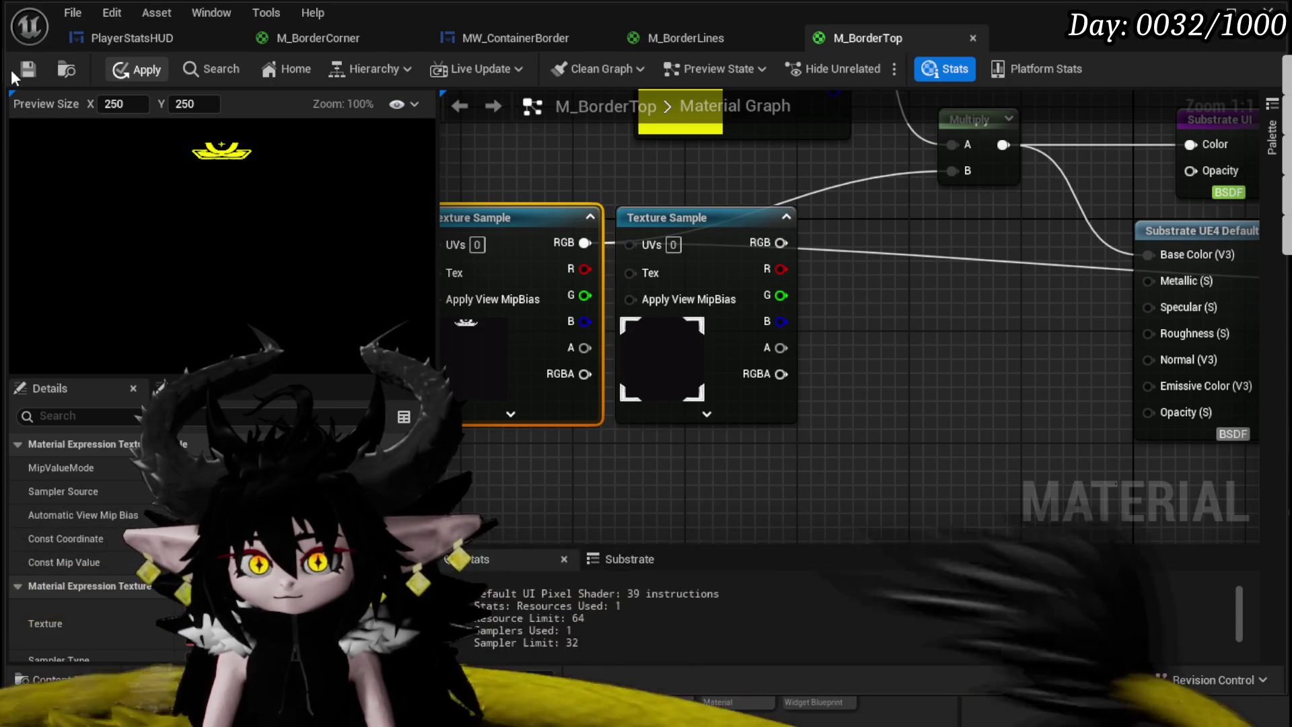
Step: Apply and save the updated M_BorderTop material
click(127, 70)
click(35, 70)
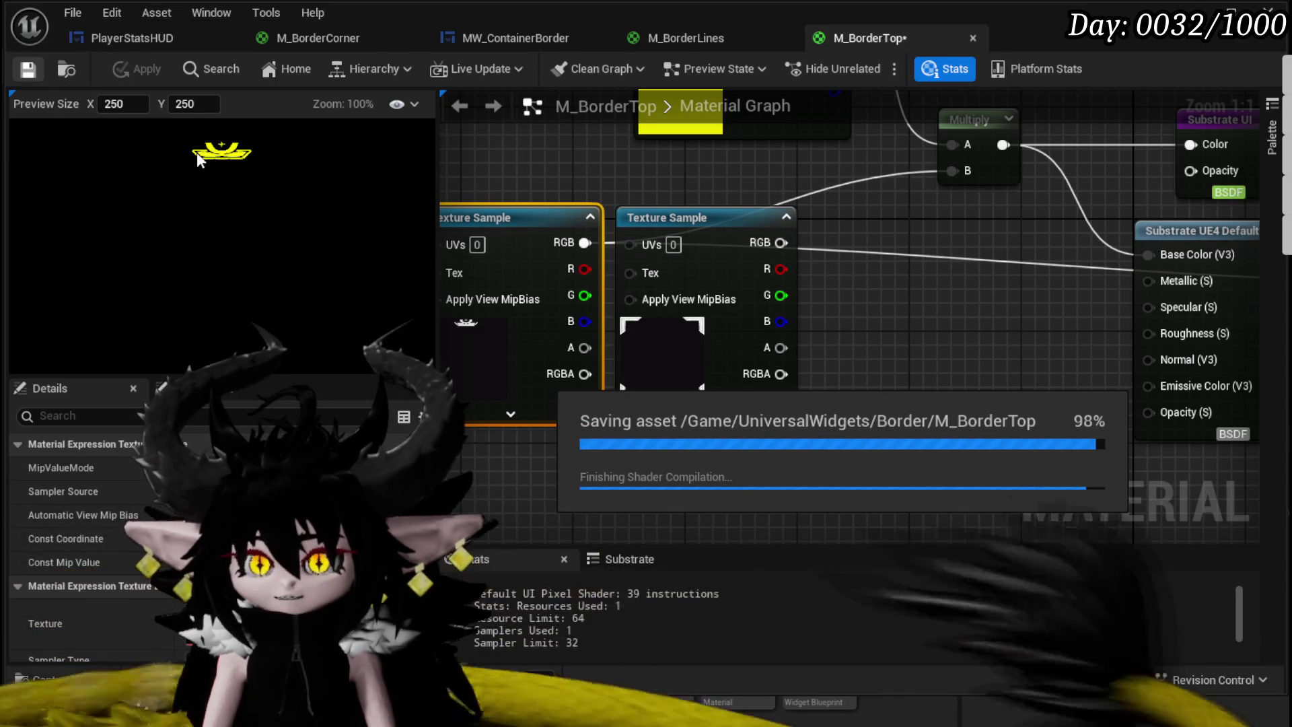
scroll(588, 172, down, 3)
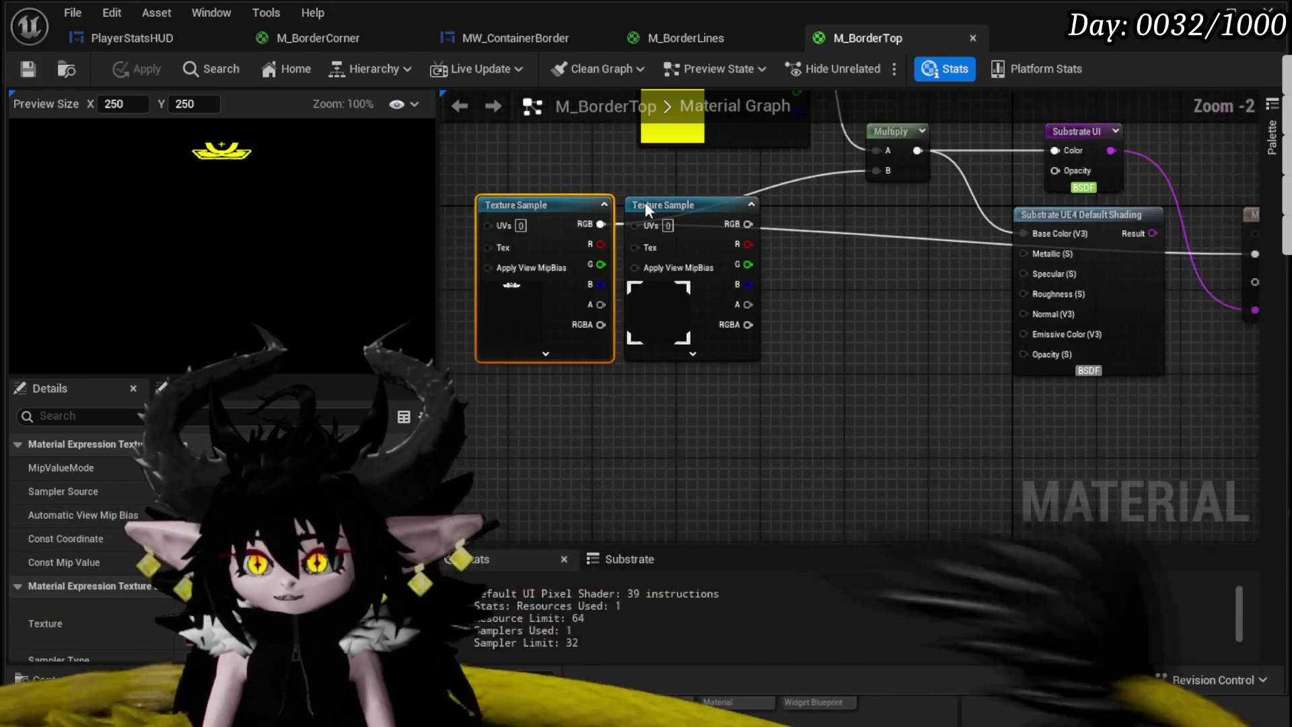
drag(599, 179, 584, 237)
click(584, 235)
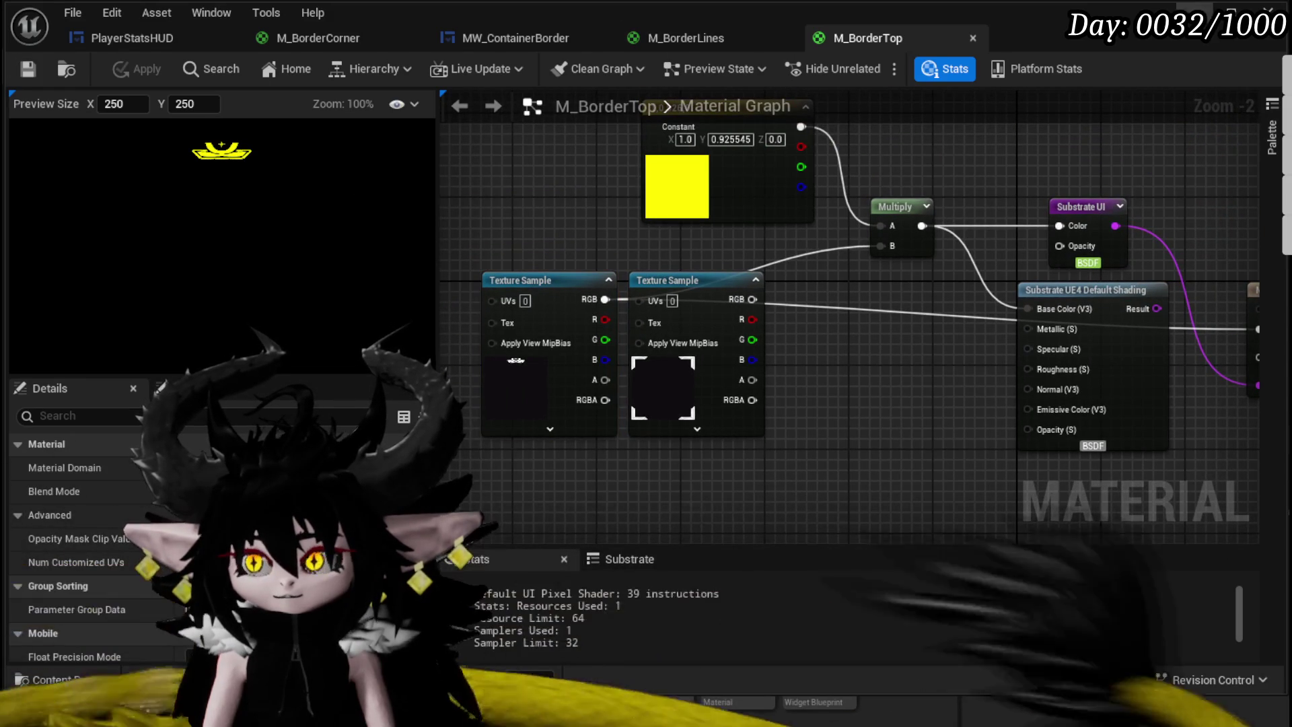
click(599, 701)
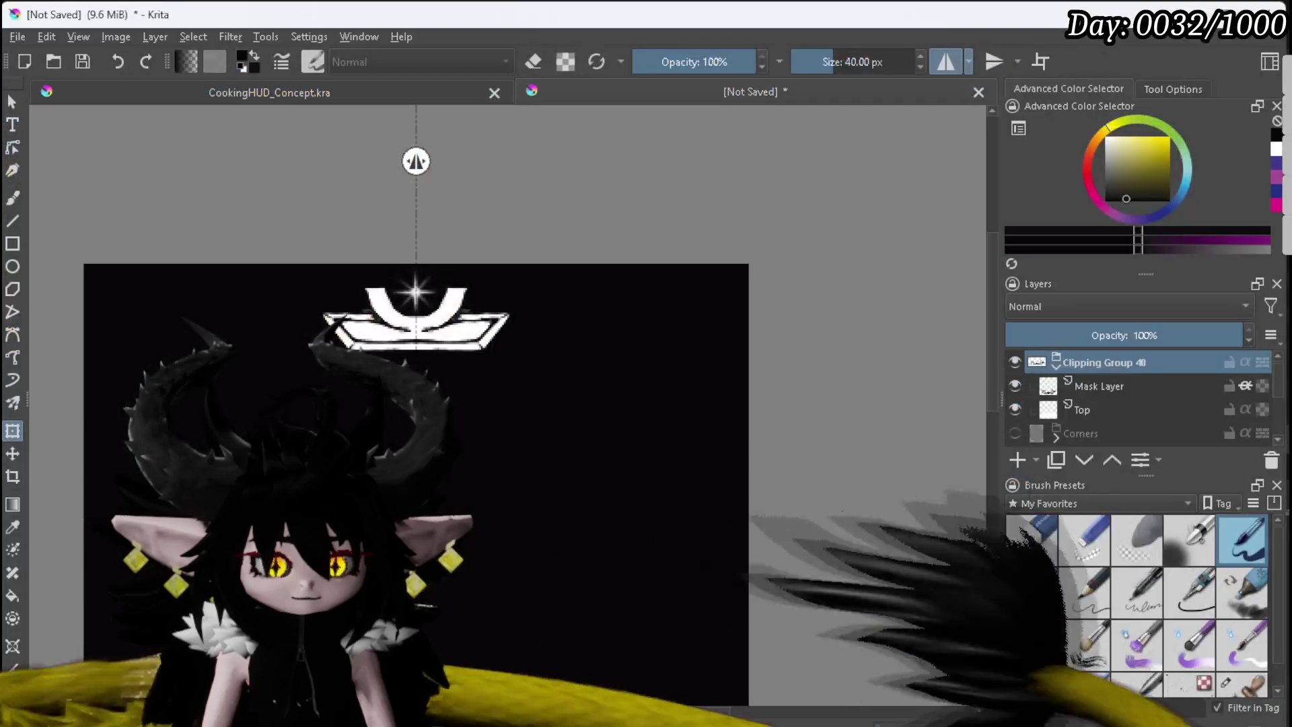
Step: Show the Corners layer at 32% opacity and set its mask layer to 100% opacity
click(1014, 433)
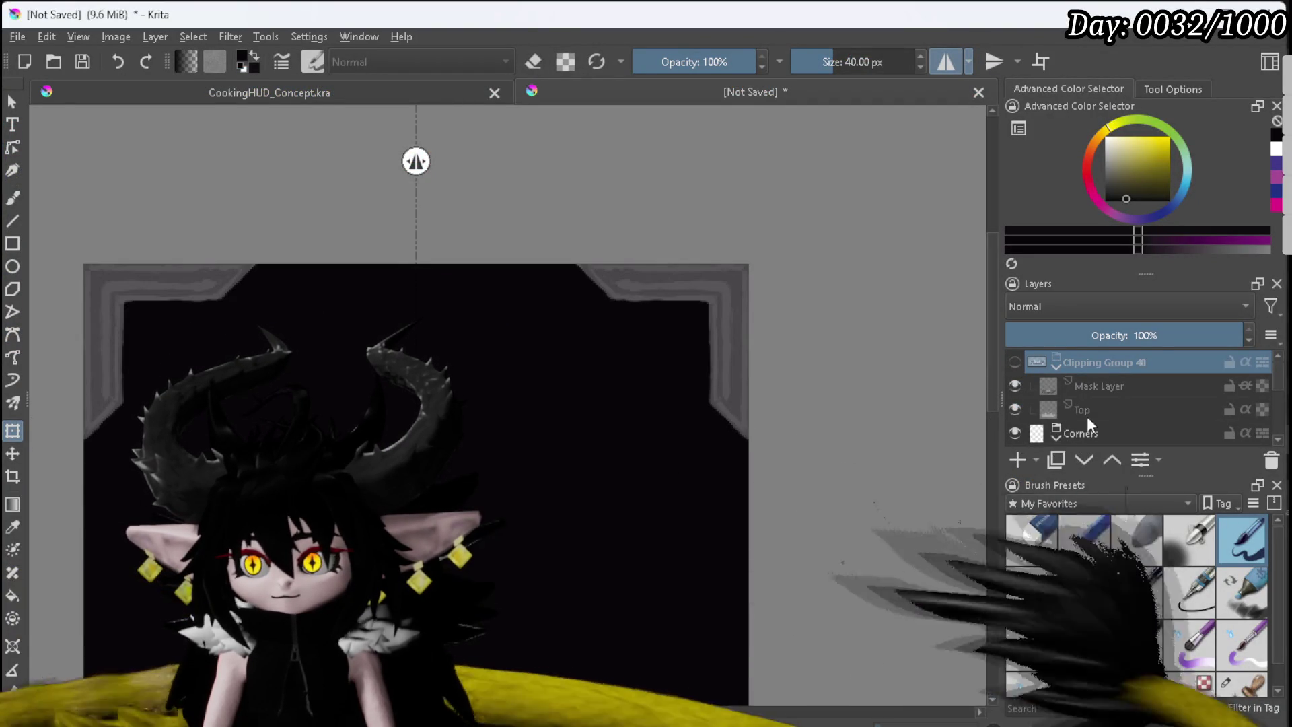
click(1083, 430)
mouse_move(1144, 335)
mouse_down()
mouse_move(1109, 332)
mouse_move(1247, 334)
mouse_up()
scroll(1148, 409, down, 2)
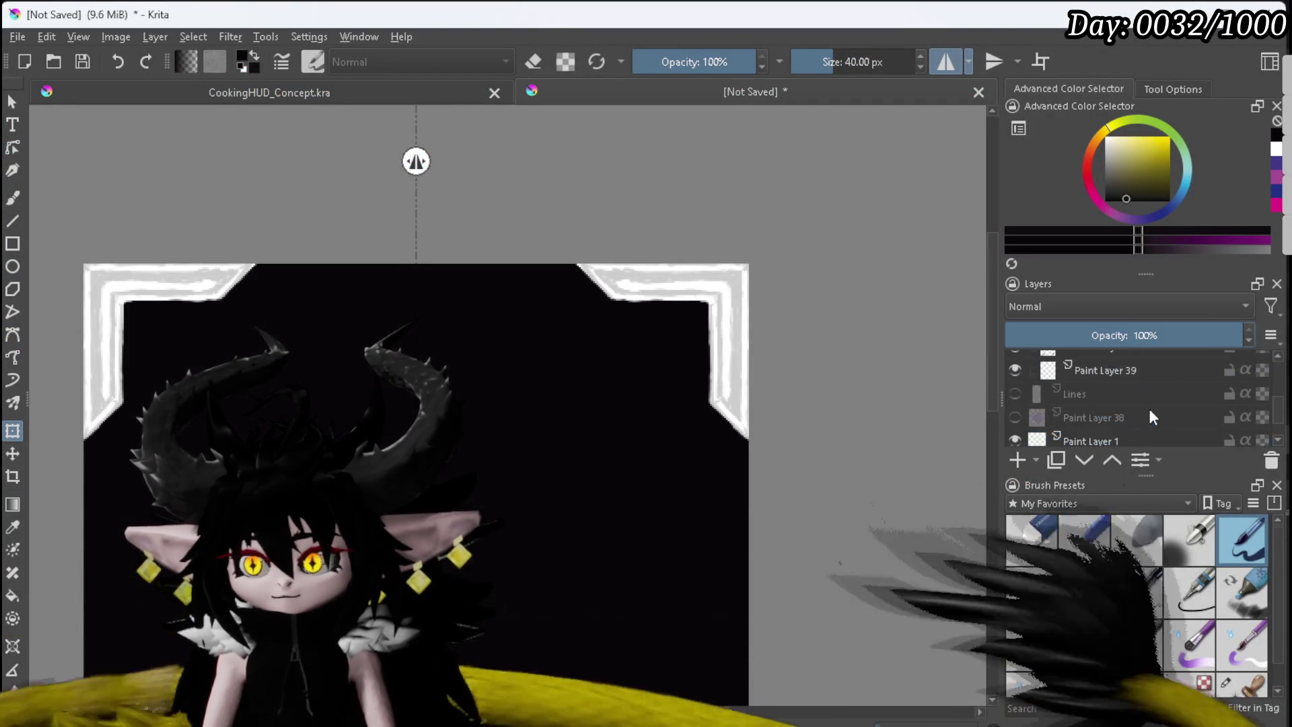
click(1099, 402)
drag(1117, 335, 1250, 335)
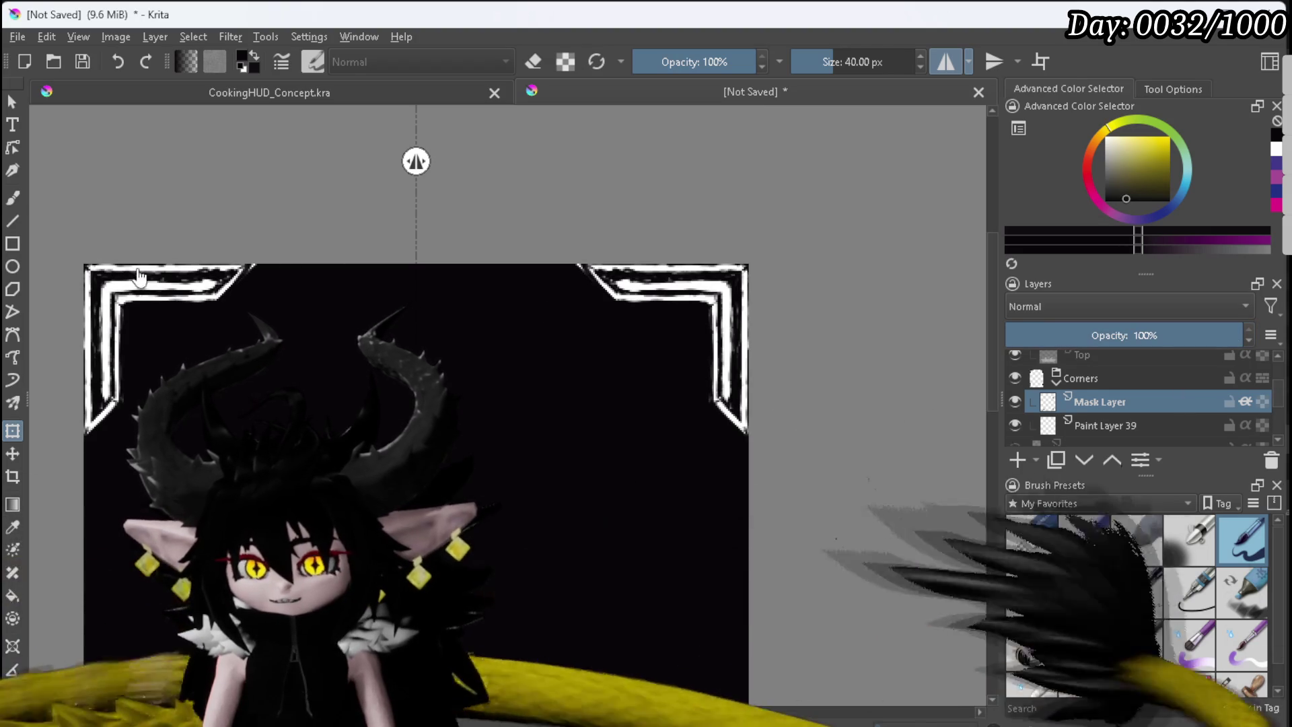
Step: Switch to a 50 px eraser and enable a horizontal mirror axis centred on the canvas
click(1024, 546)
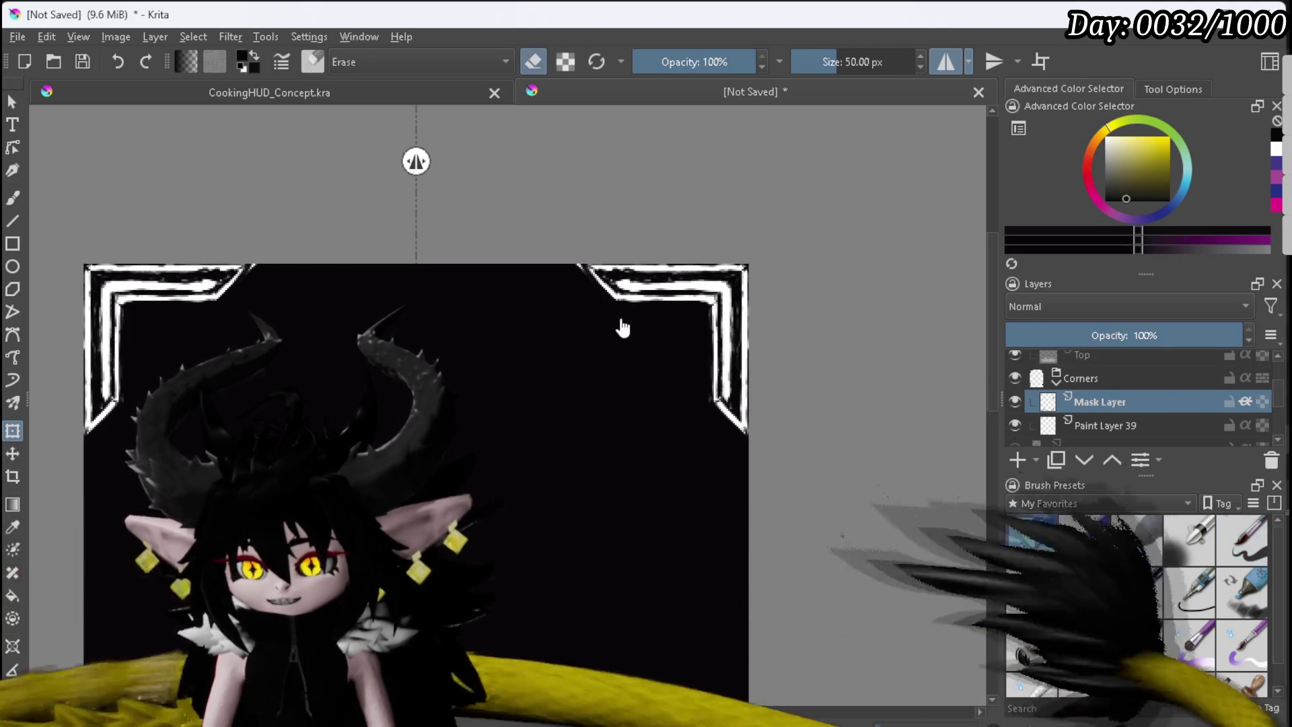
scroll(620, 325, up, 1)
drag(619, 346, 784, 409)
scroll(672, 377, down, 8)
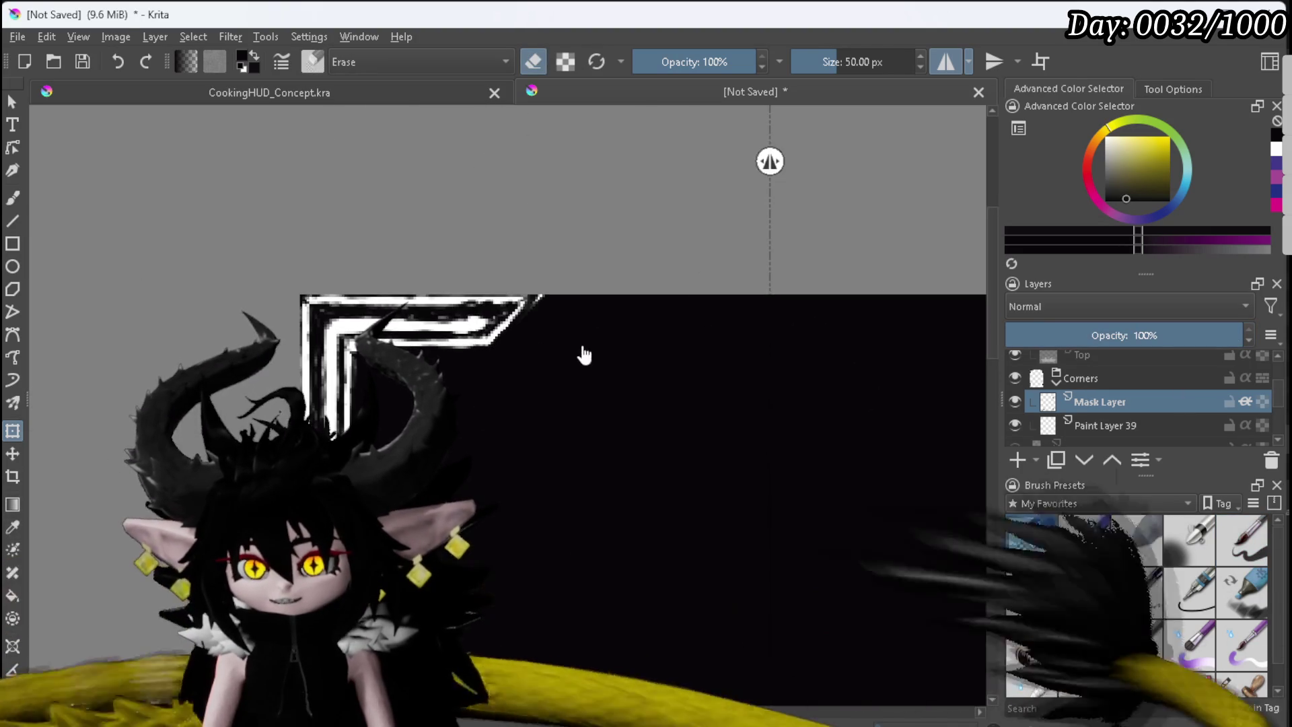
drag(654, 356, 611, 361)
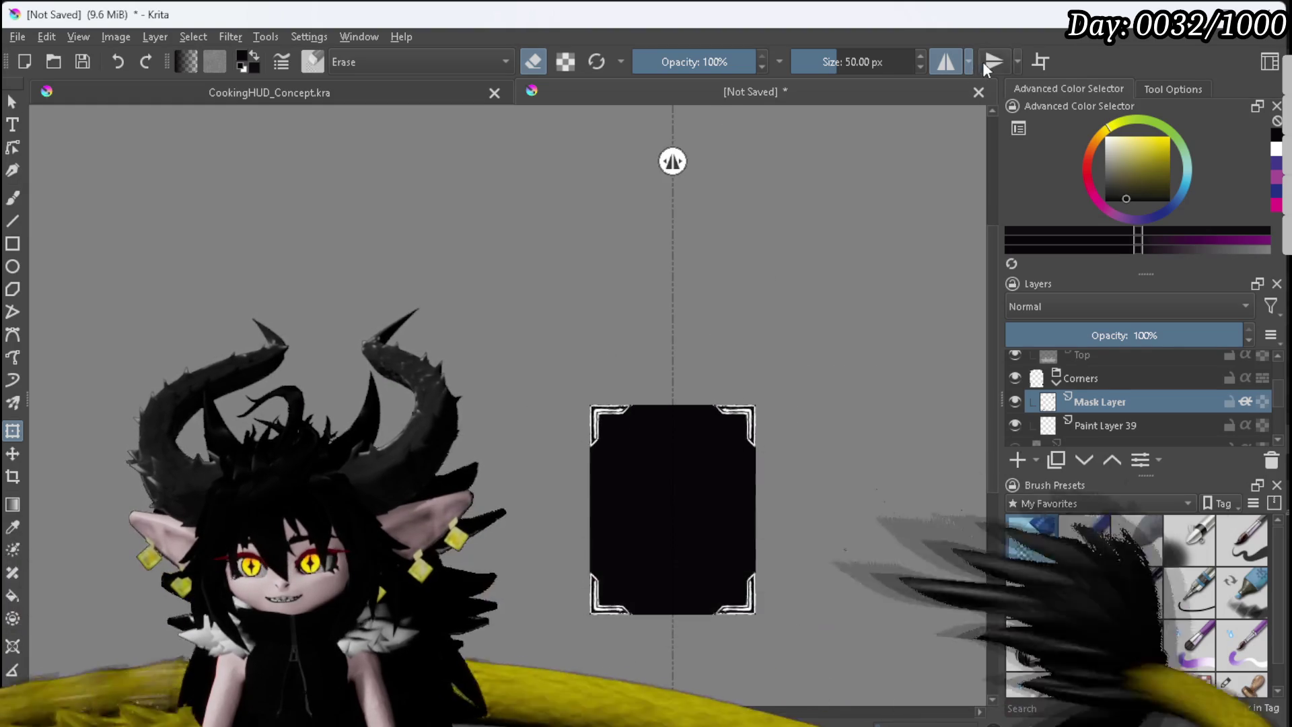
click(993, 61)
drag(779, 419, 797, 511)
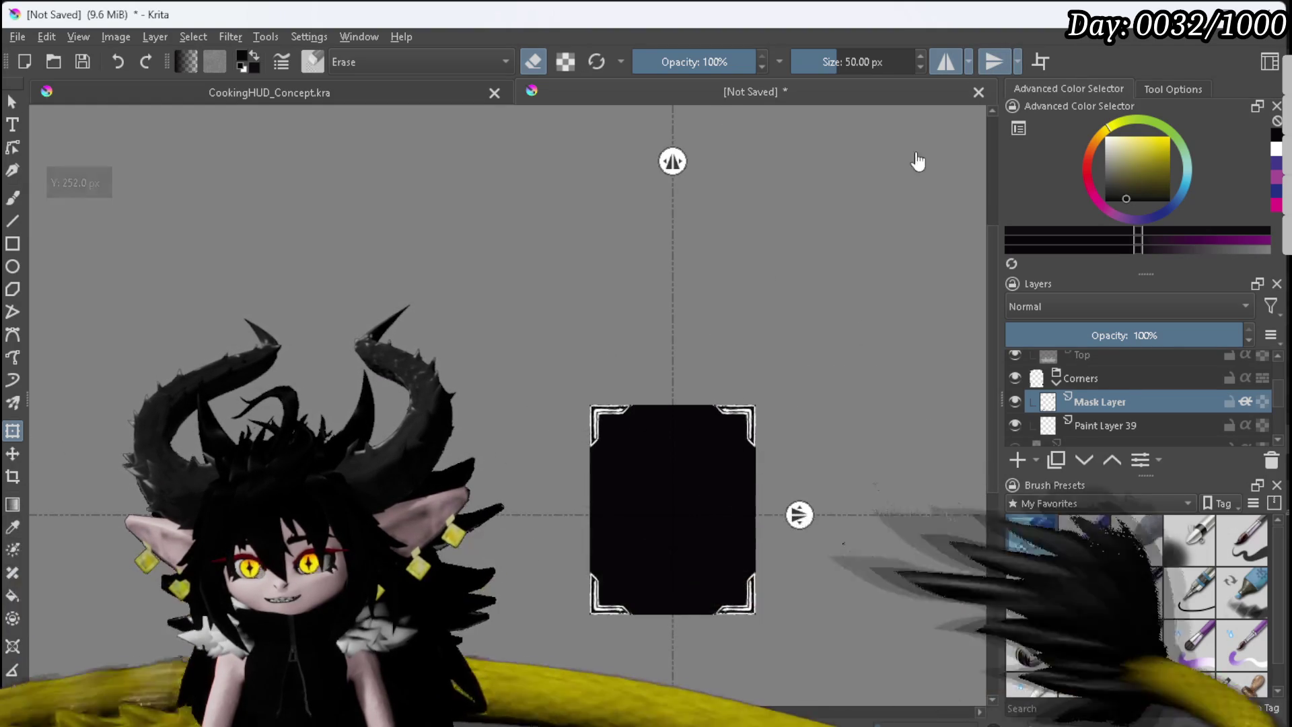
click(1017, 62)
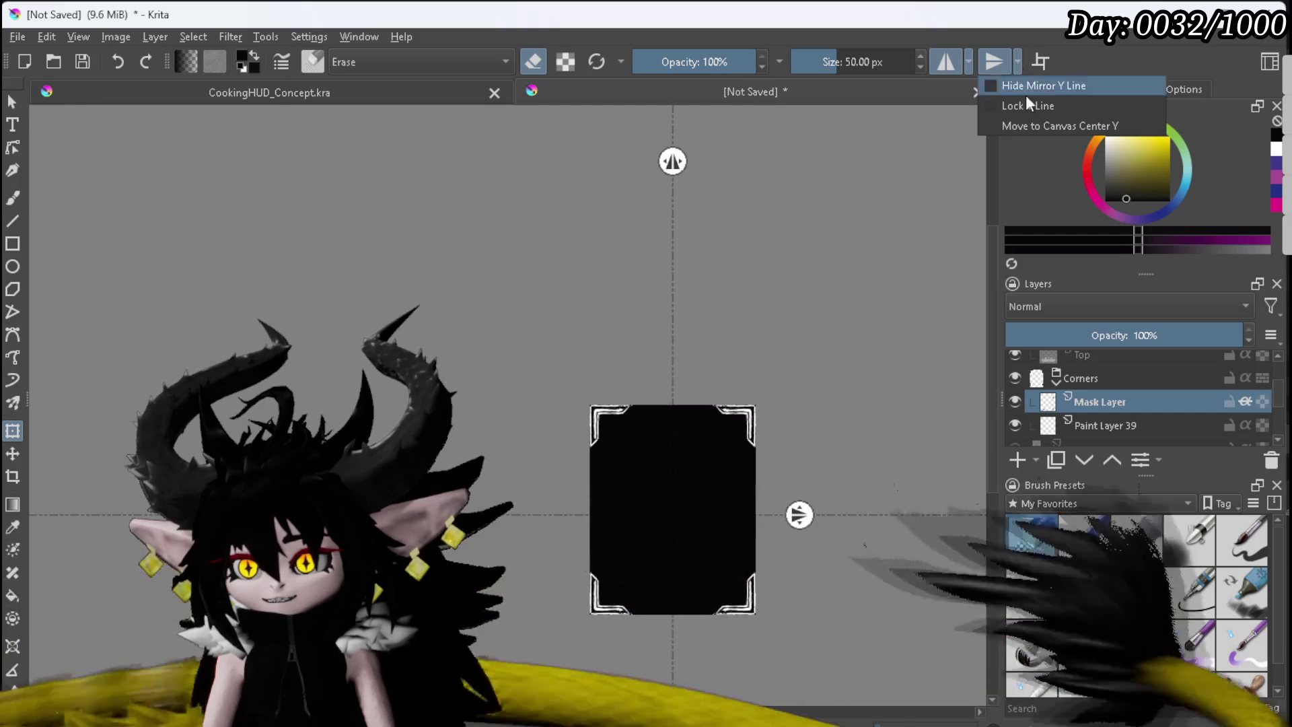
click(1034, 121)
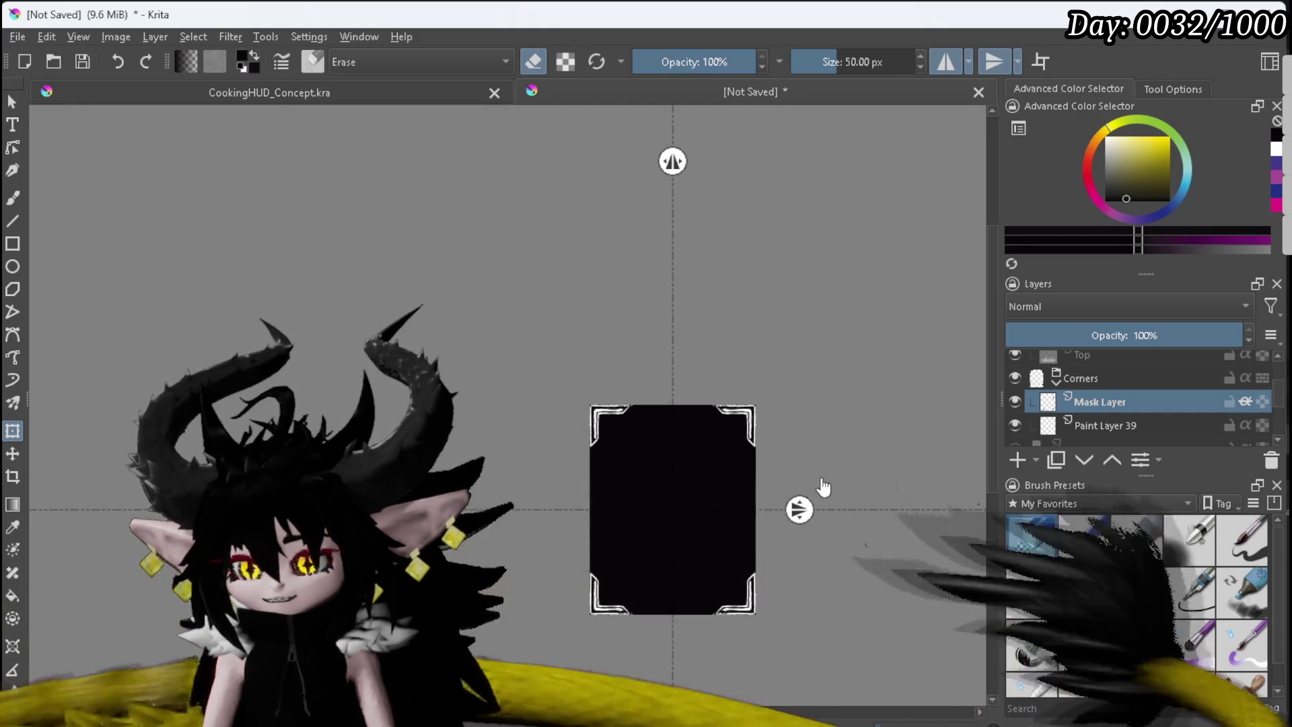
Step: Make the Clipping Group 40 crown emblem visible again
scroll(609, 422, up, 6)
scroll(623, 434, down, 2)
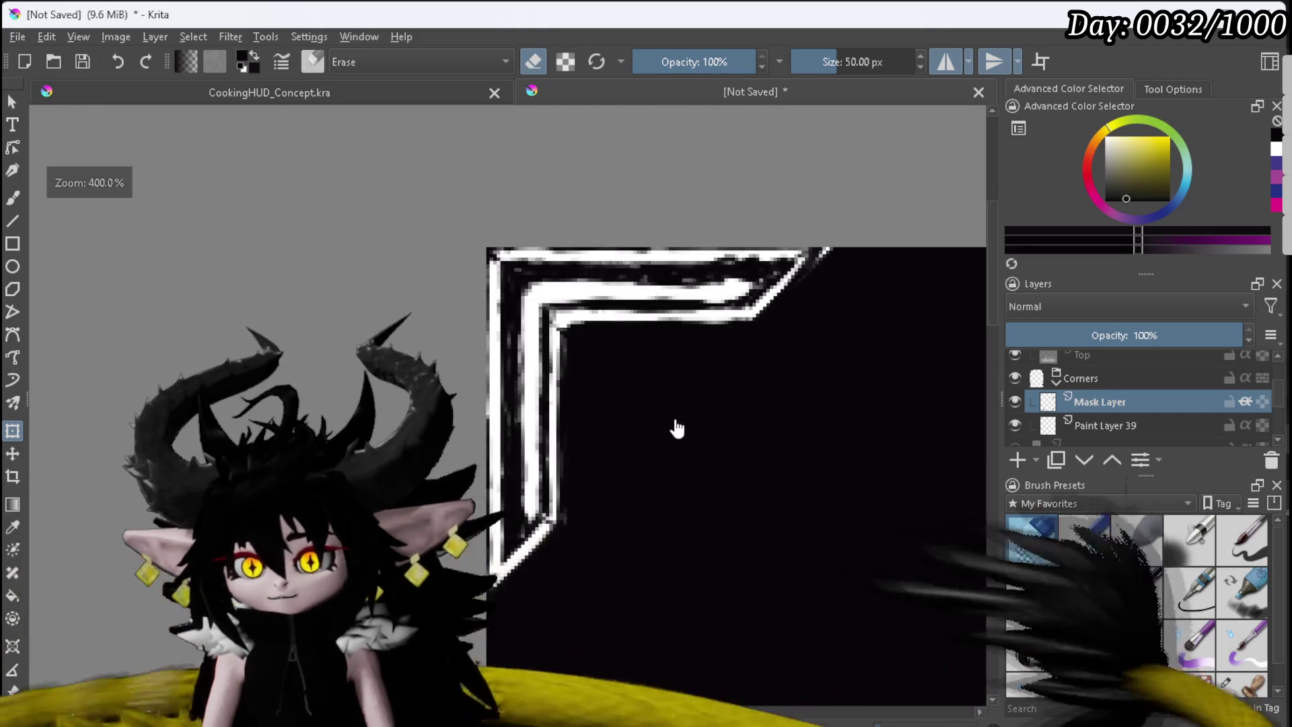
scroll(756, 439, down, 1)
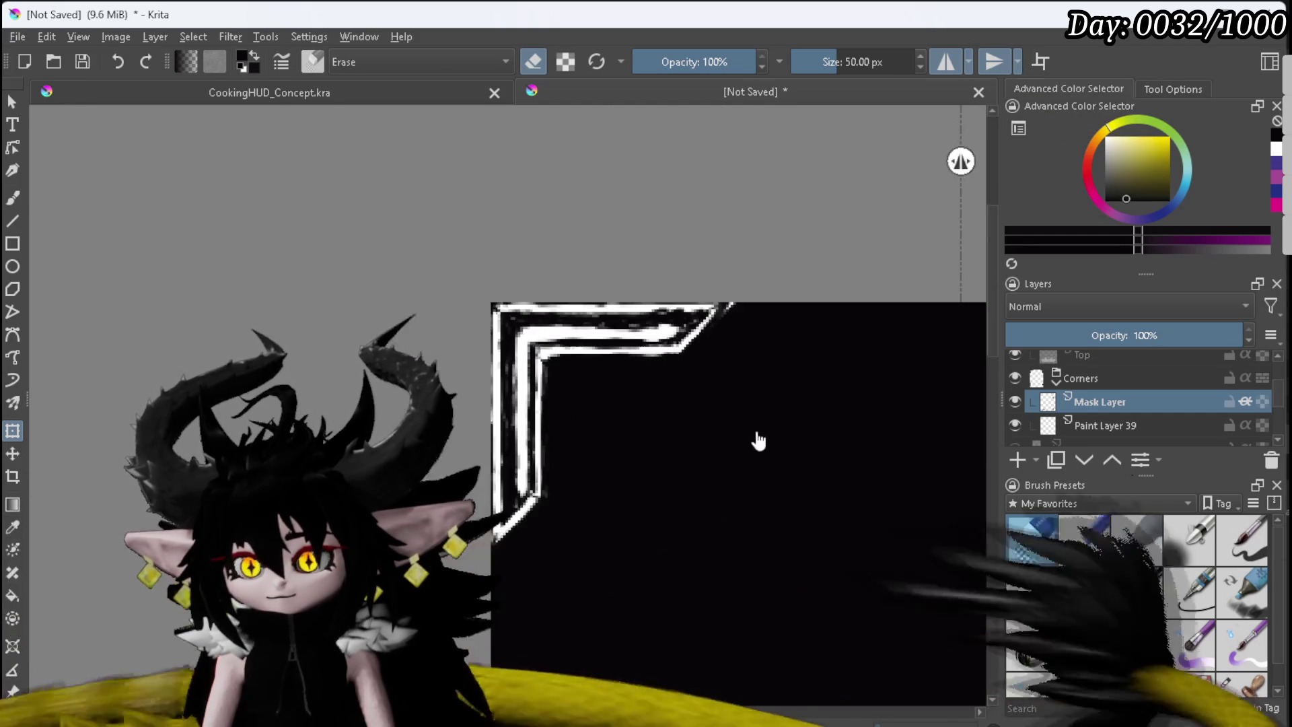
scroll(1097, 404, up, 2)
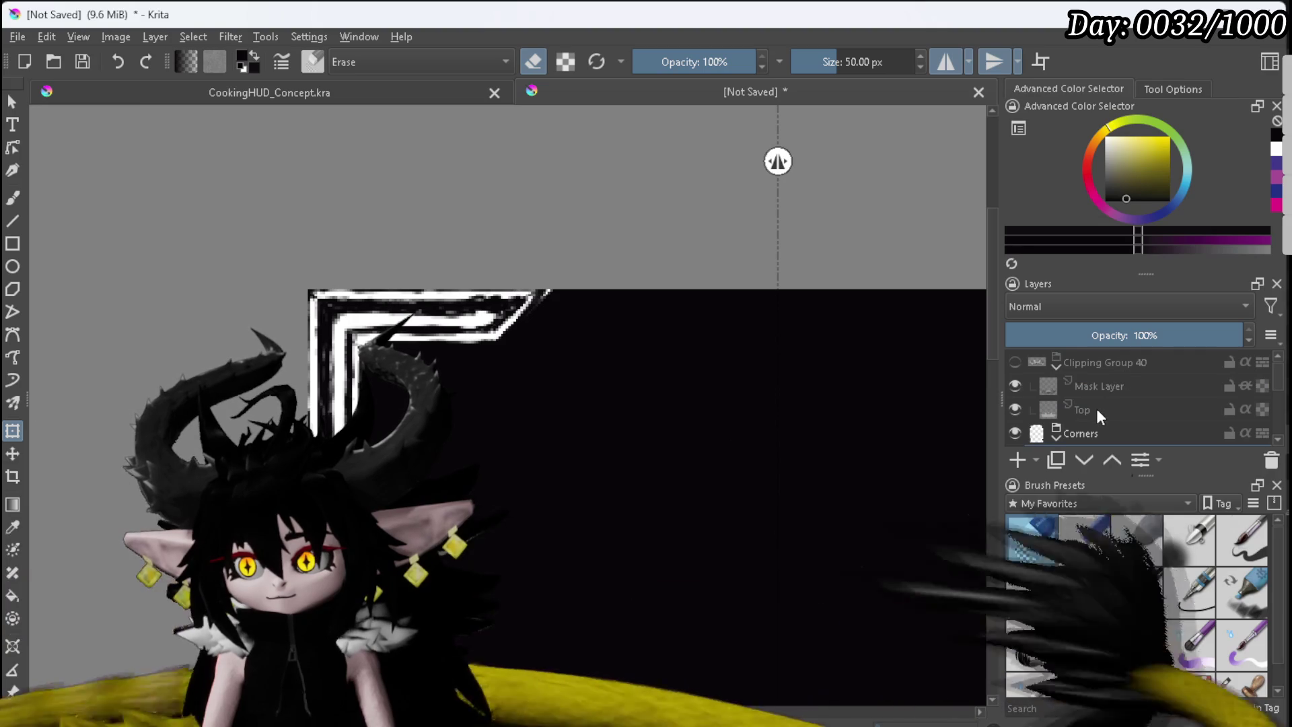
click(1013, 362)
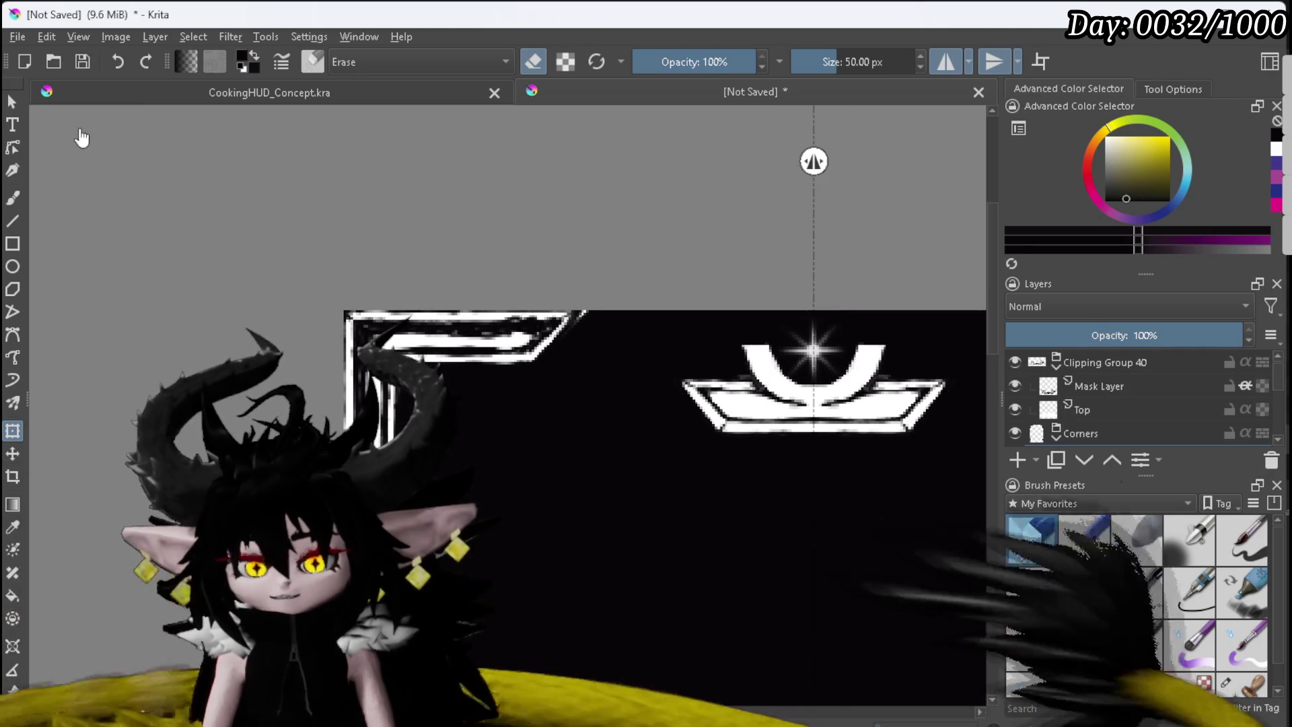
click(12, 197)
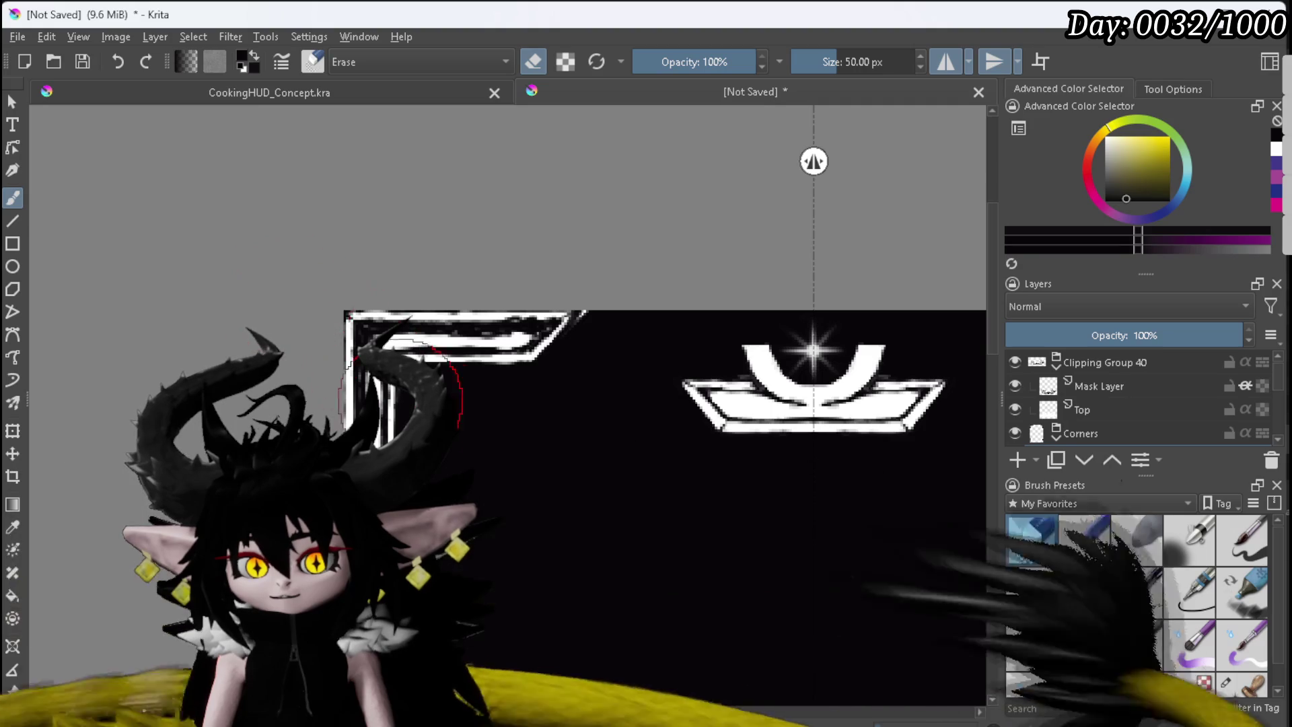
Step: Pick a slightly different paint colour to clean up the corner frame lines, then recentre the frame
scroll(461, 375, up, 1)
scroll(418, 383, down, 1)
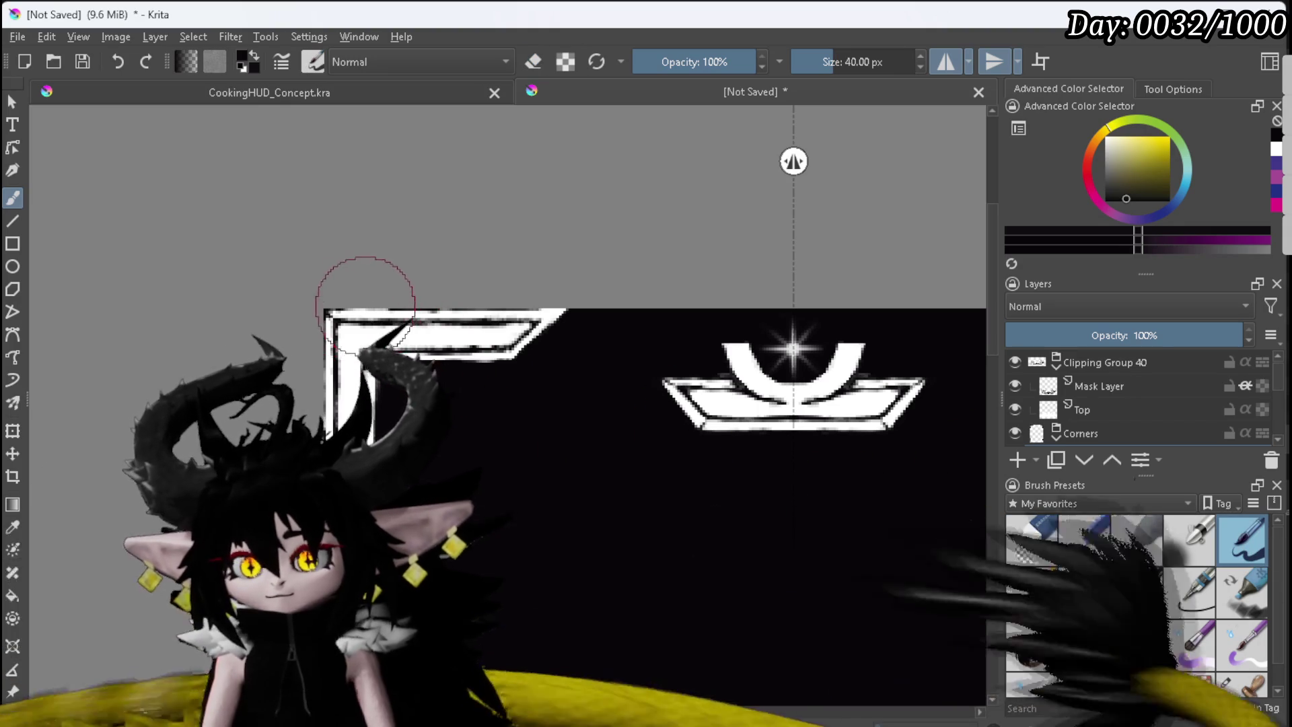
click(1105, 200)
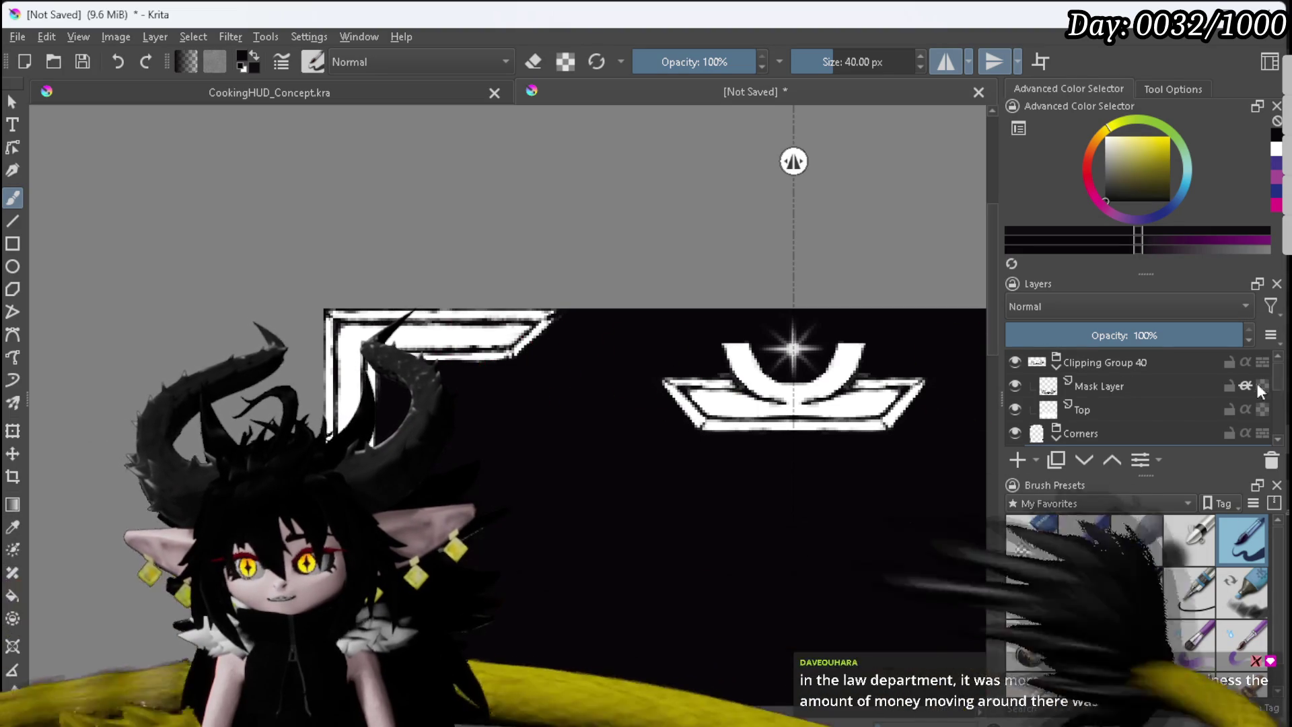
scroll(1280, 397, down, 1)
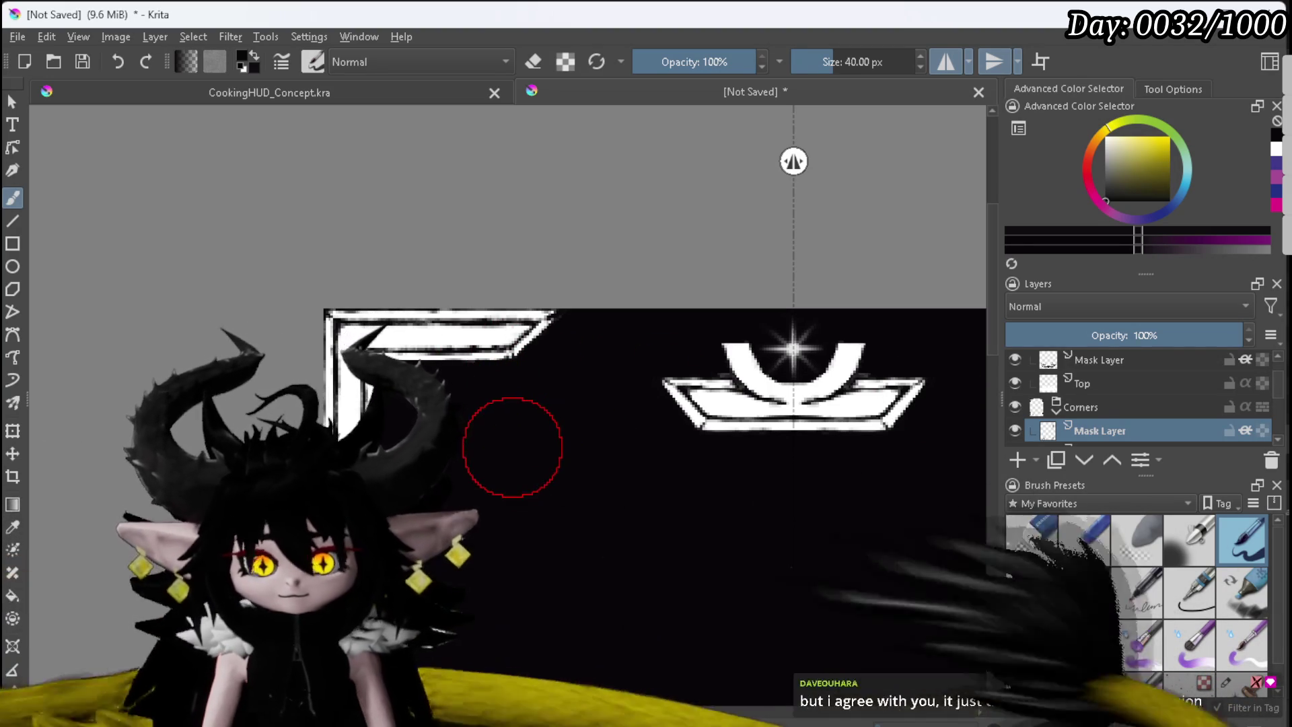
scroll(529, 454, down, 5)
drag(483, 393, 471, 303)
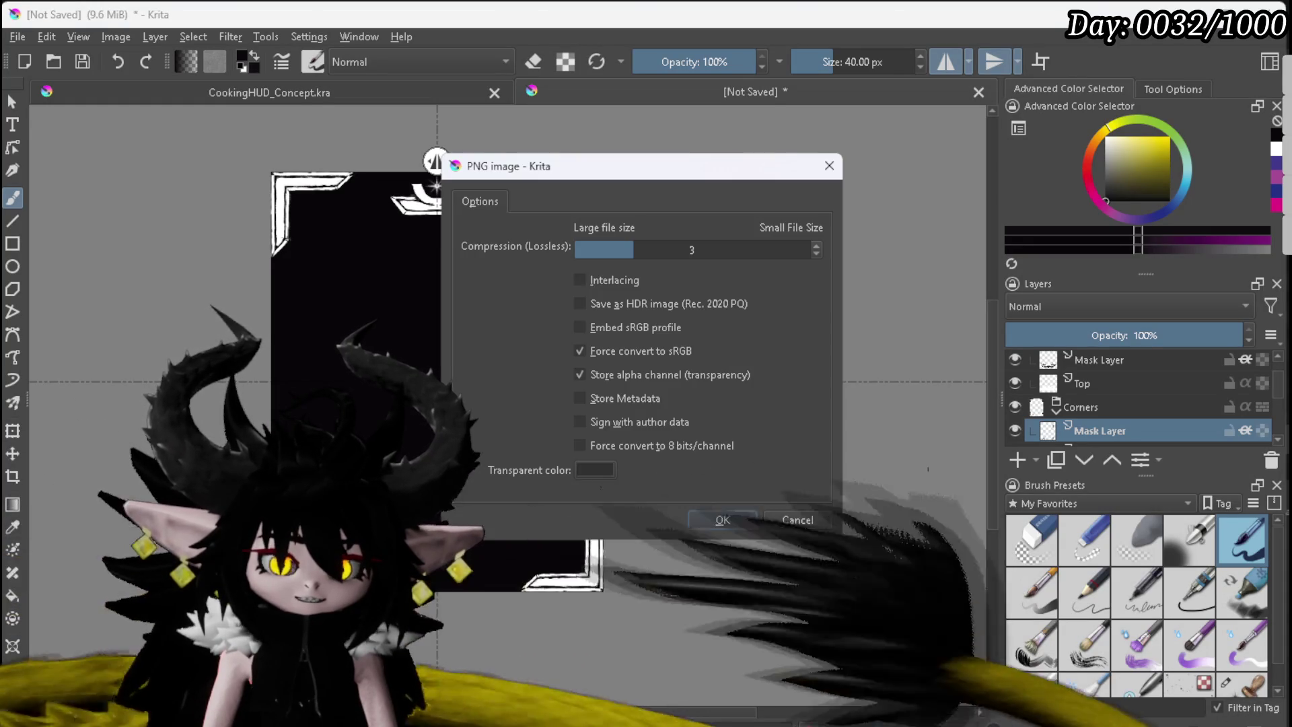
Step: Confirm the framed crown PNG export, then hide the Clipping Group 40 crown emblem
key(Return)
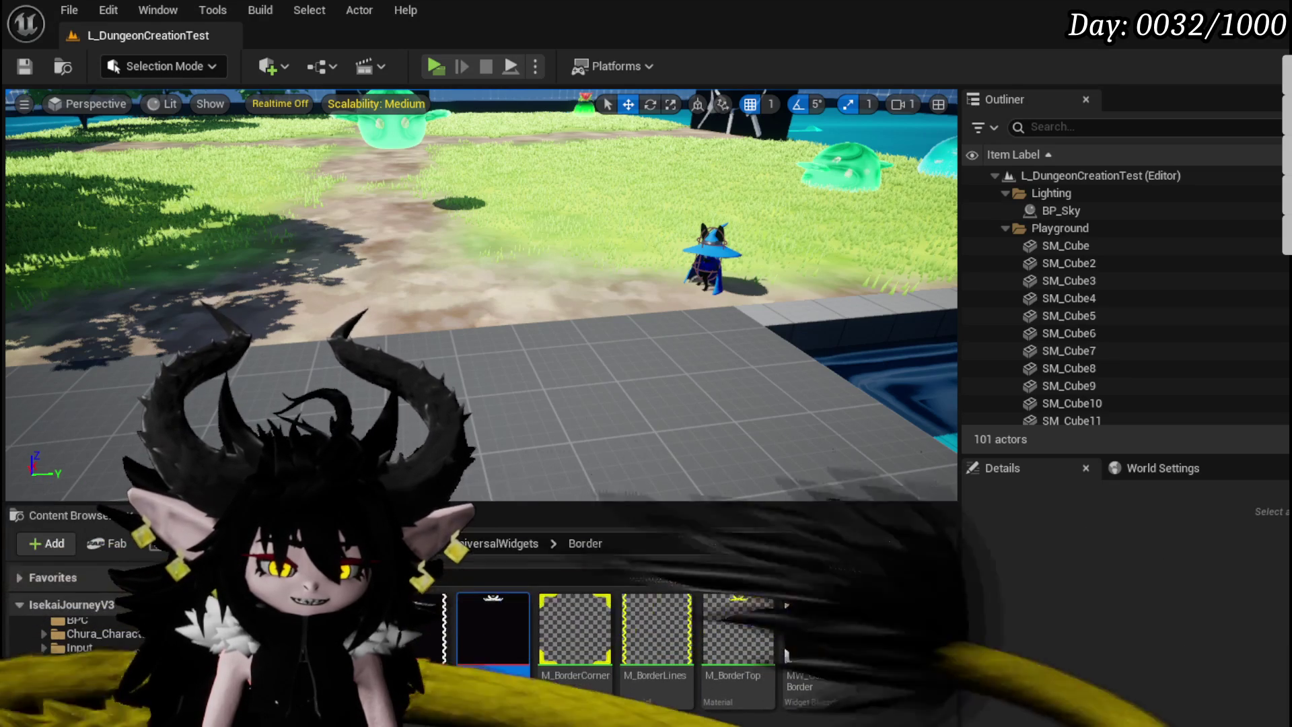
key(alt+Tab)
scroll(1099, 402, up, 1)
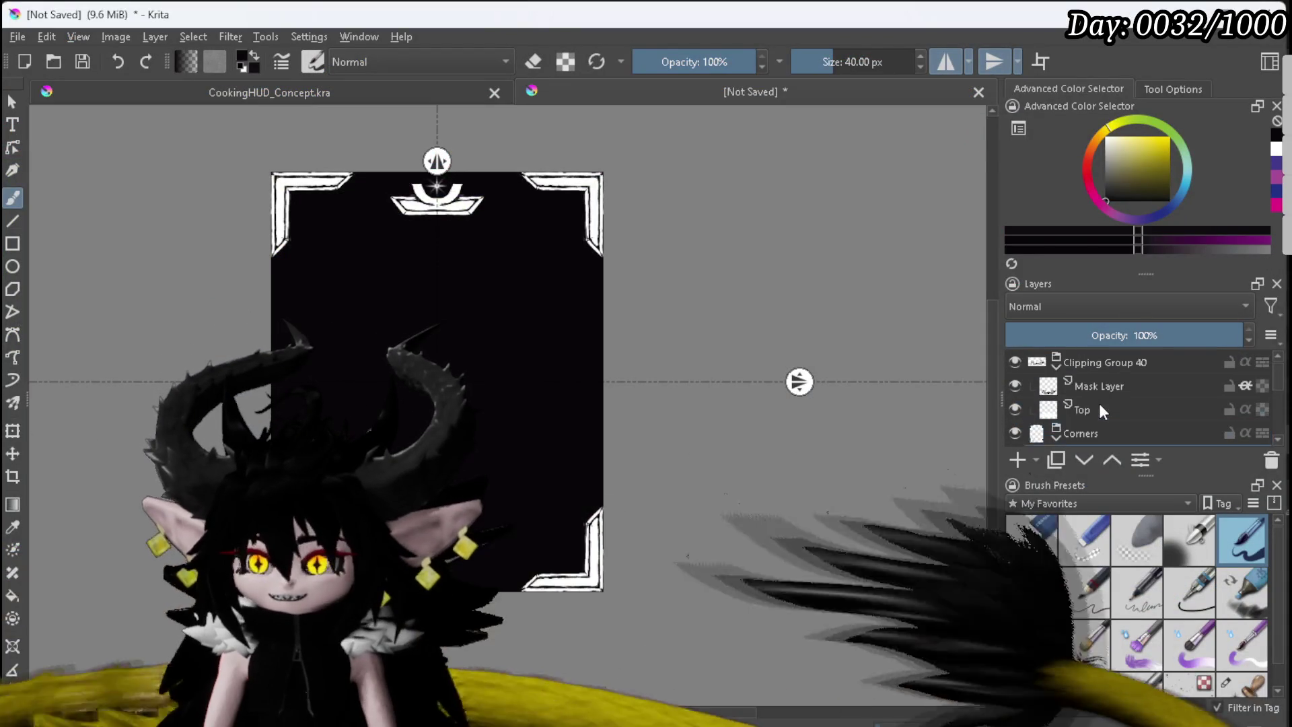
click(1013, 362)
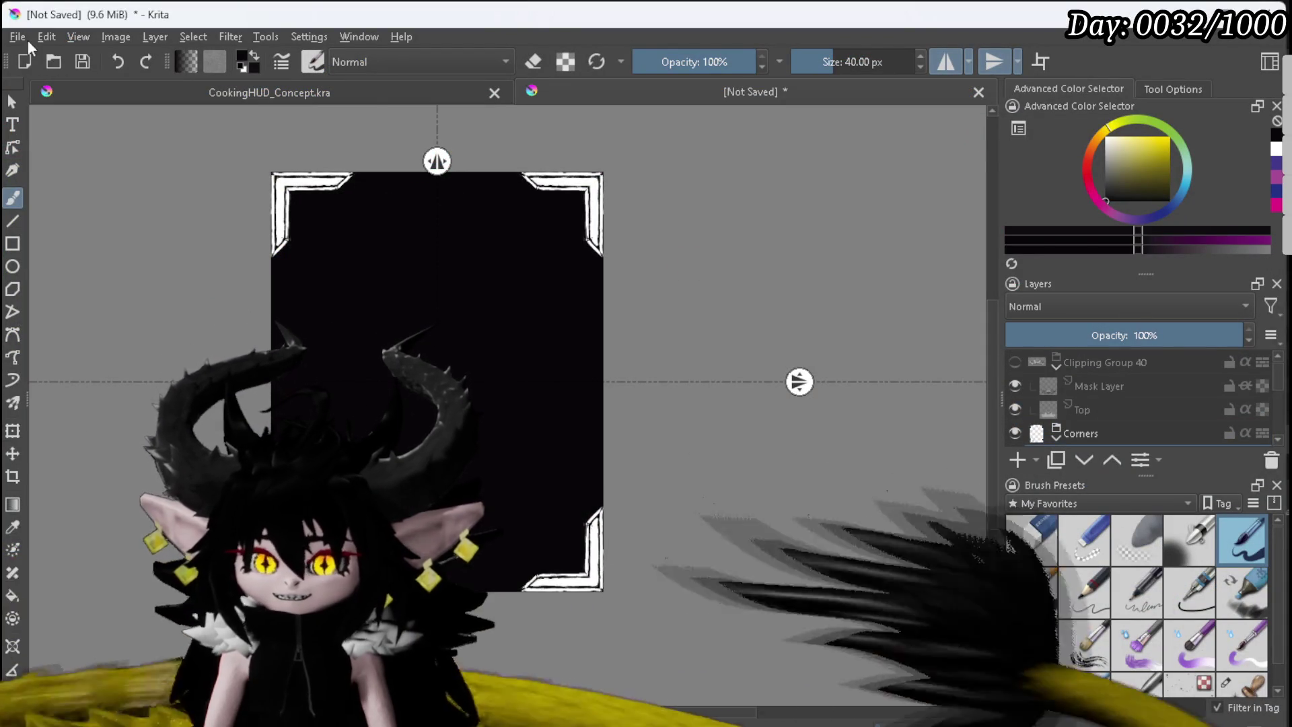
Step: Export the corners-only image as a PNG, accepting the file name and export settings
click(18, 36)
click(66, 196)
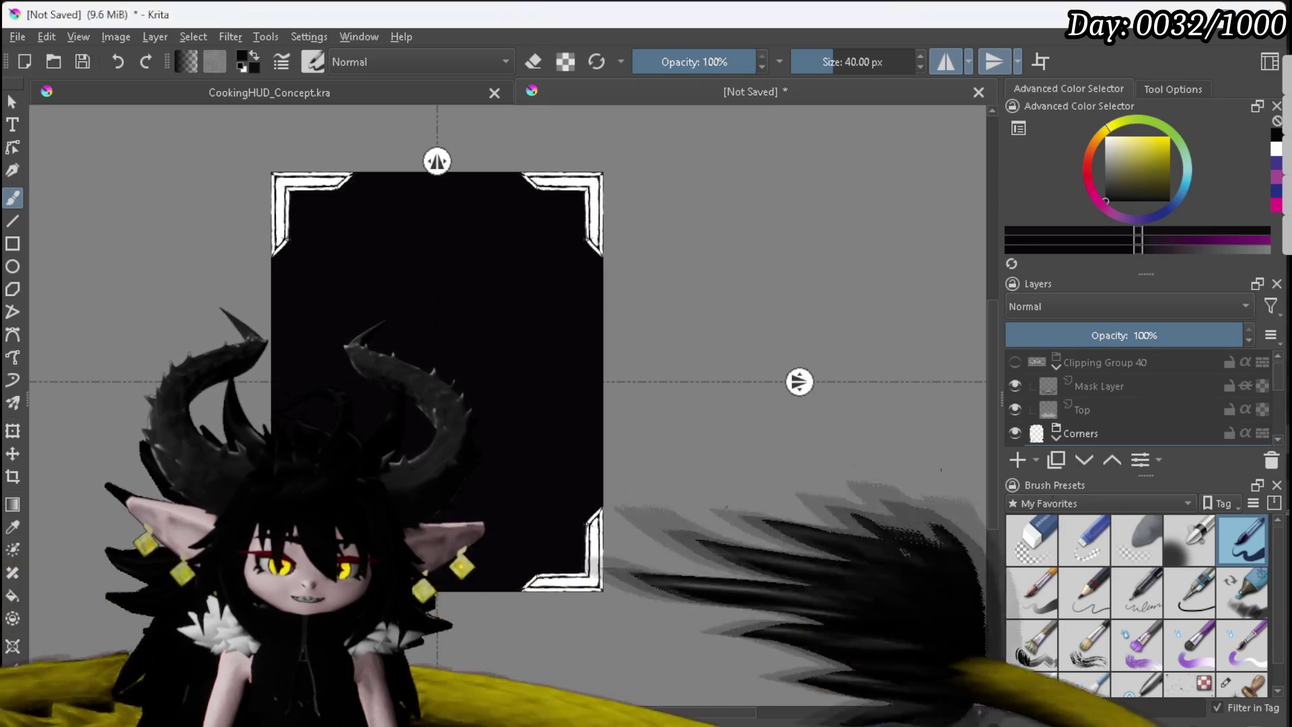
key(Return)
click(737, 520)
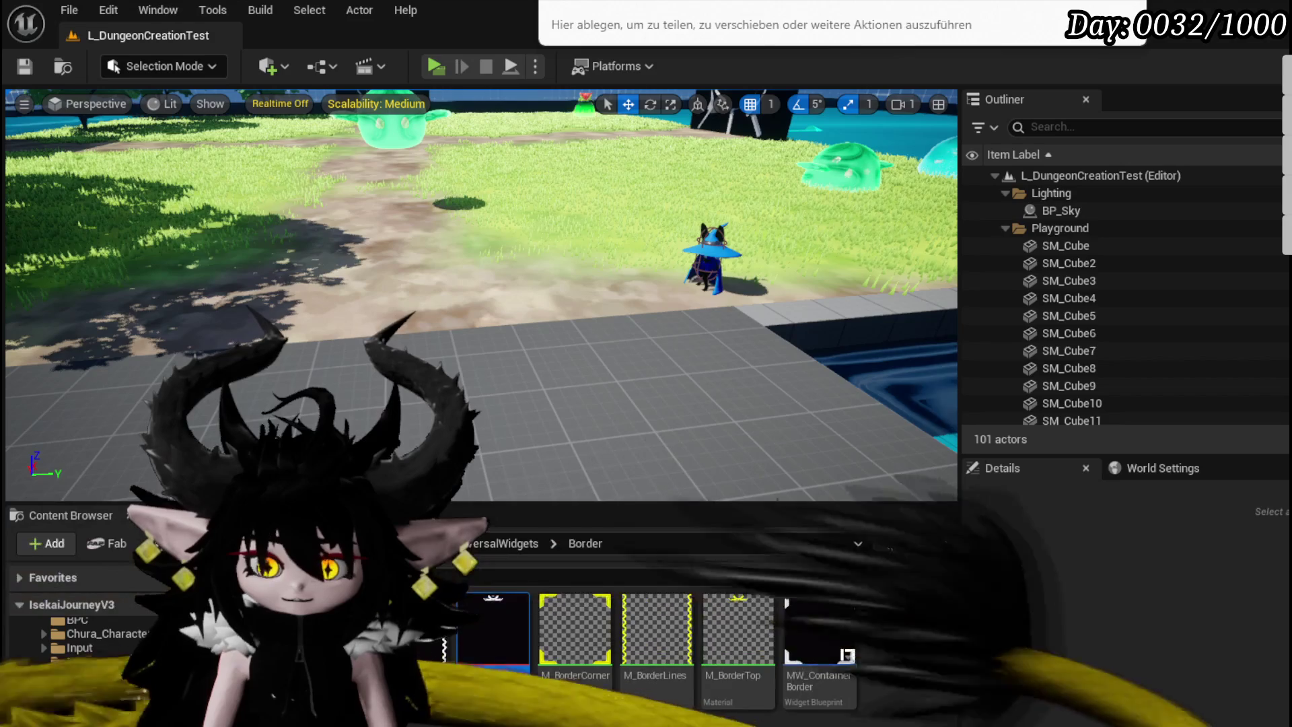
Step: Save the imported ContainerBorder_Corners texture, then browse to the PlayerValuesSystem folder
key(ctrl+shift+s)
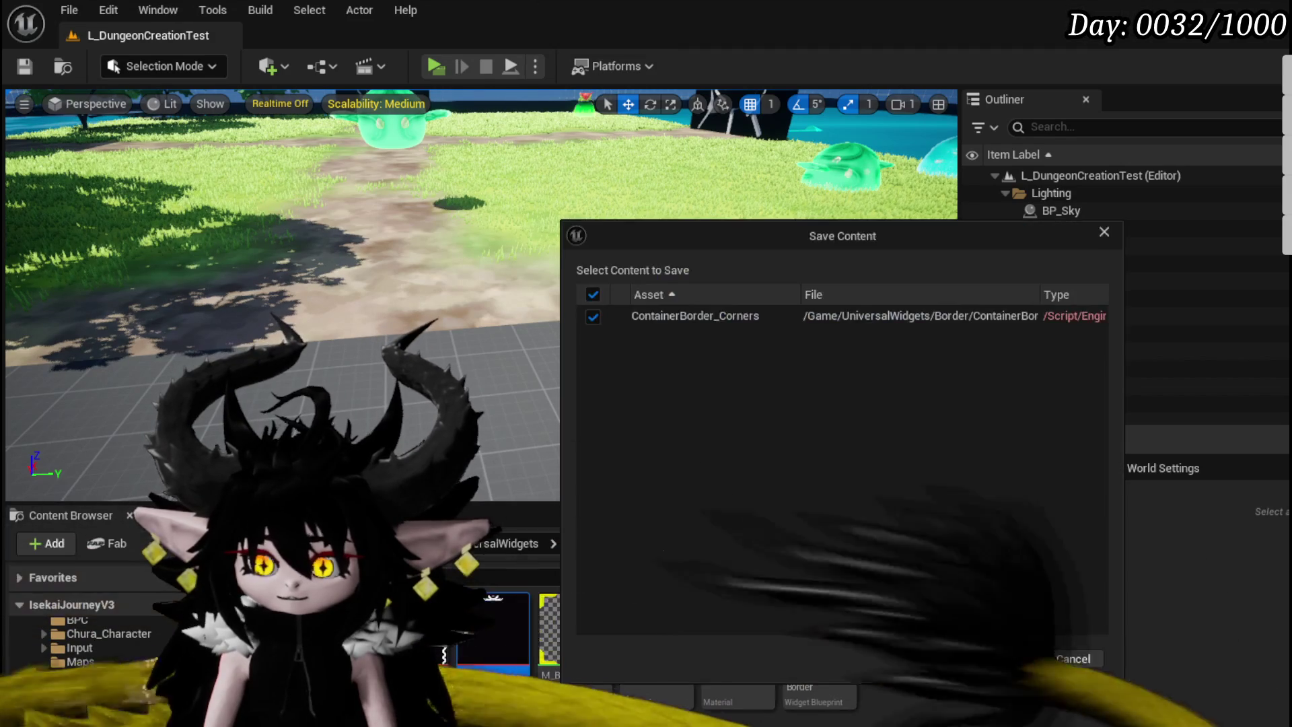
click(954, 622)
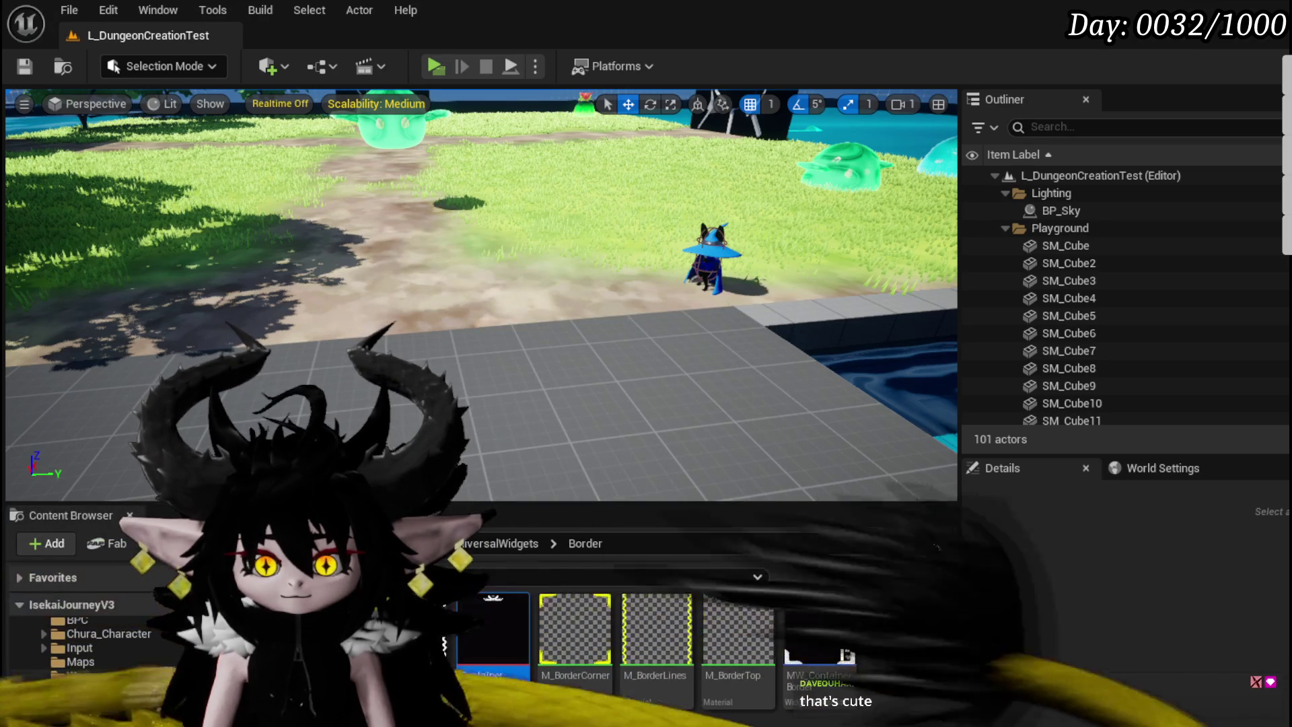
scroll(92, 673, up, 3)
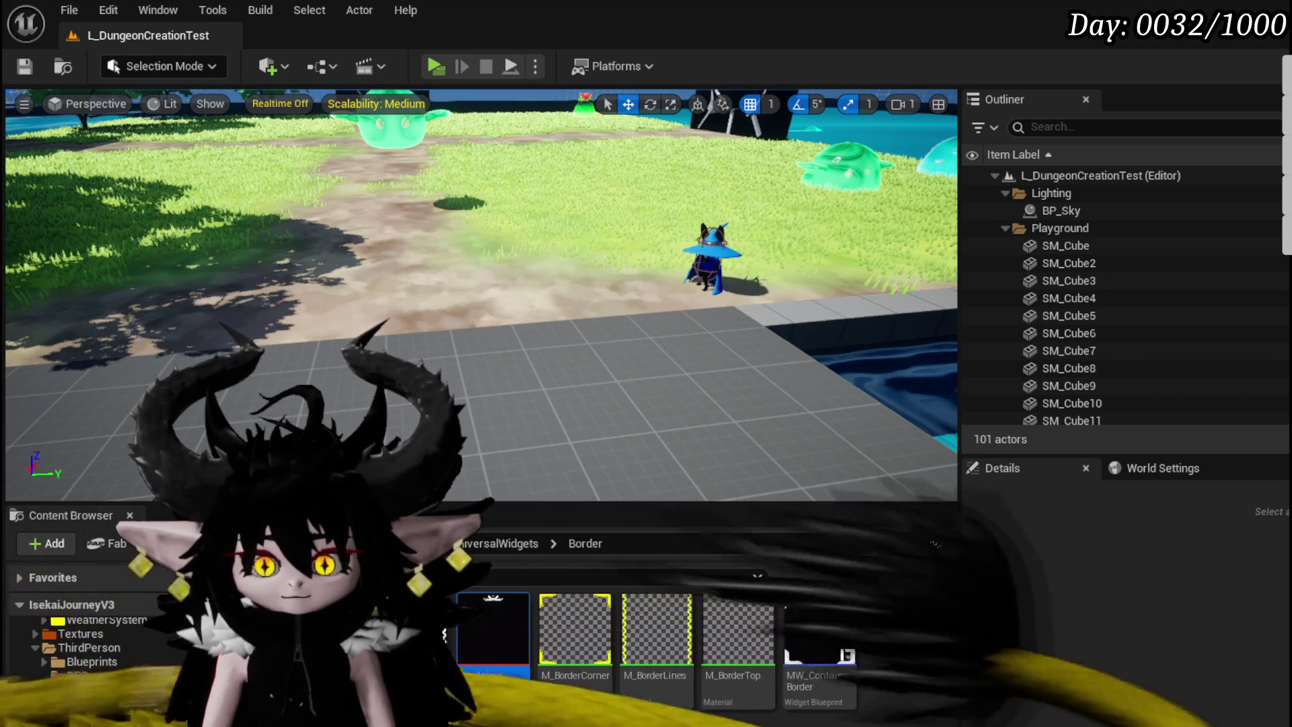
scroll(170, 690, down, 5)
scroll(171, 689, up, 5)
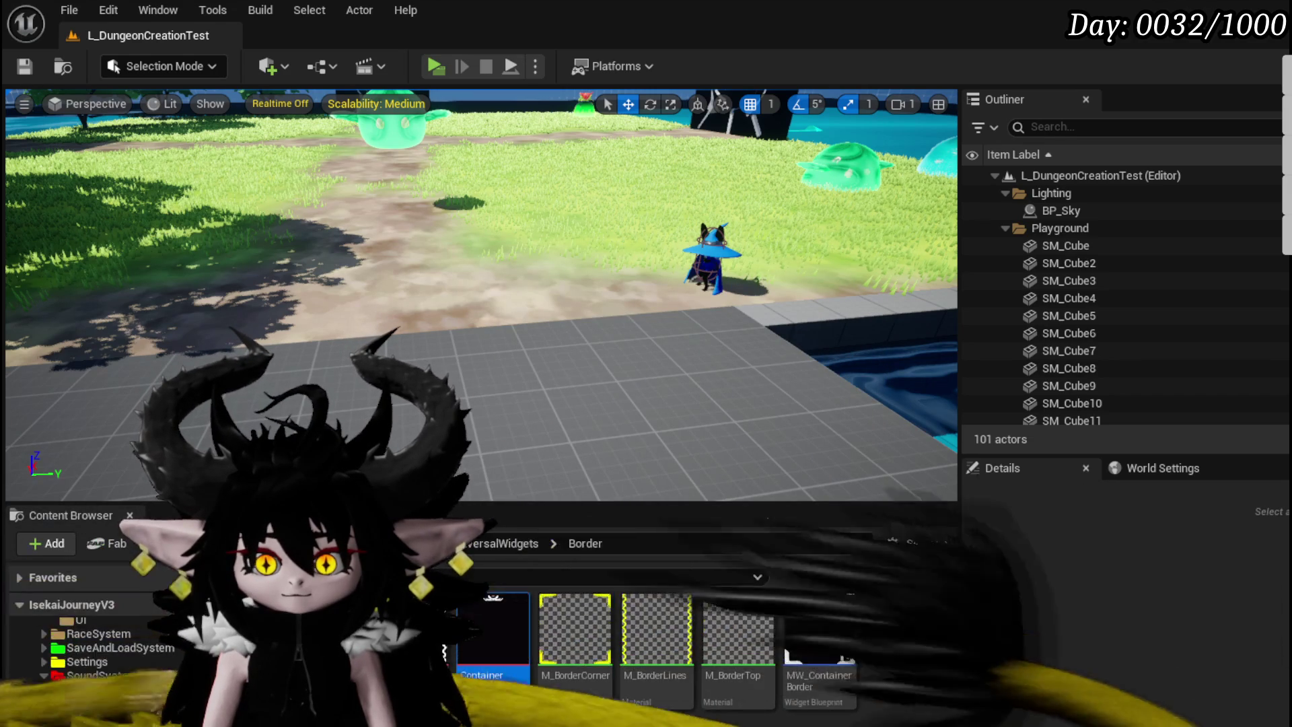
scroll(171, 689, up, 3)
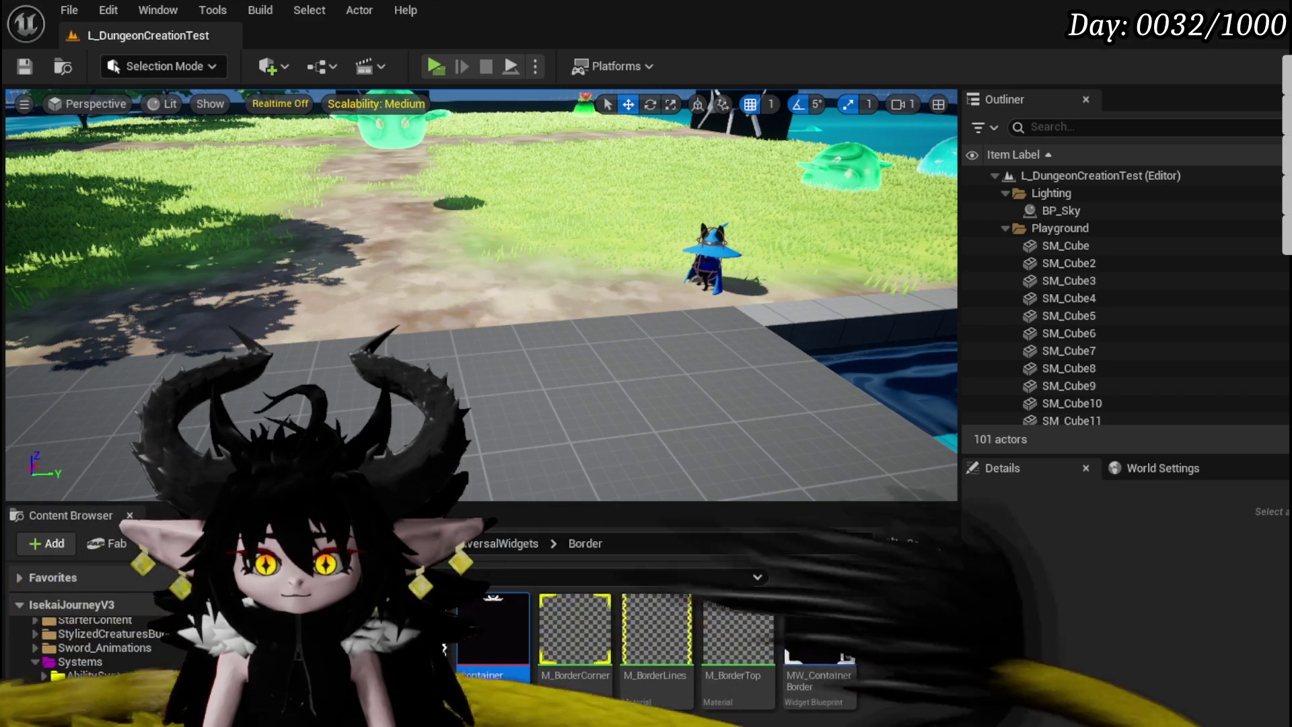
scroll(98, 703, down, 2)
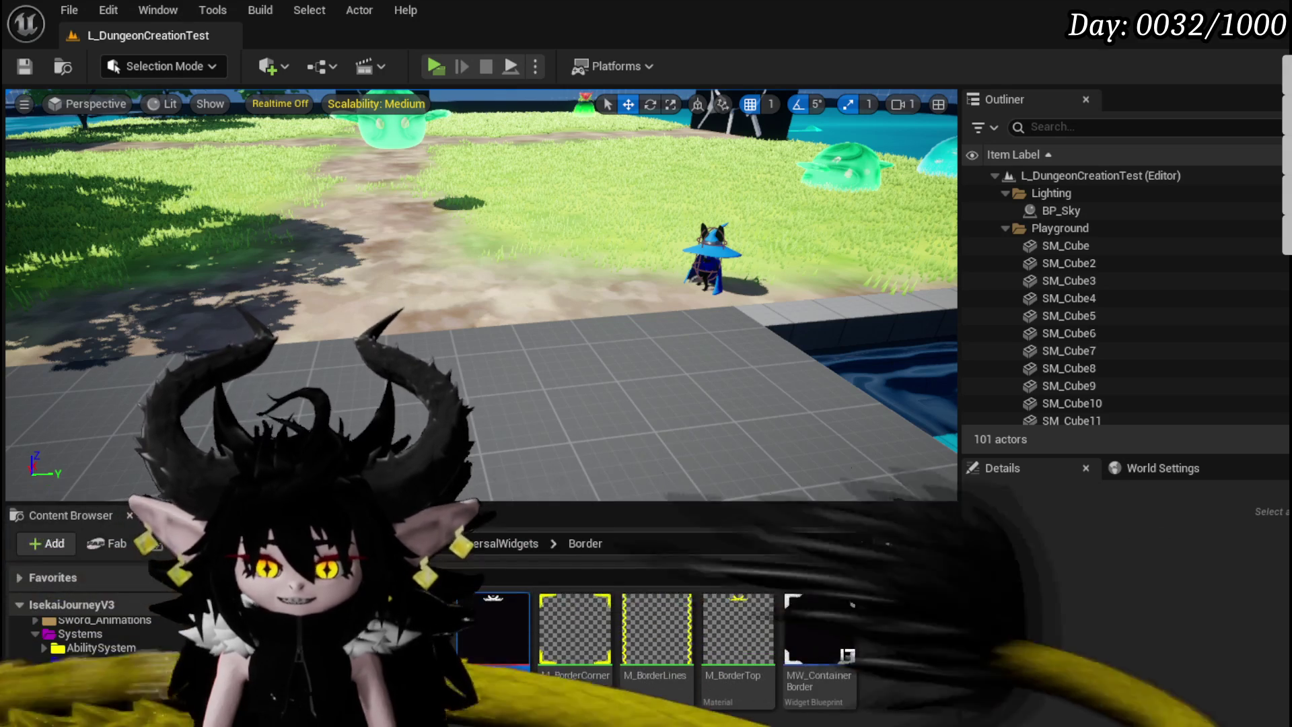
scroll(78, 642, down, 3)
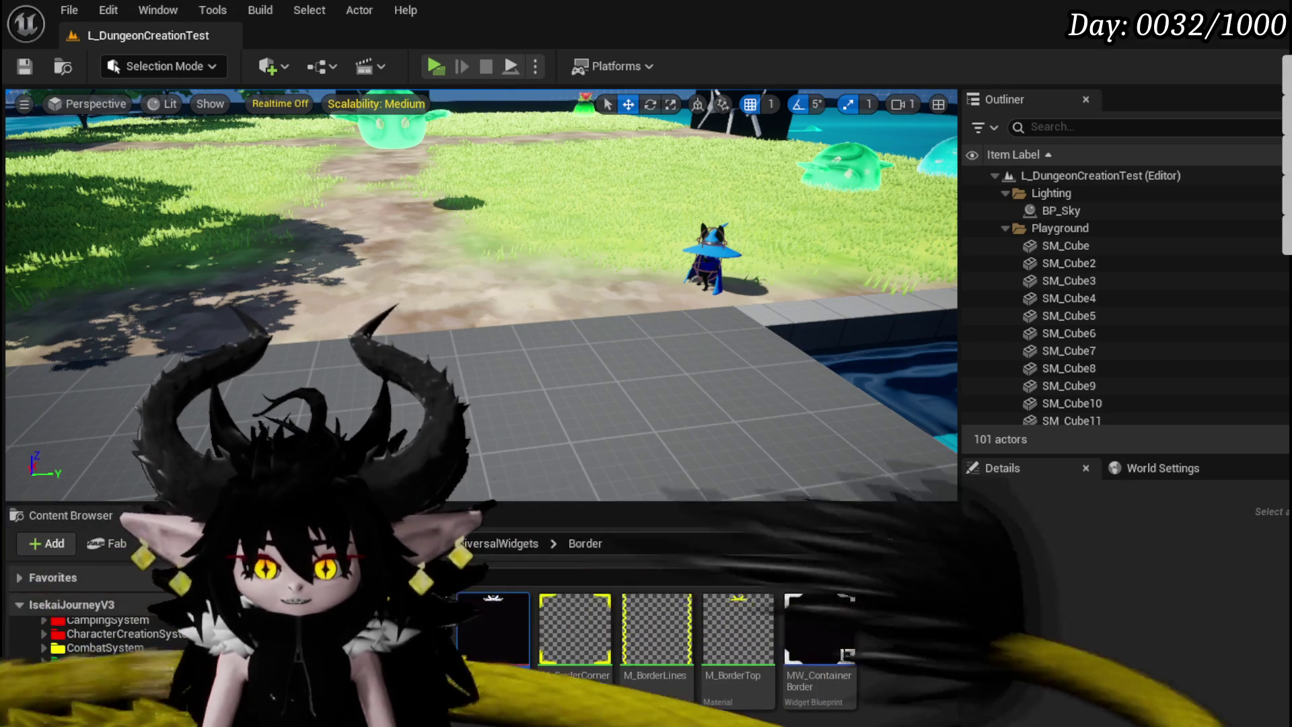
scroll(144, 681, down, 2)
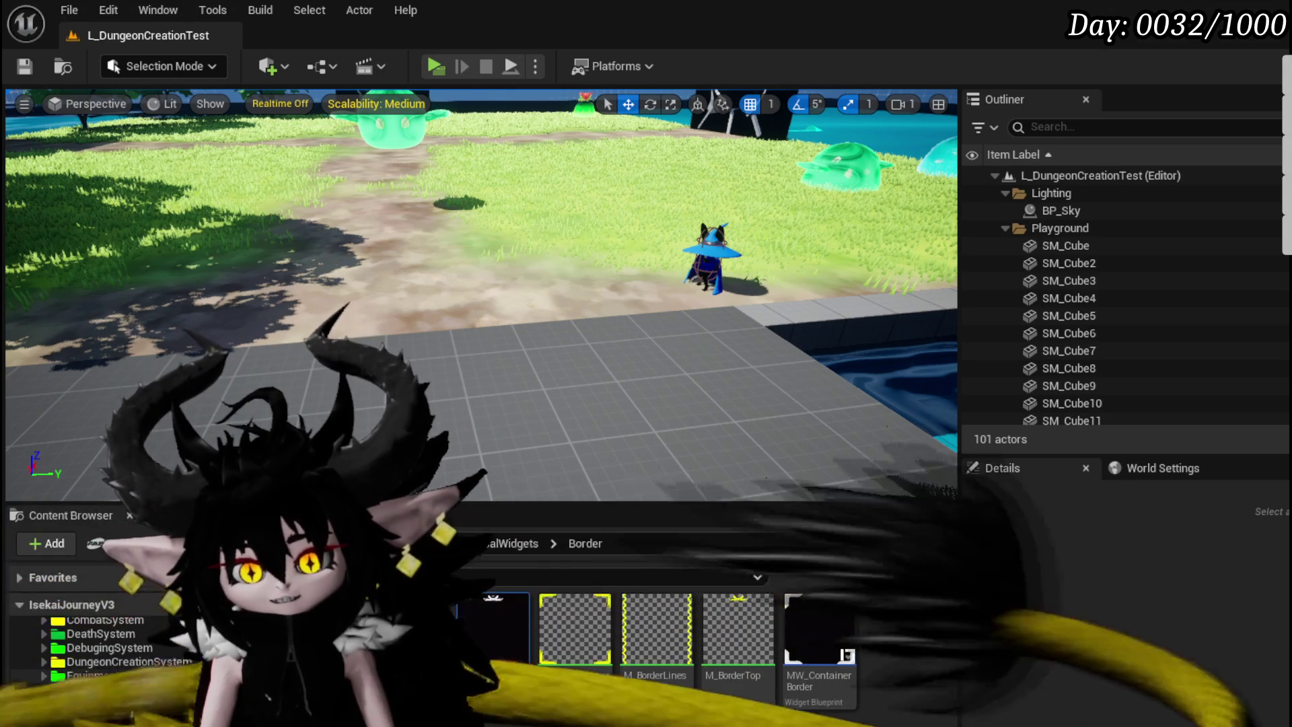
scroll(118, 681, down, 2)
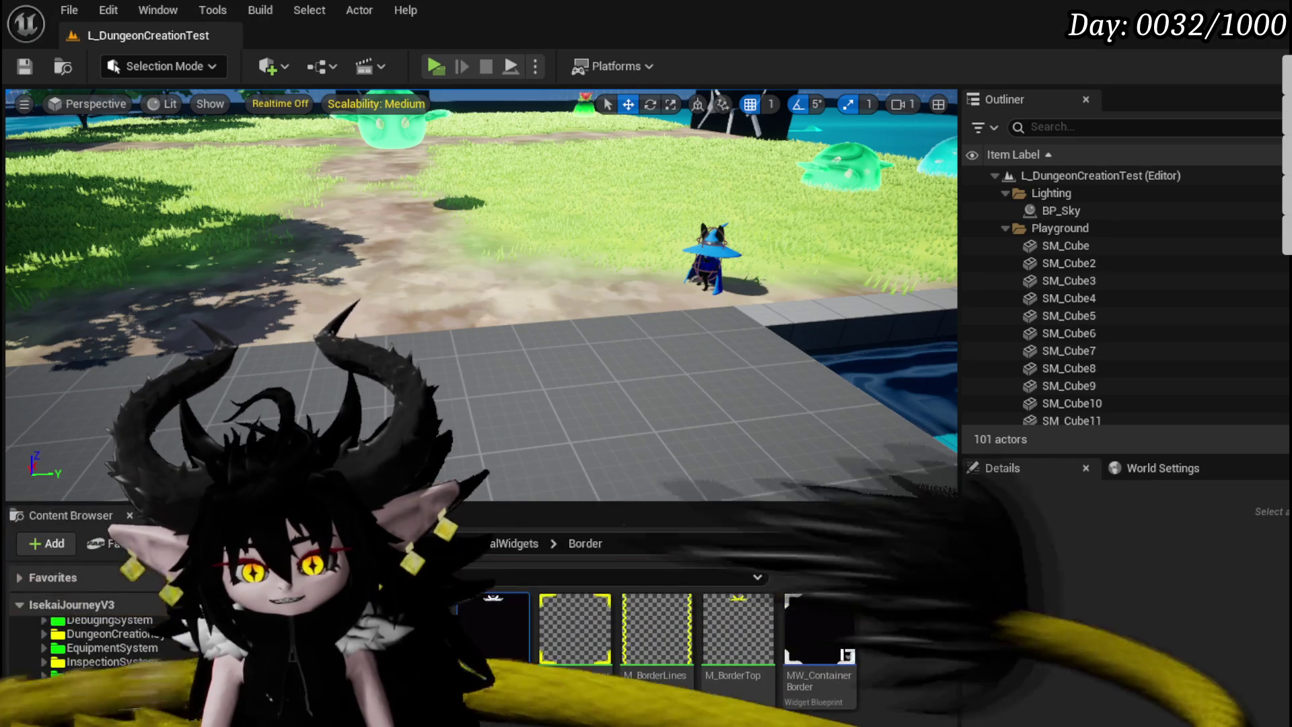
click(100, 724)
Step: Browse into the UI folder and open the PlayerStatsHUD widget blueprint
double_click(416, 625)
key(alt+Left)
double_click(495, 626)
key(alt+Left)
double_click(577, 625)
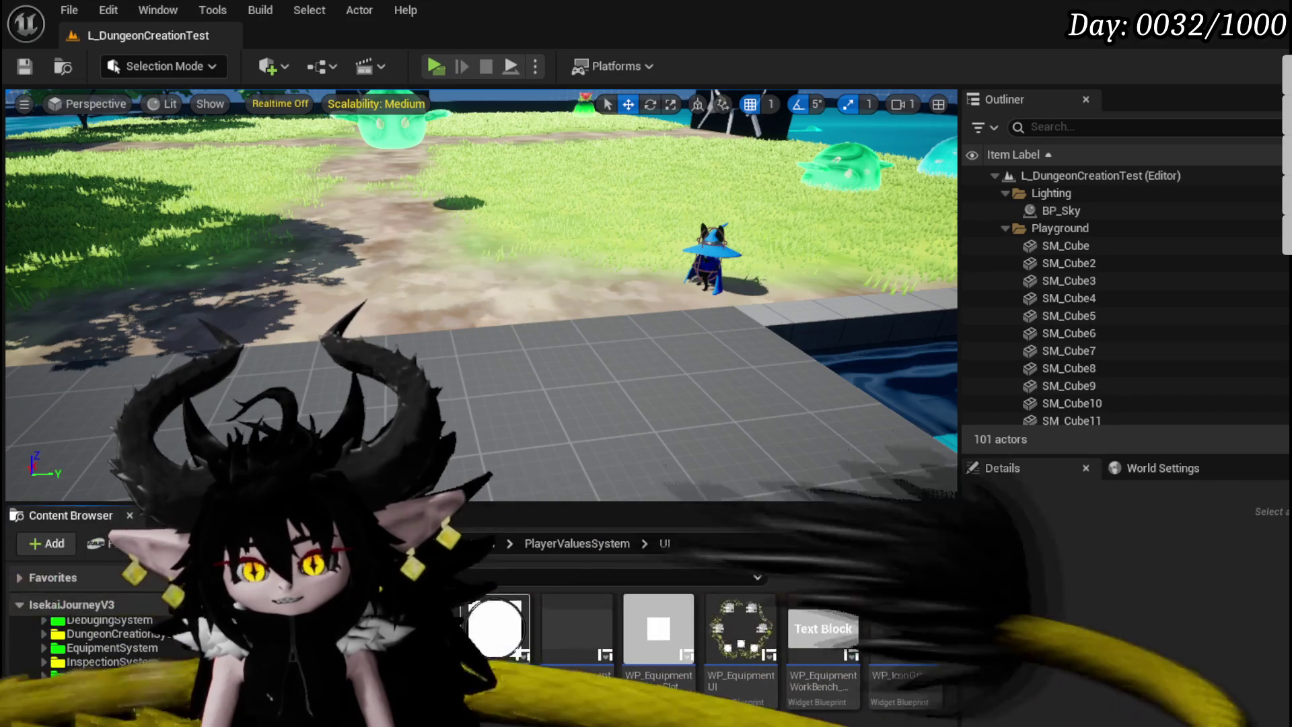
double_click(822, 632)
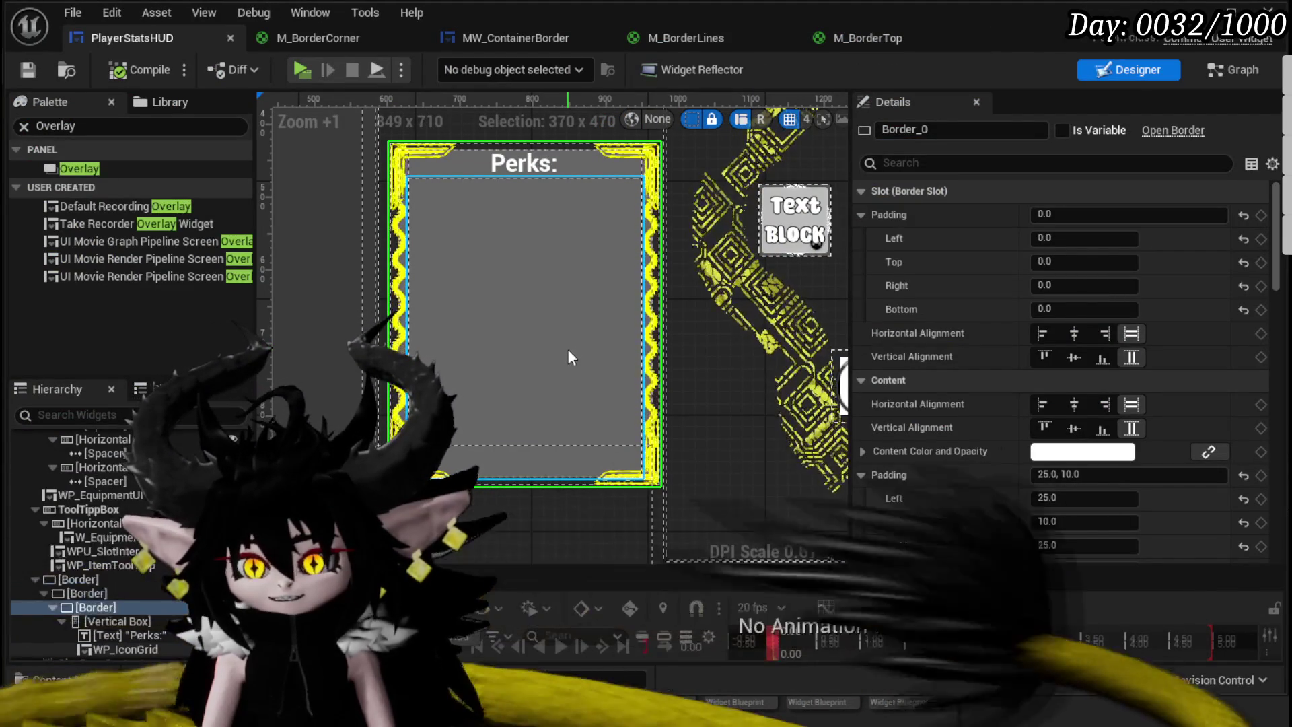
Step: Zoom and pan the Designer onto the yellow corner pieces of the Perks border
scroll(464, 202, up, 3)
scroll(365, 220, up, 7)
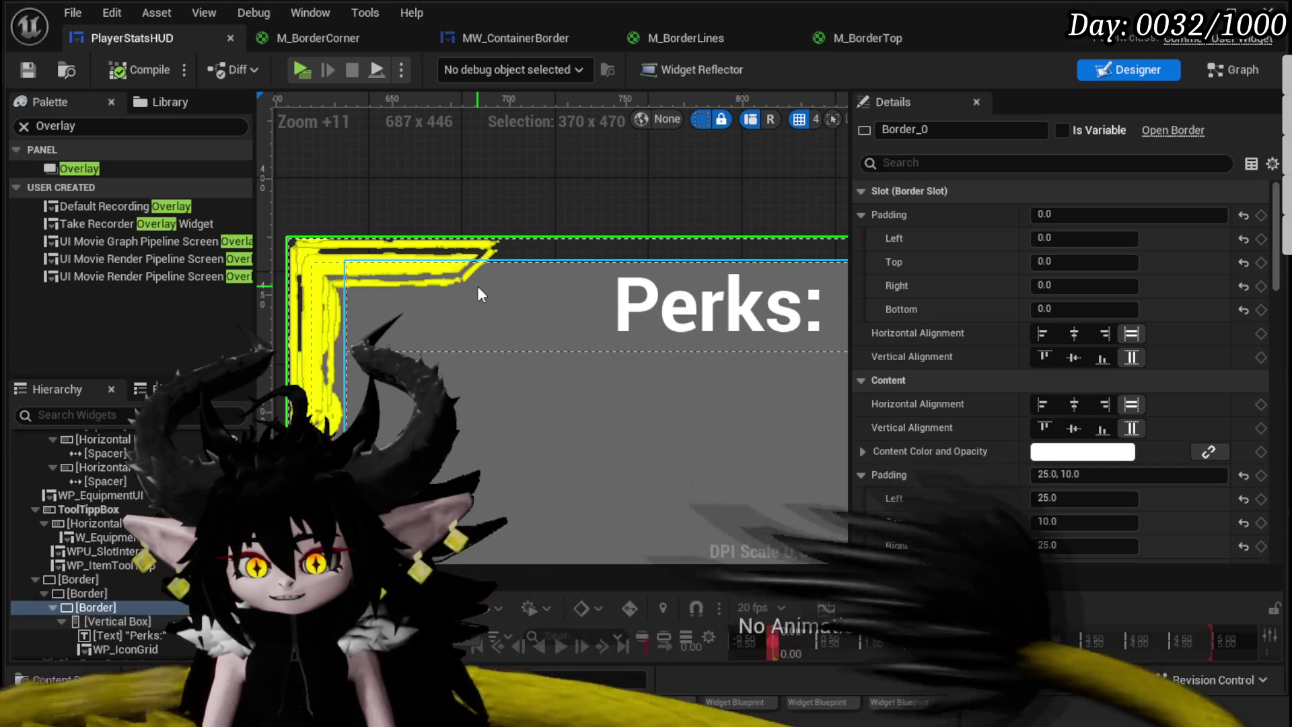
scroll(478, 288, down, 3)
scroll(478, 288, up, 3)
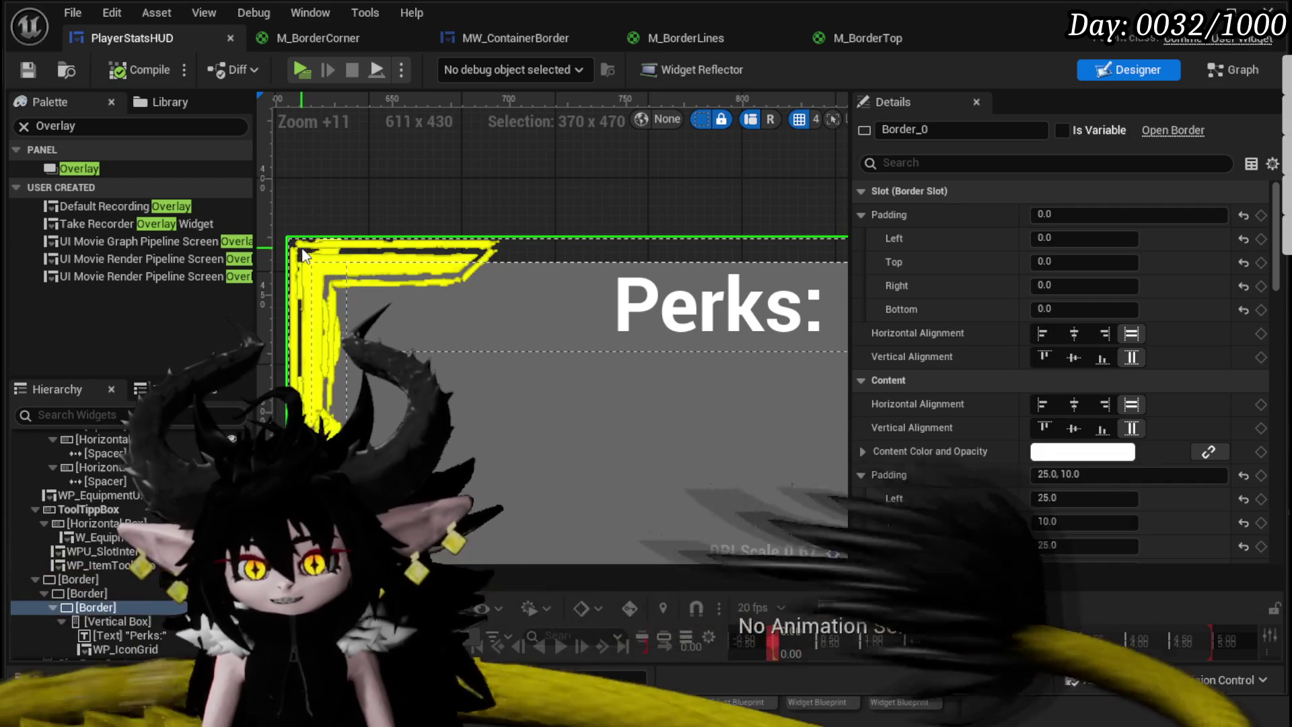
scroll(588, 409, down, 5)
mouse_move(588, 409)
mouse_down()
mouse_move(375, 210)
mouse_move(447, 309)
mouse_move(527, 321)
mouse_up()
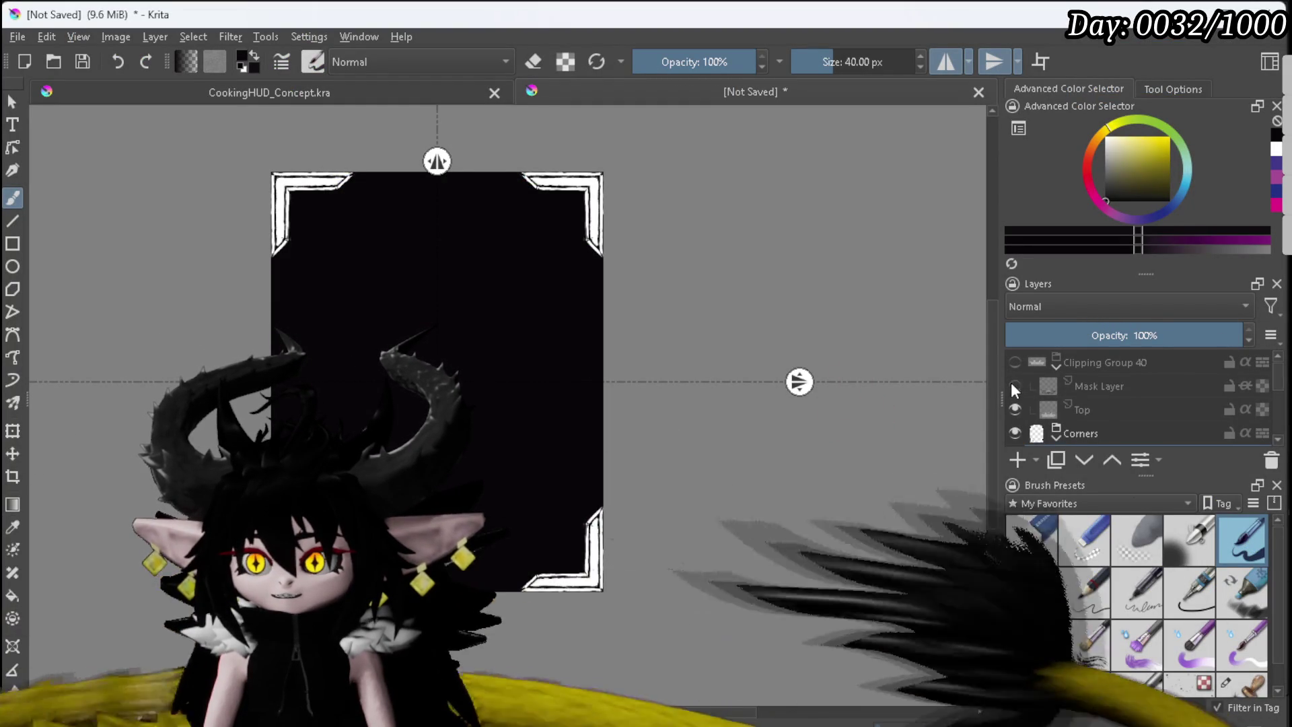
Step: Export the Corners frame artwork to a PNG file, accepting the default PNG options
scroll(1100, 385, down, 1)
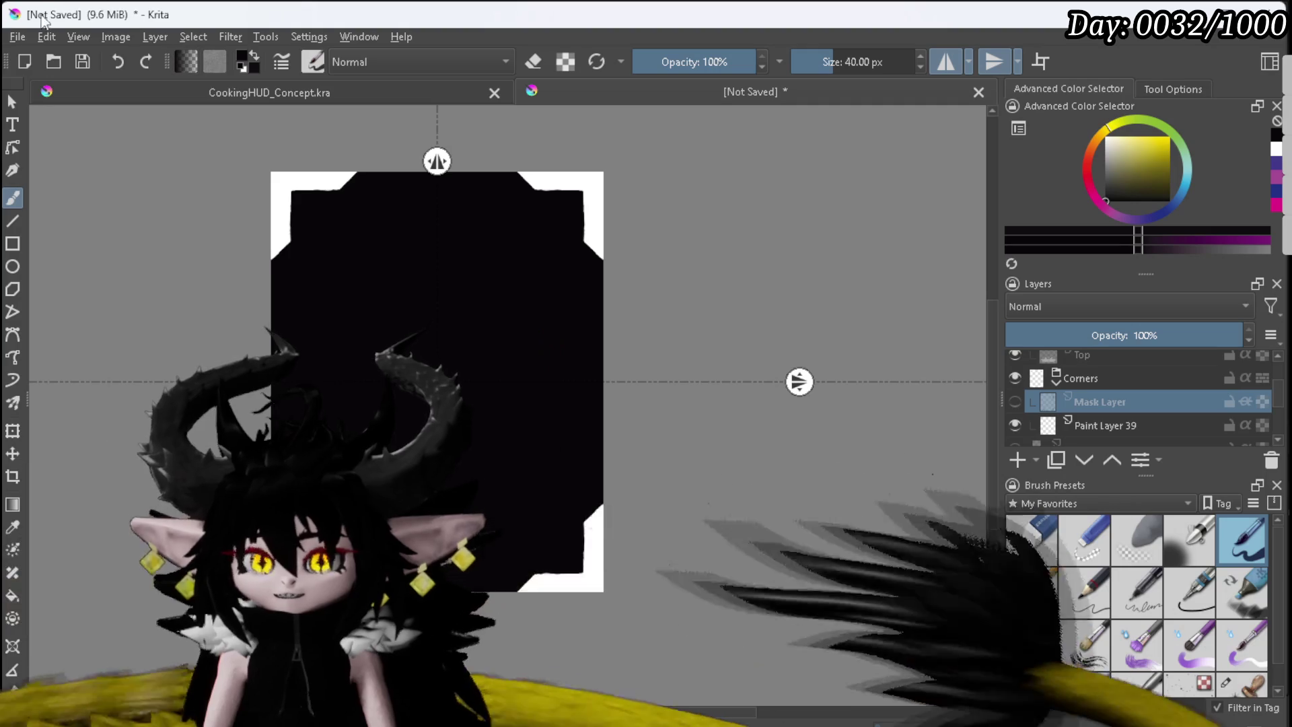
click(22, 35)
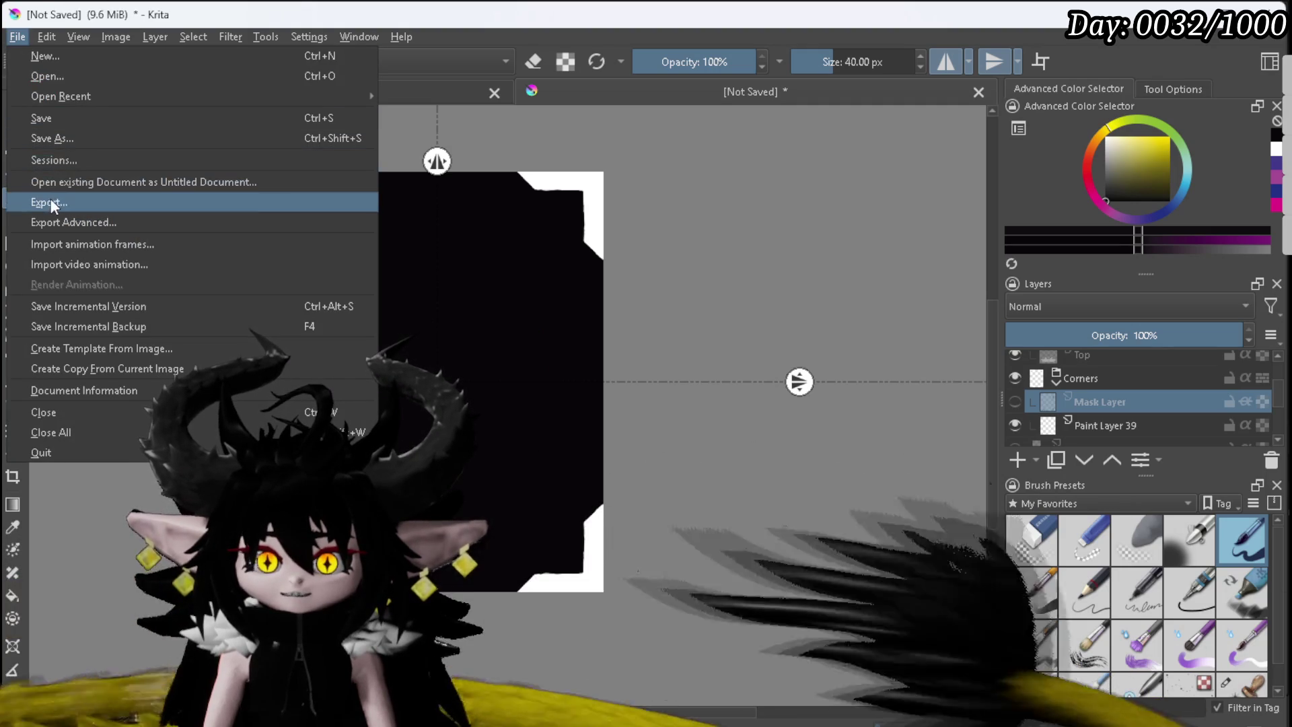
click(63, 199)
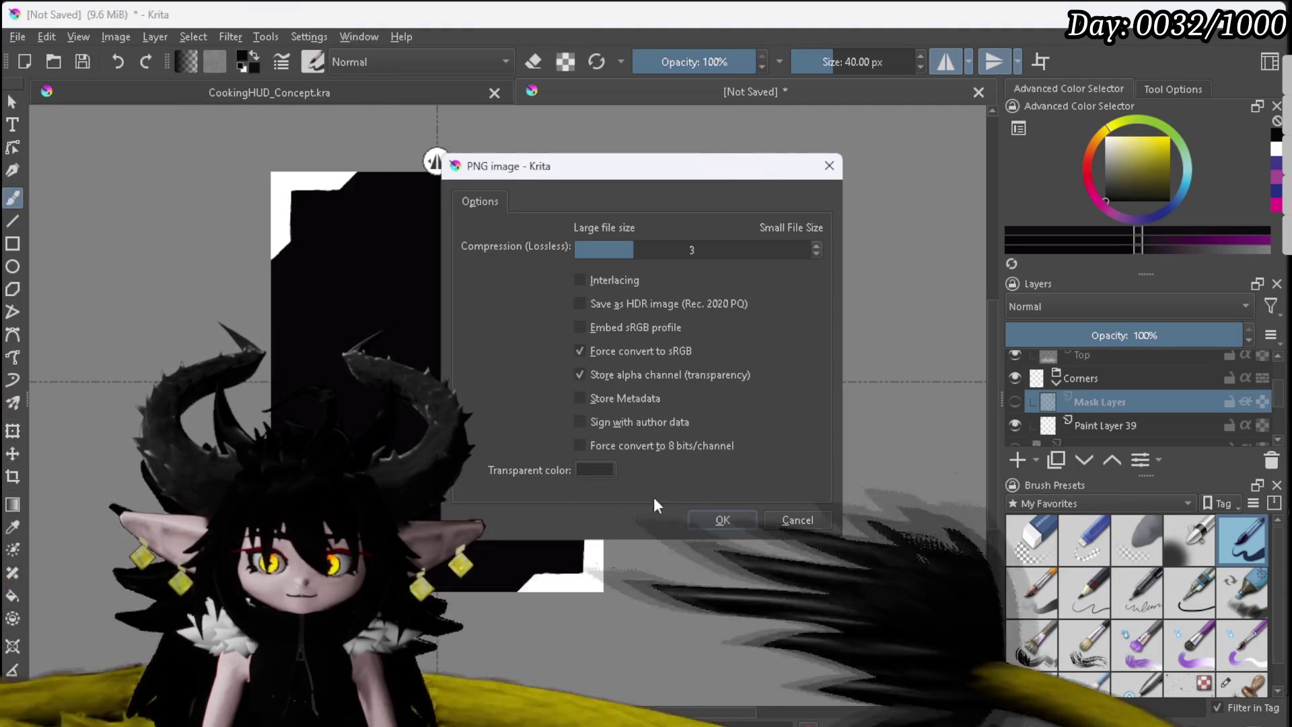
click(703, 517)
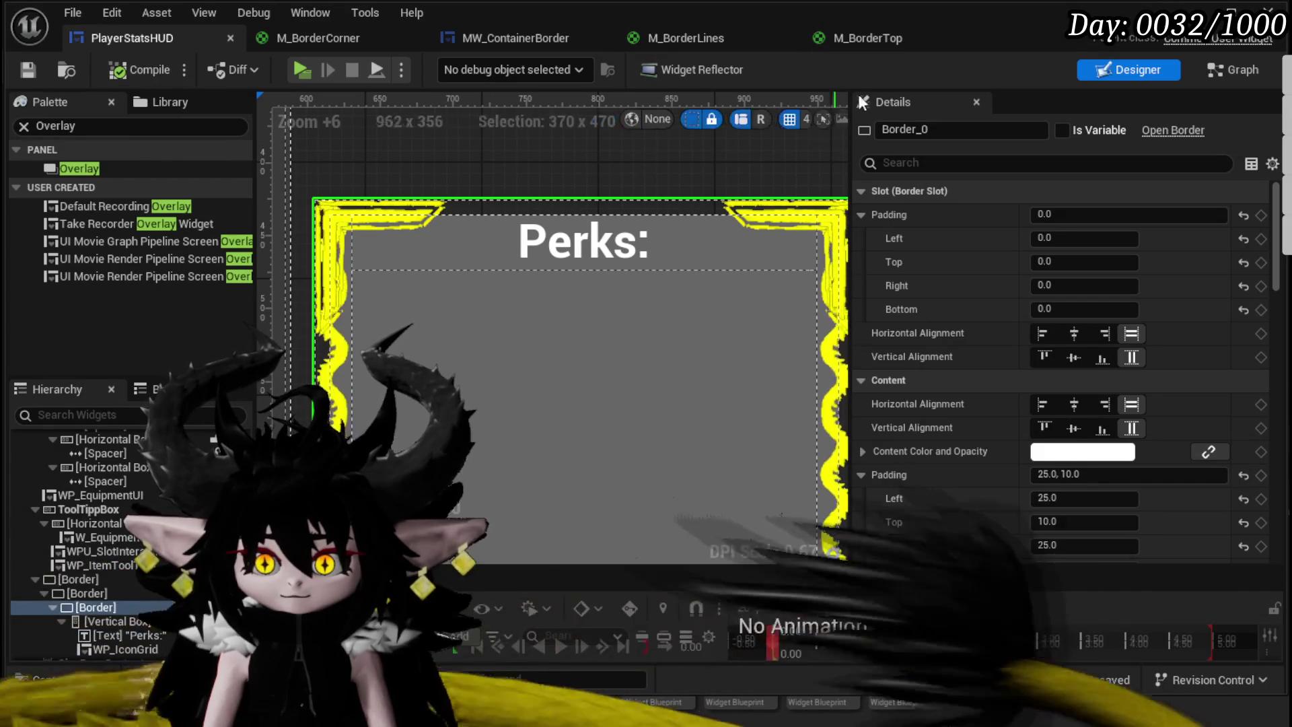
Step: Save the newly imported ContainerBorder_Corners texture
click(275, 37)
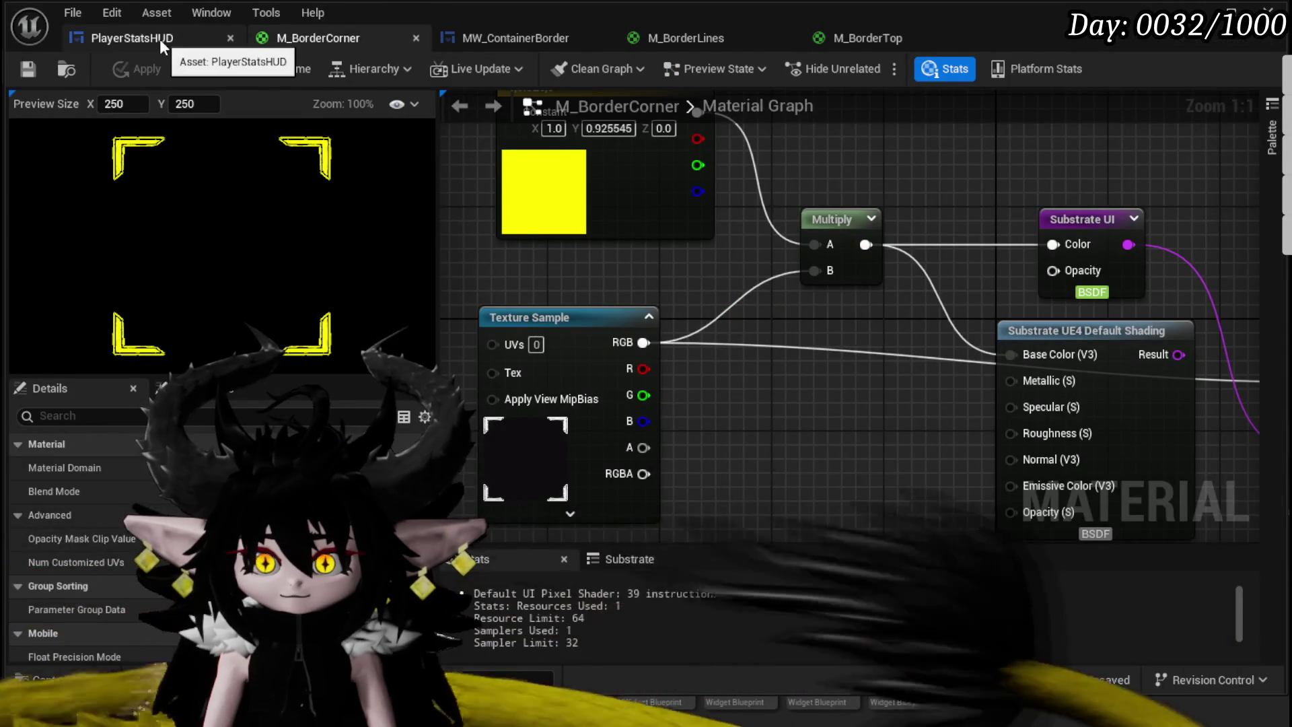
click(160, 39)
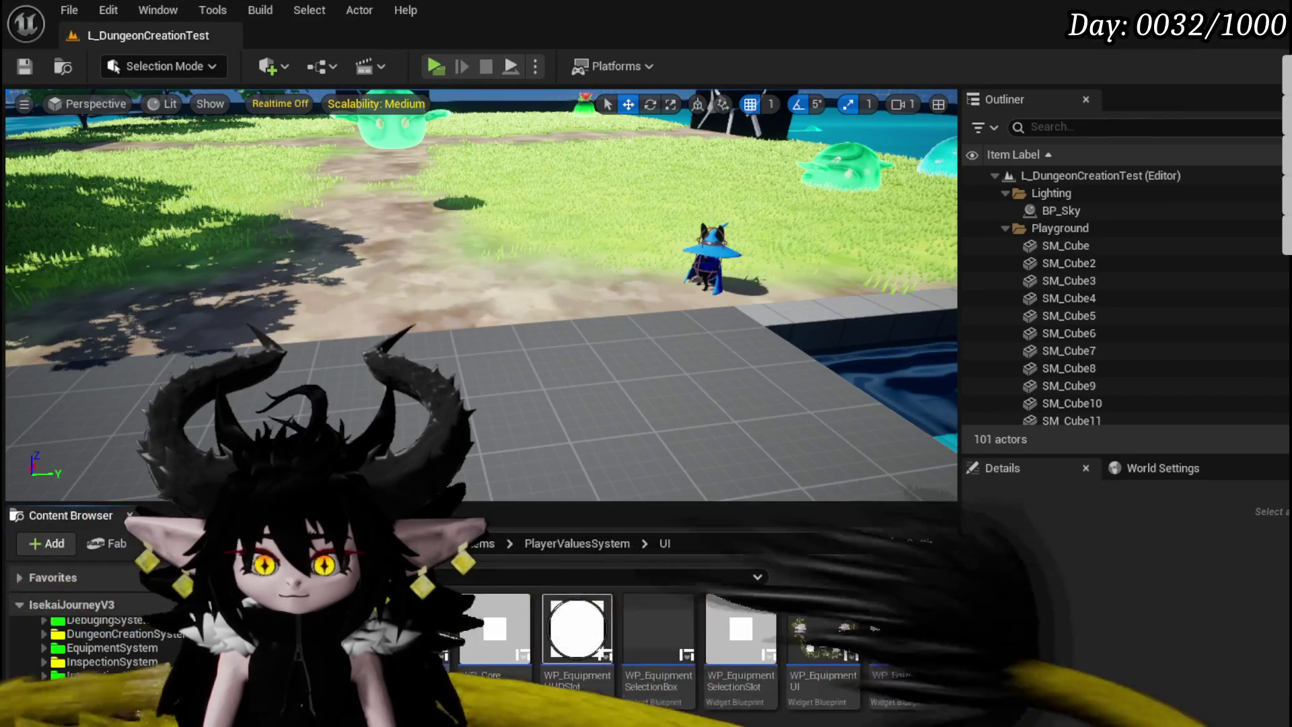
key(ctrl+shift+s)
click(972, 655)
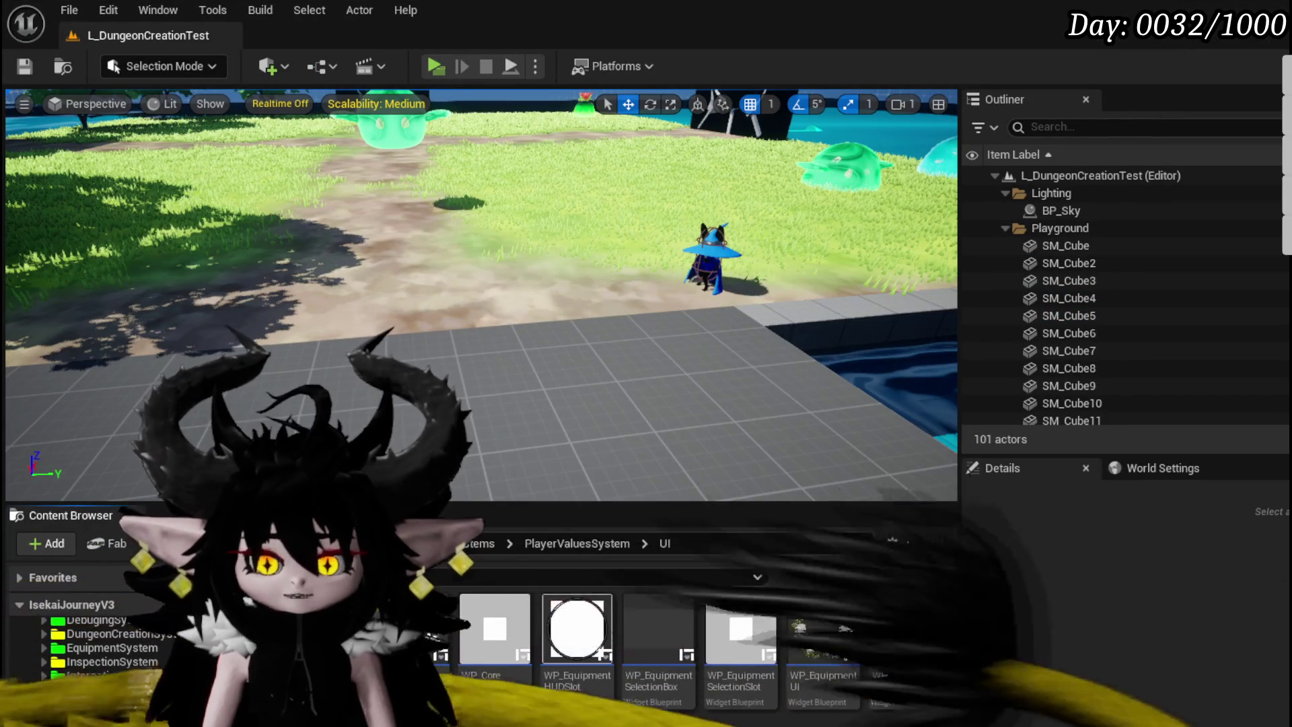
Step: Delete the misplaced corners texture and save ContainerBorder_Corners in UniversalWidgets > Border
key(Delete)
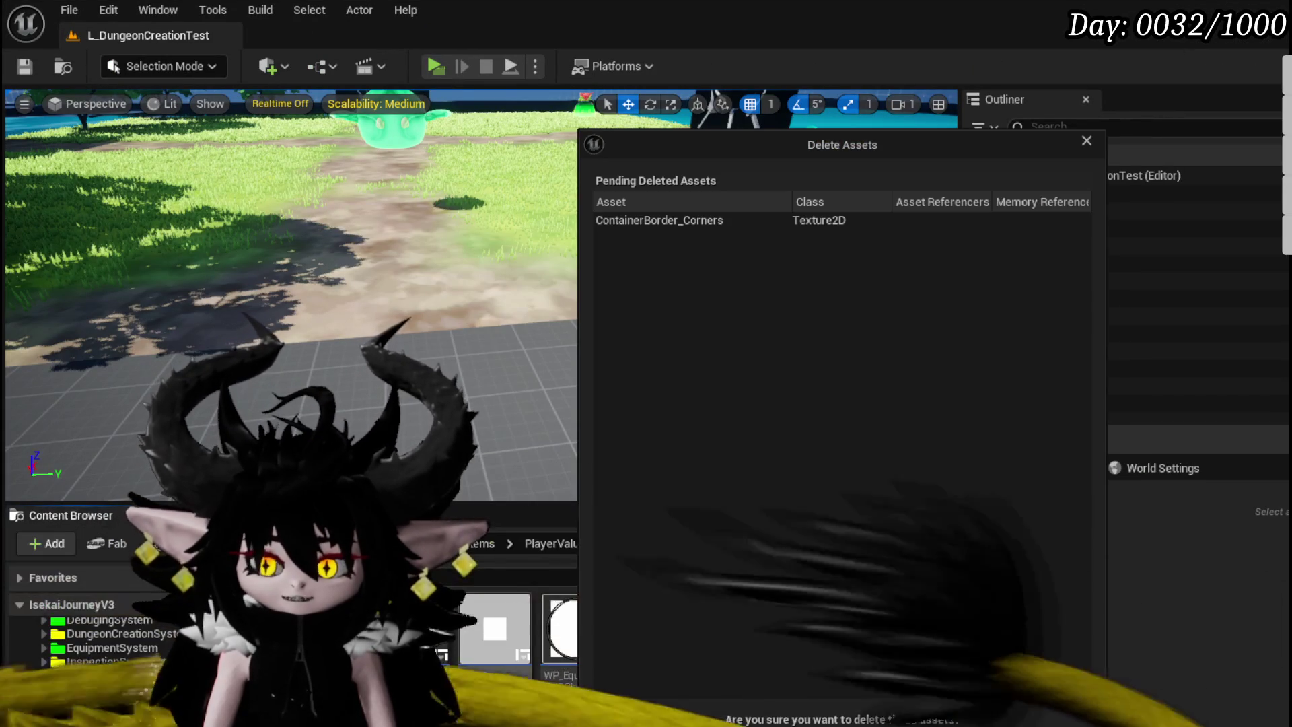
key(Return)
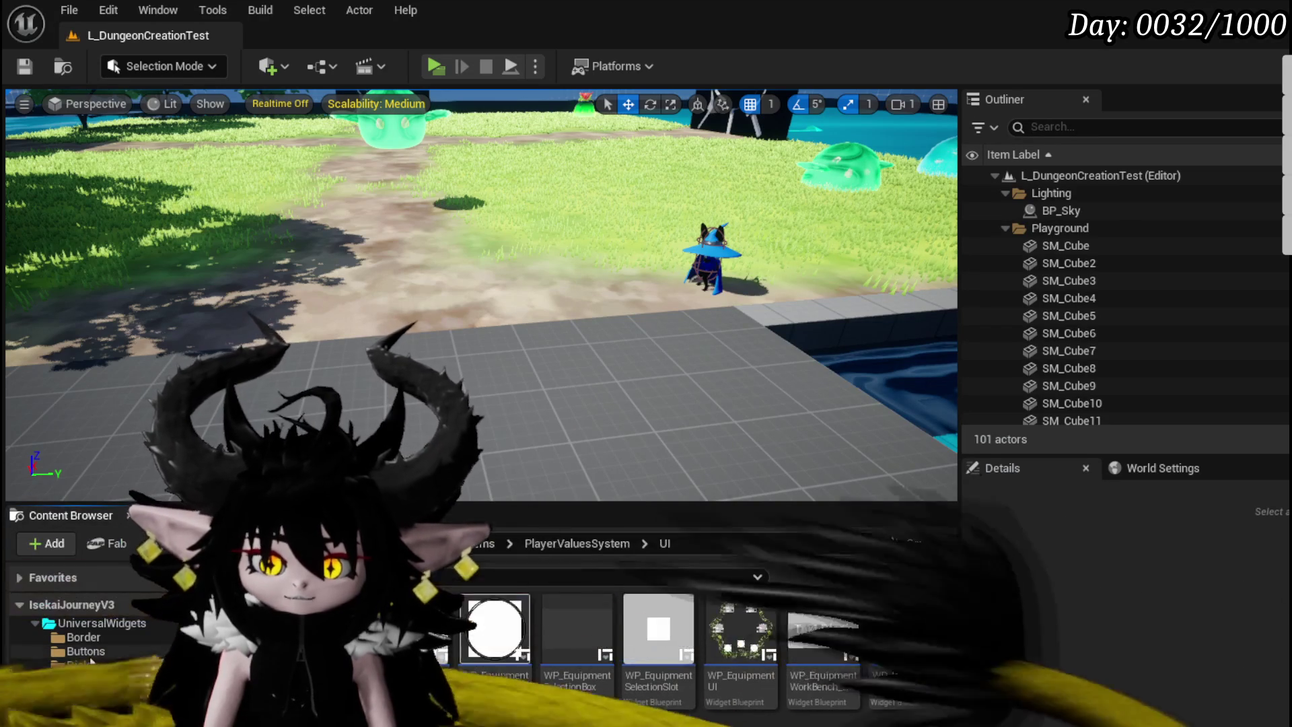
click(84, 636)
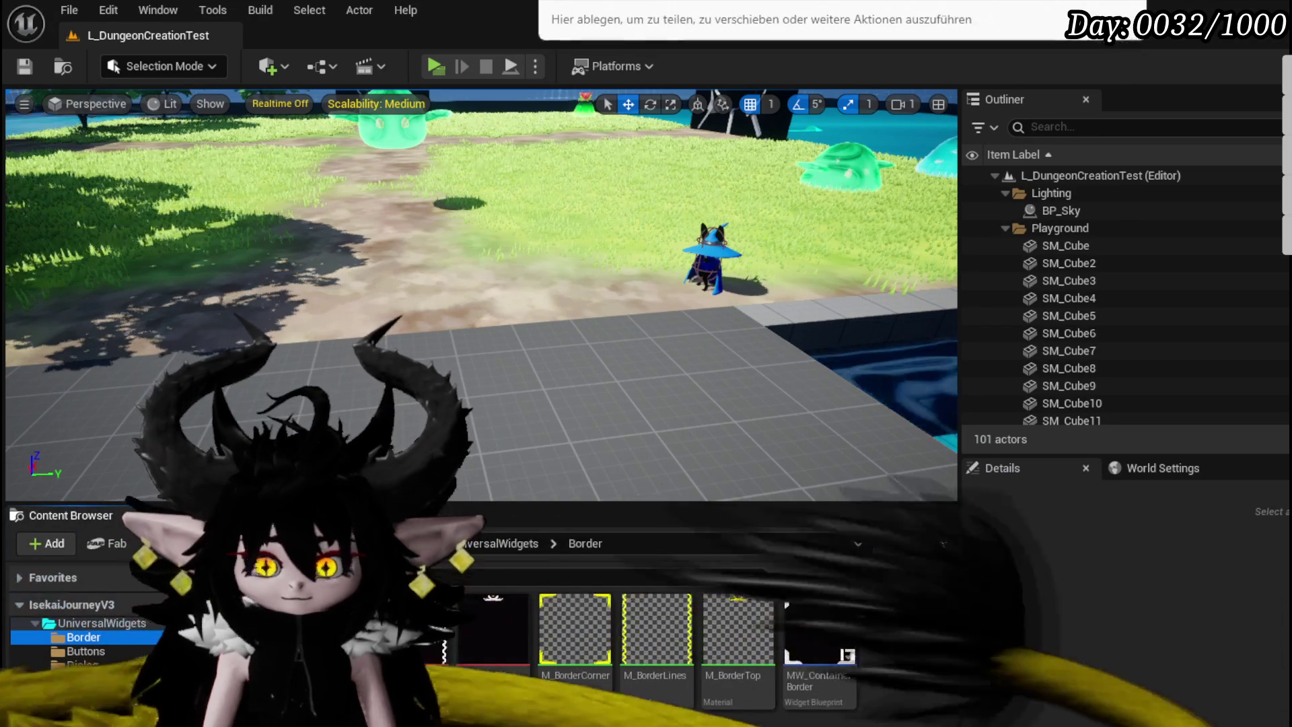
key(ctrl+shift+s)
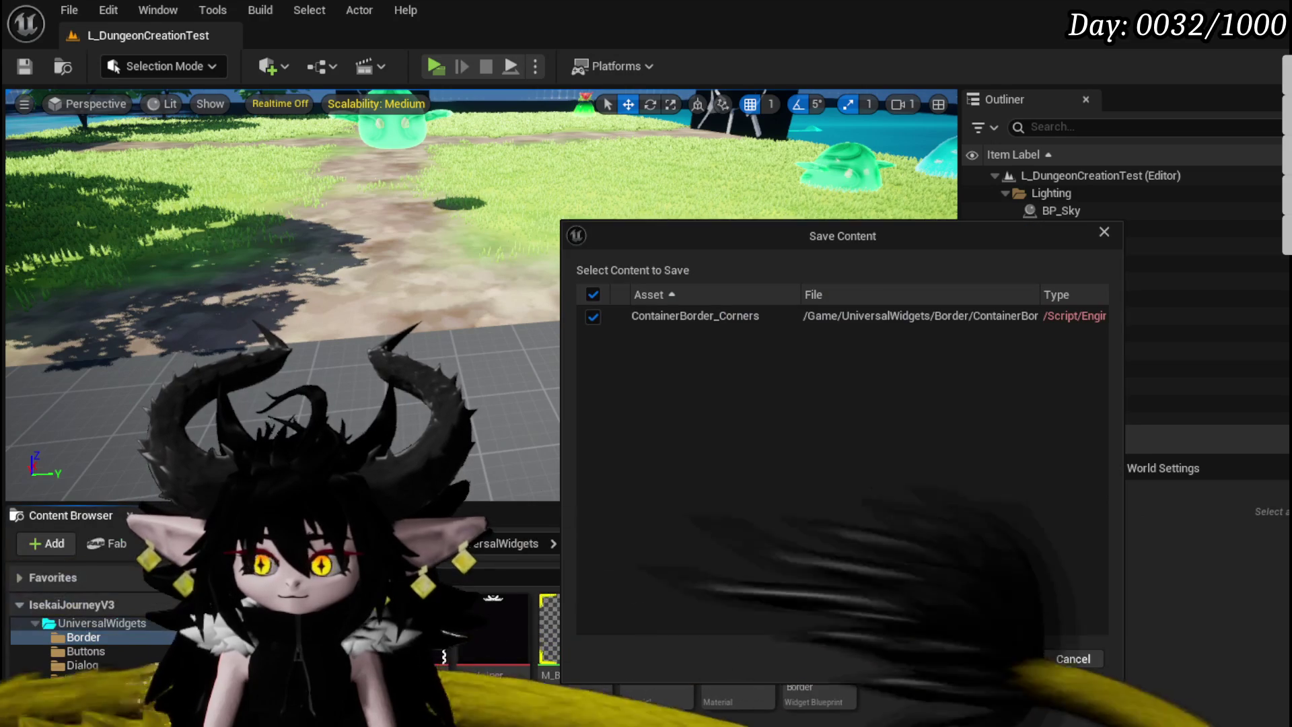
key(Return)
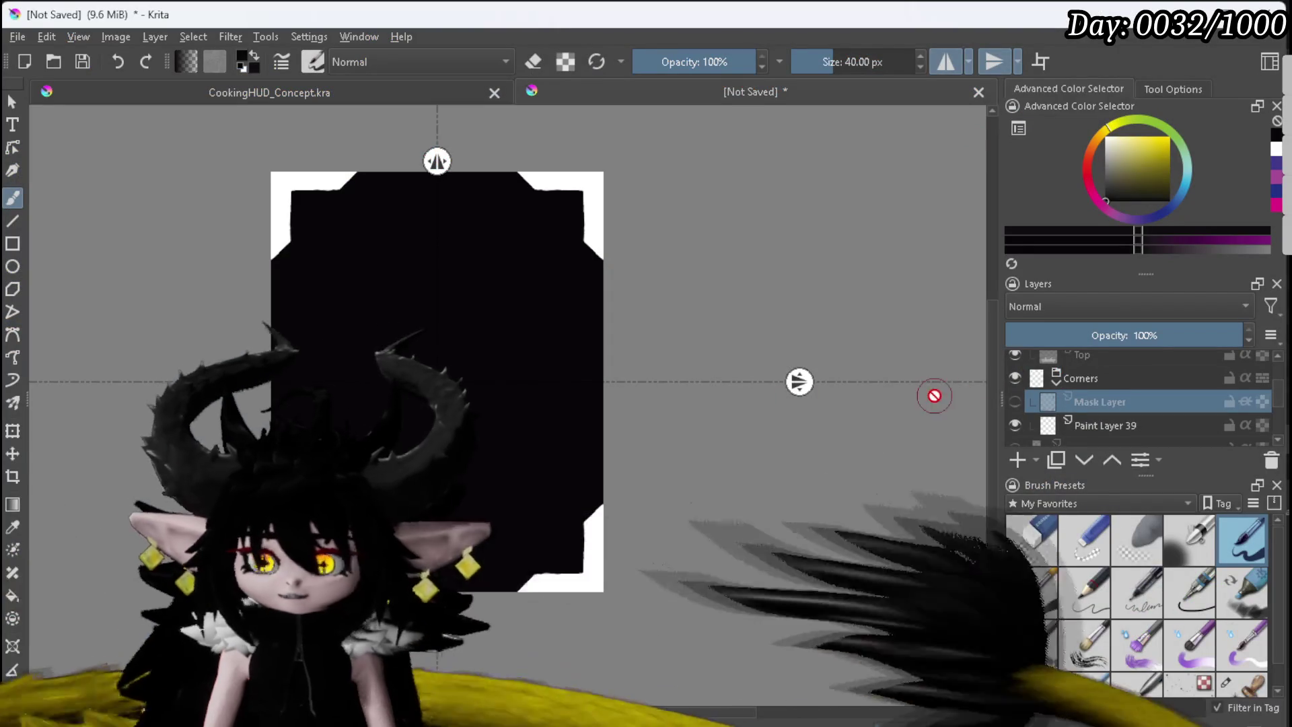
Step: Hide the Corners group, show Clipping Group 40 and hide its Mask Layer
click(1015, 380)
scroll(1015, 384, up, 1)
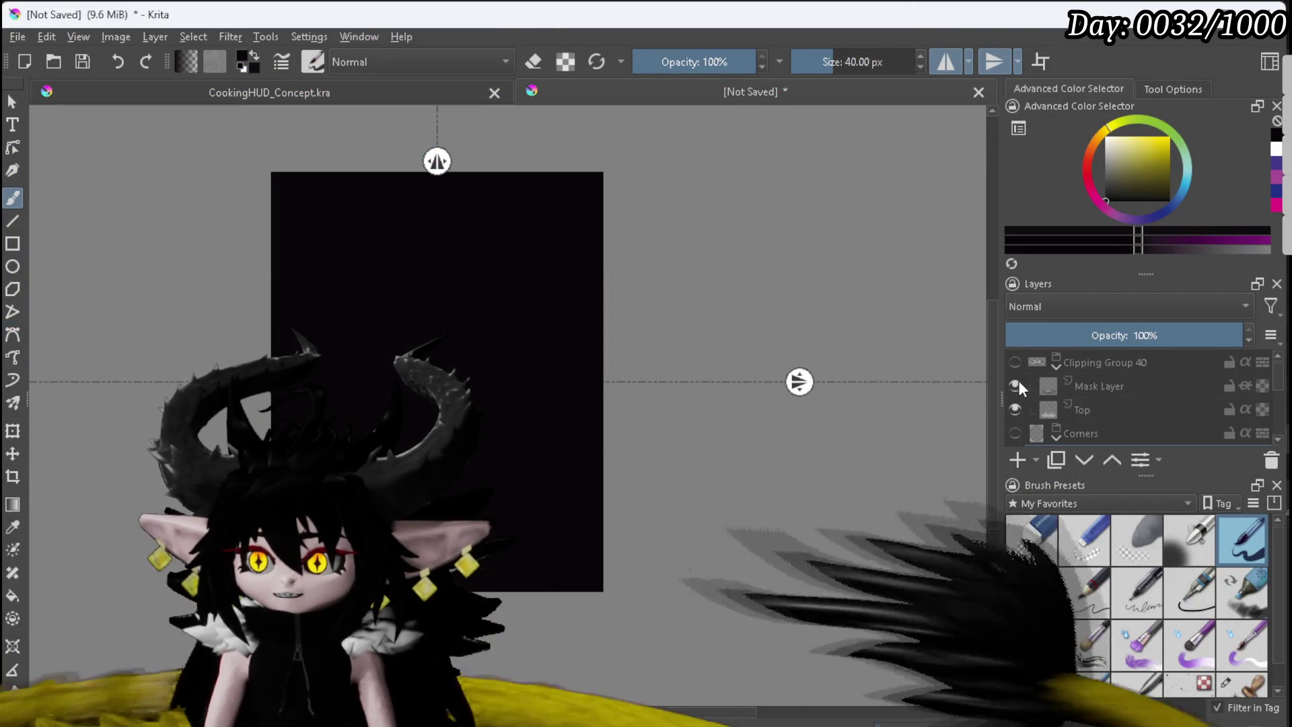
click(1014, 362)
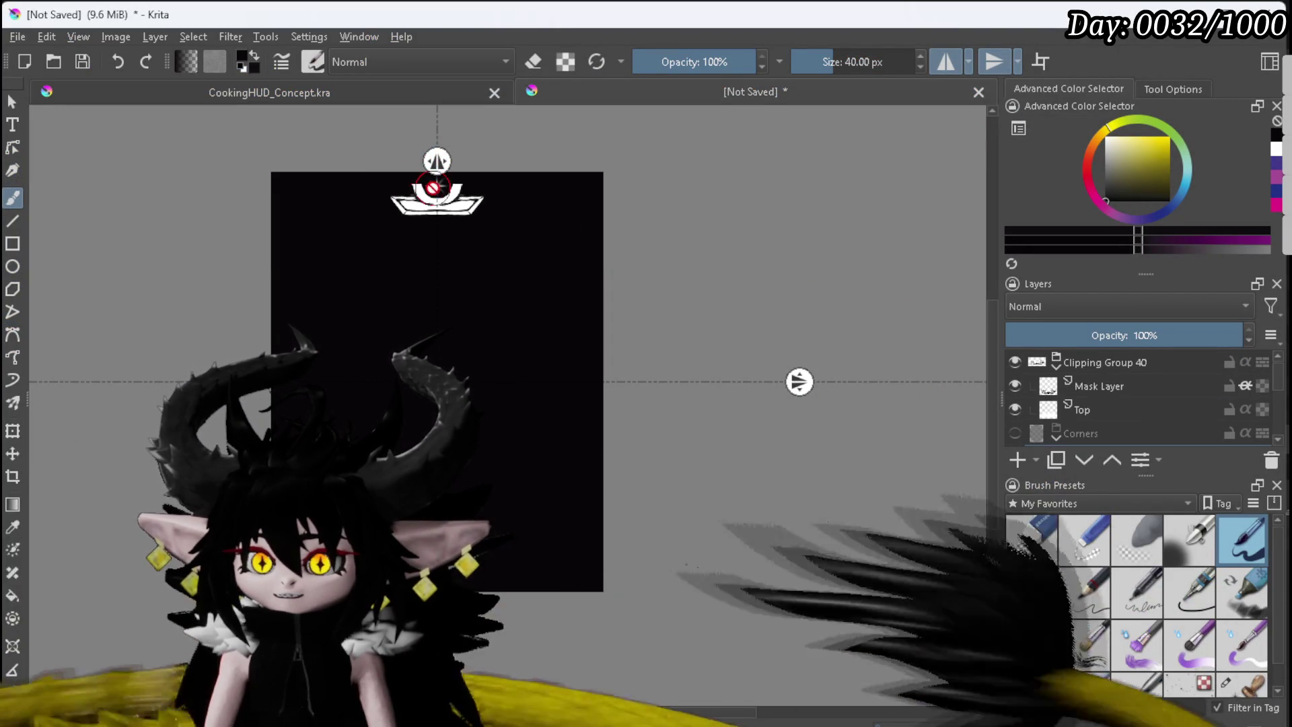
scroll(404, 181, up, 5)
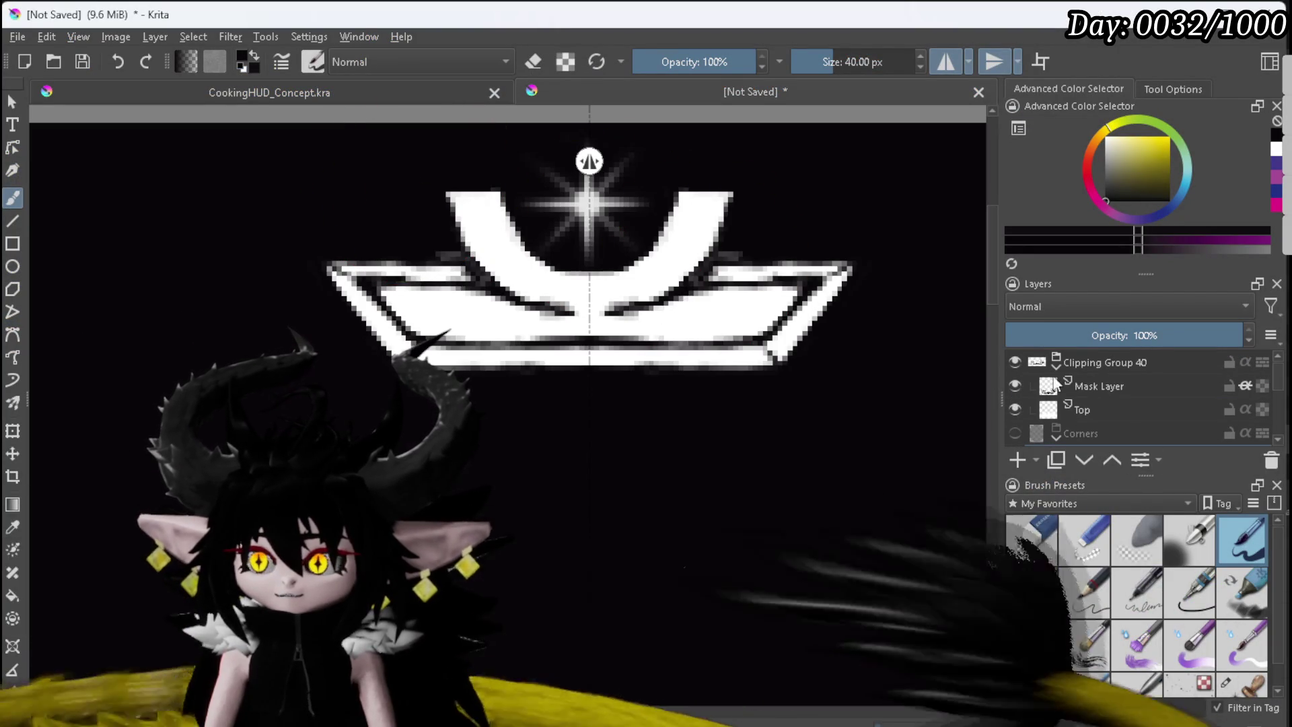
click(1015, 385)
scroll(752, 381, down, 5)
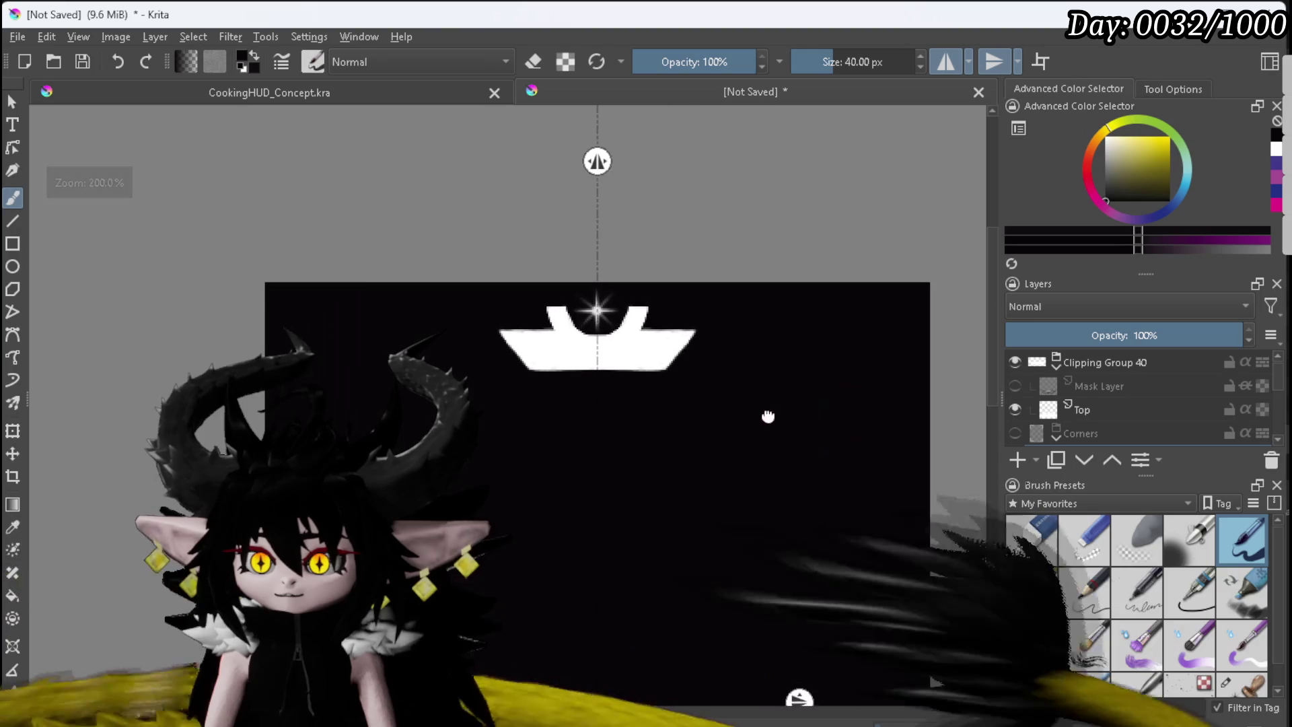
Step: Export the crown top artwork to a PNG file with the default PNG settings
click(18, 37)
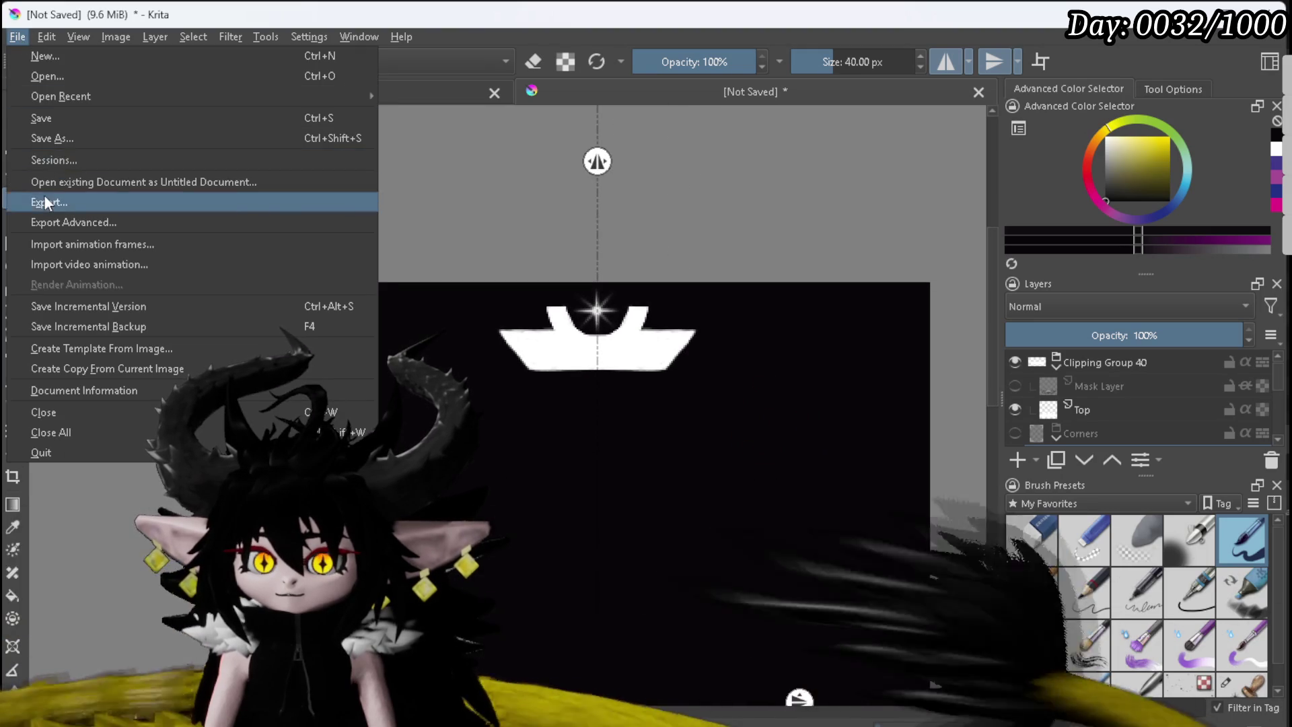
click(74, 214)
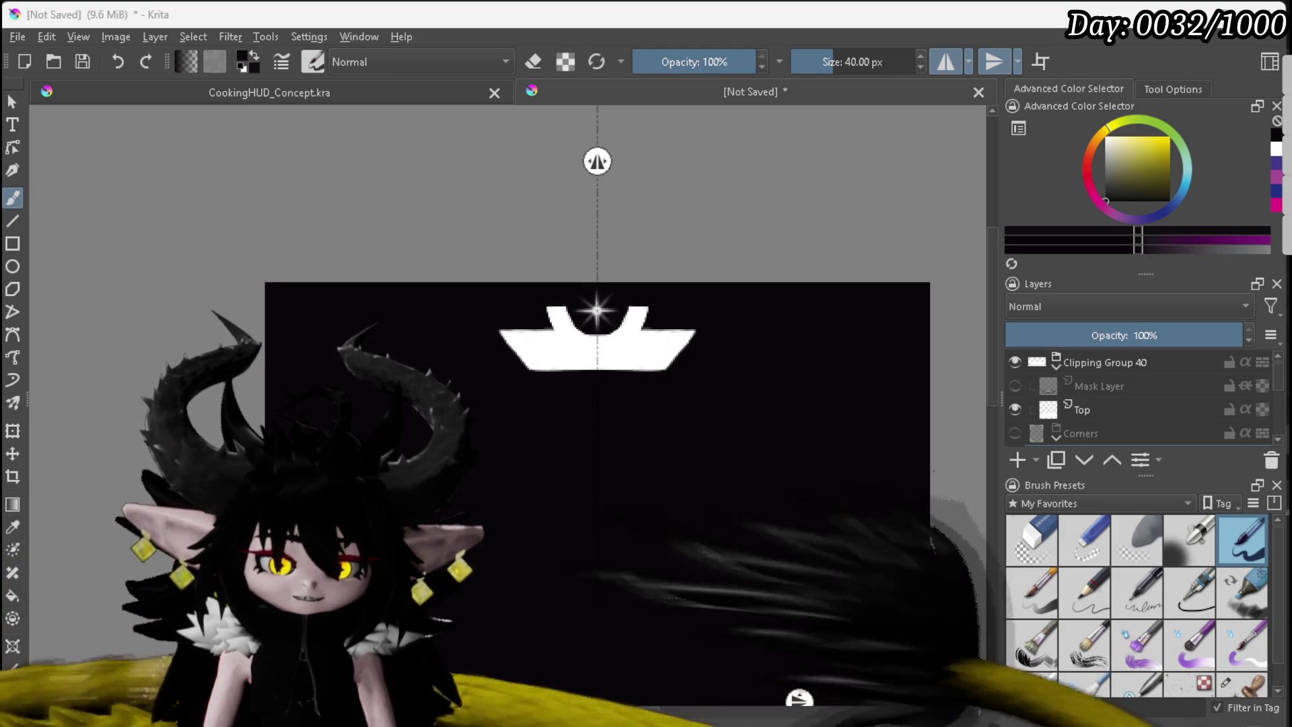
click(734, 519)
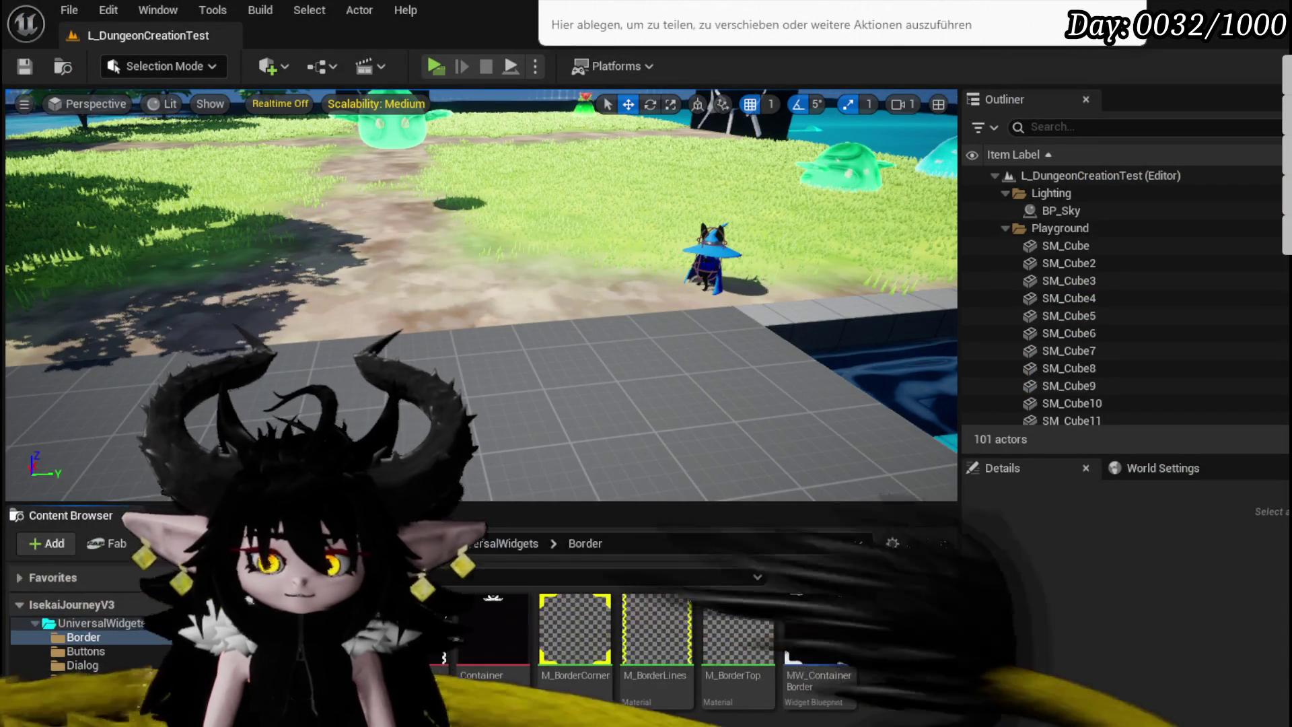
Step: Save the imported crown texture as Container Border_Top and zoom out on the Perks panel
key(ctrl+shift+s)
click(945, 659)
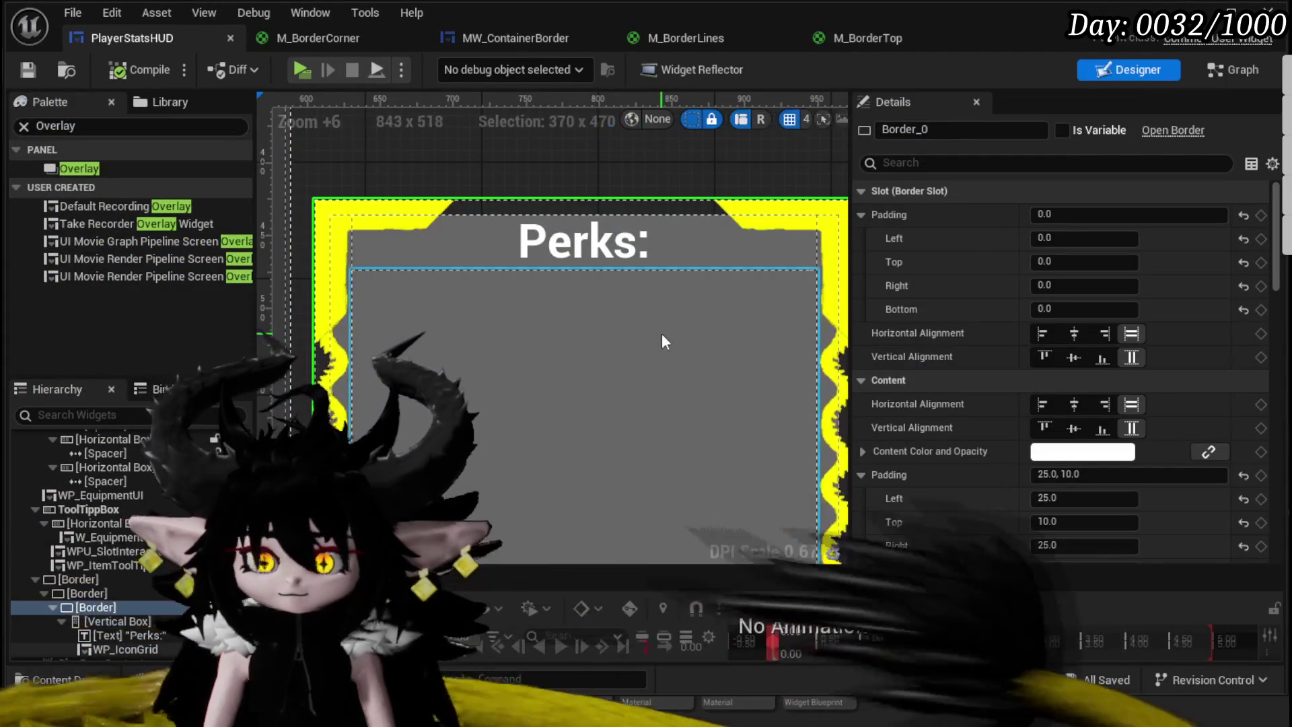
scroll(660, 333, down, 2)
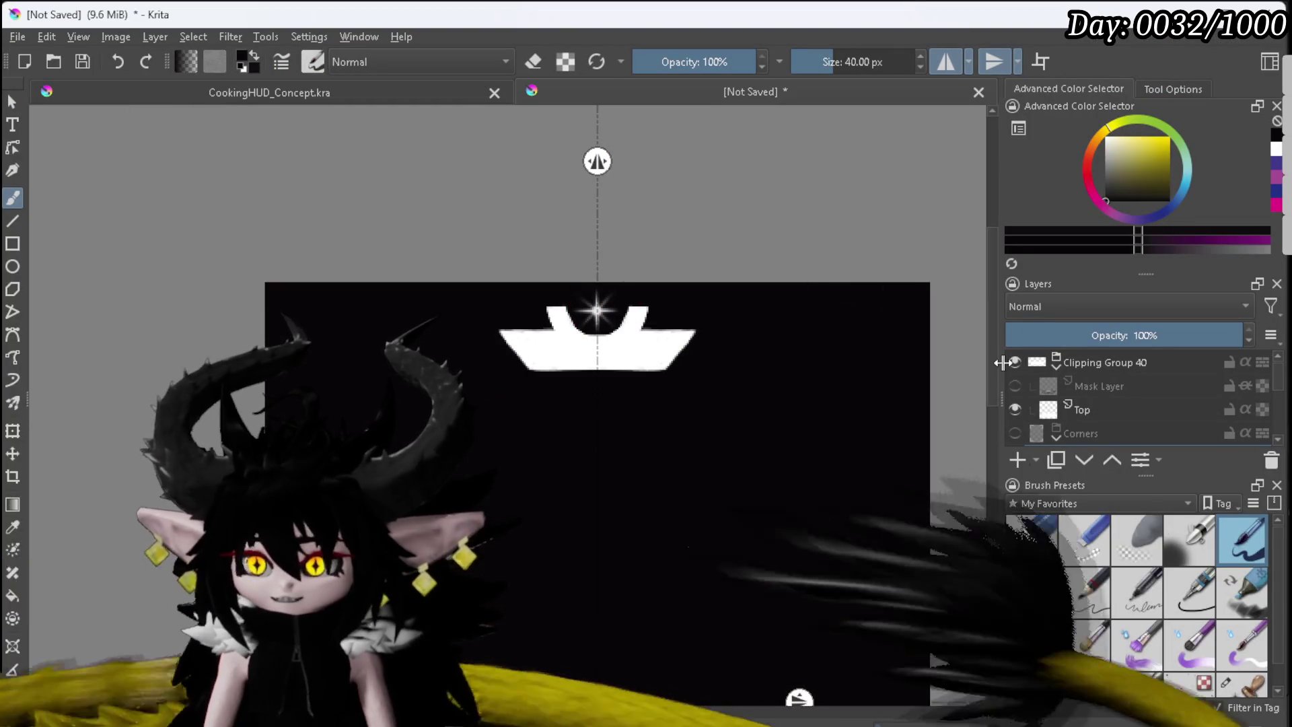
Step: Hide Clipping Group 40 and turn the Corners and Lines layers back on
click(1013, 362)
scroll(1016, 407, down, 1)
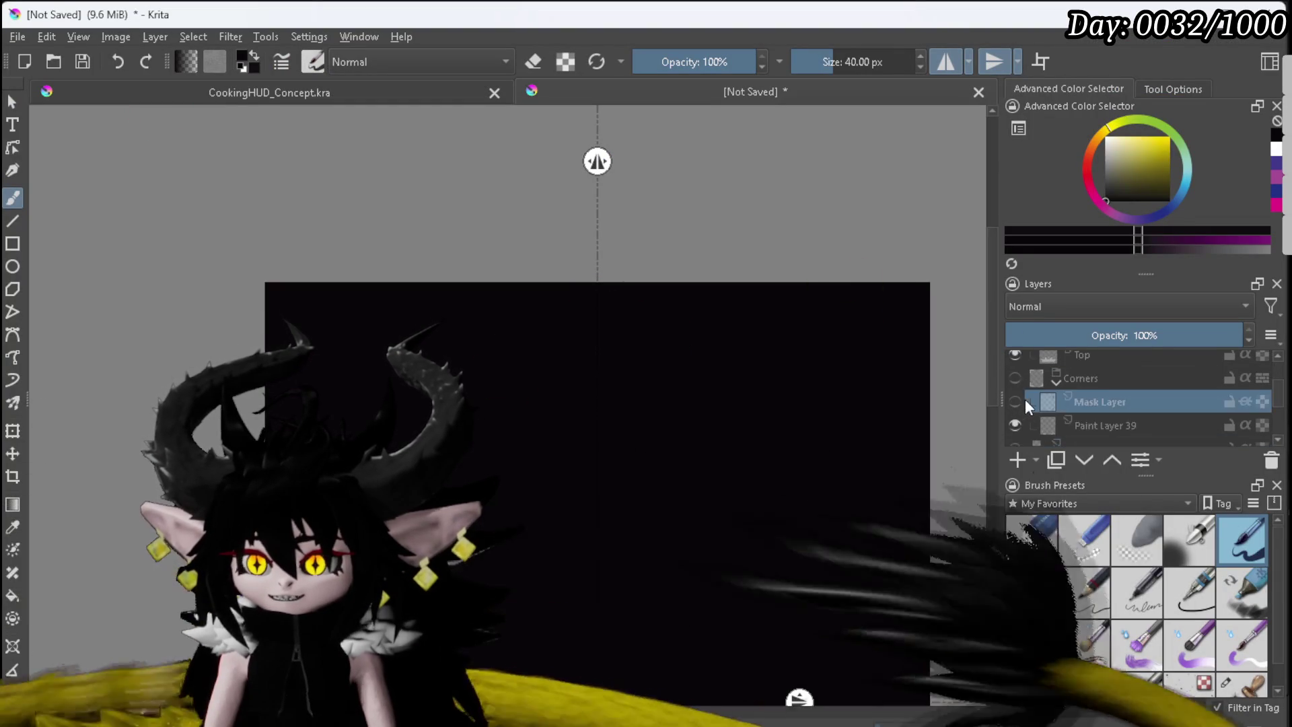
click(1015, 375)
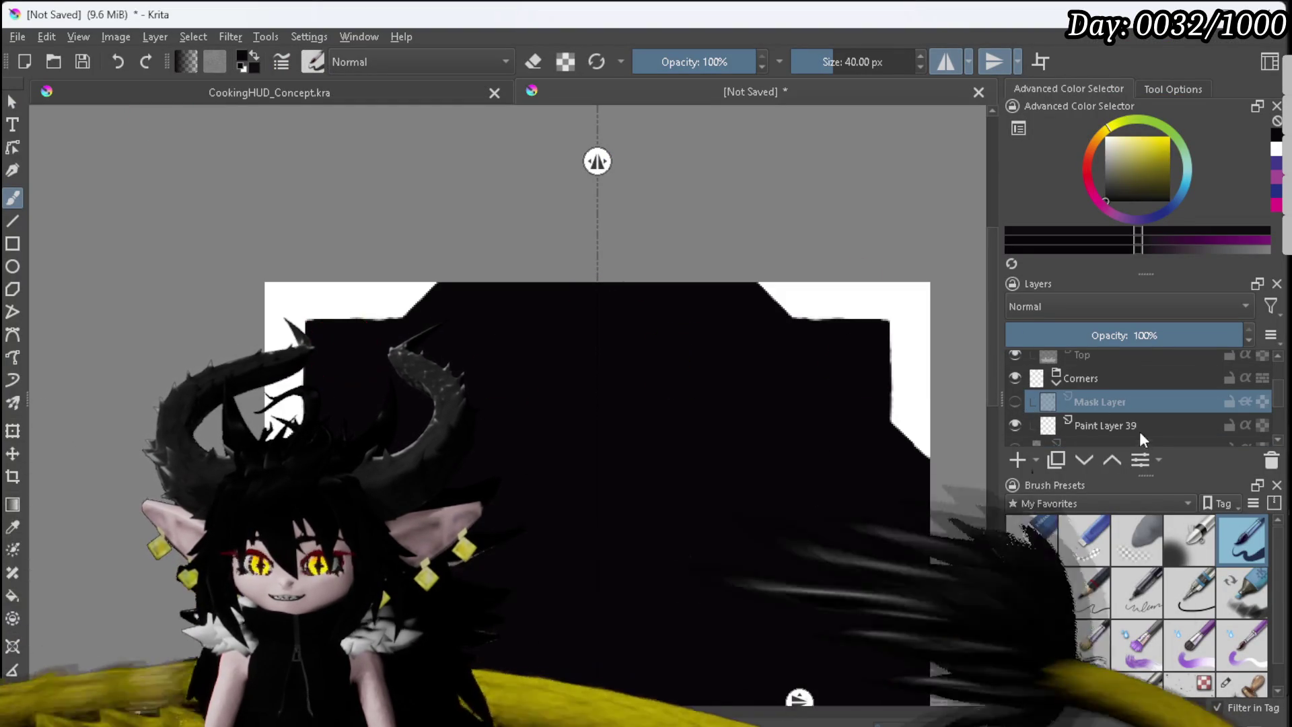
scroll(1087, 412, down, 2)
click(1014, 394)
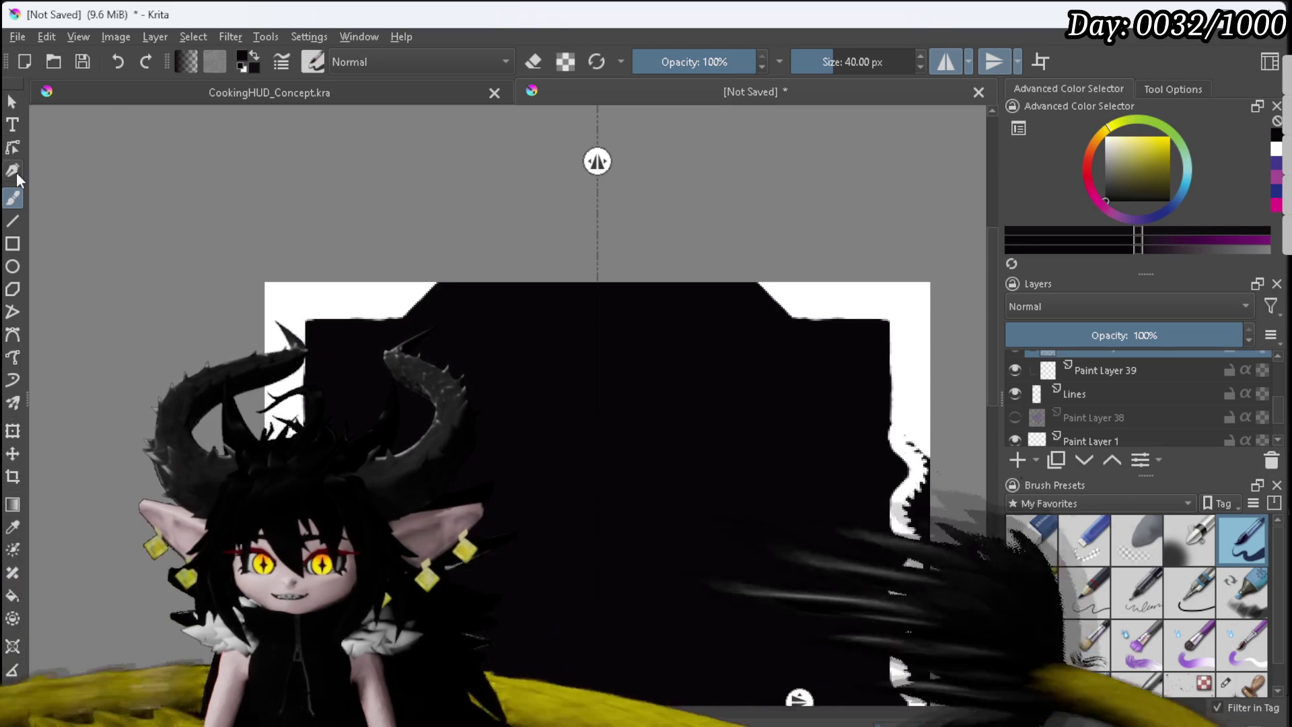
Step: Select Paint Layer 39, swap to white as the paint colour and pick the Line tool
click(1110, 371)
scroll(1120, 409, up, 1)
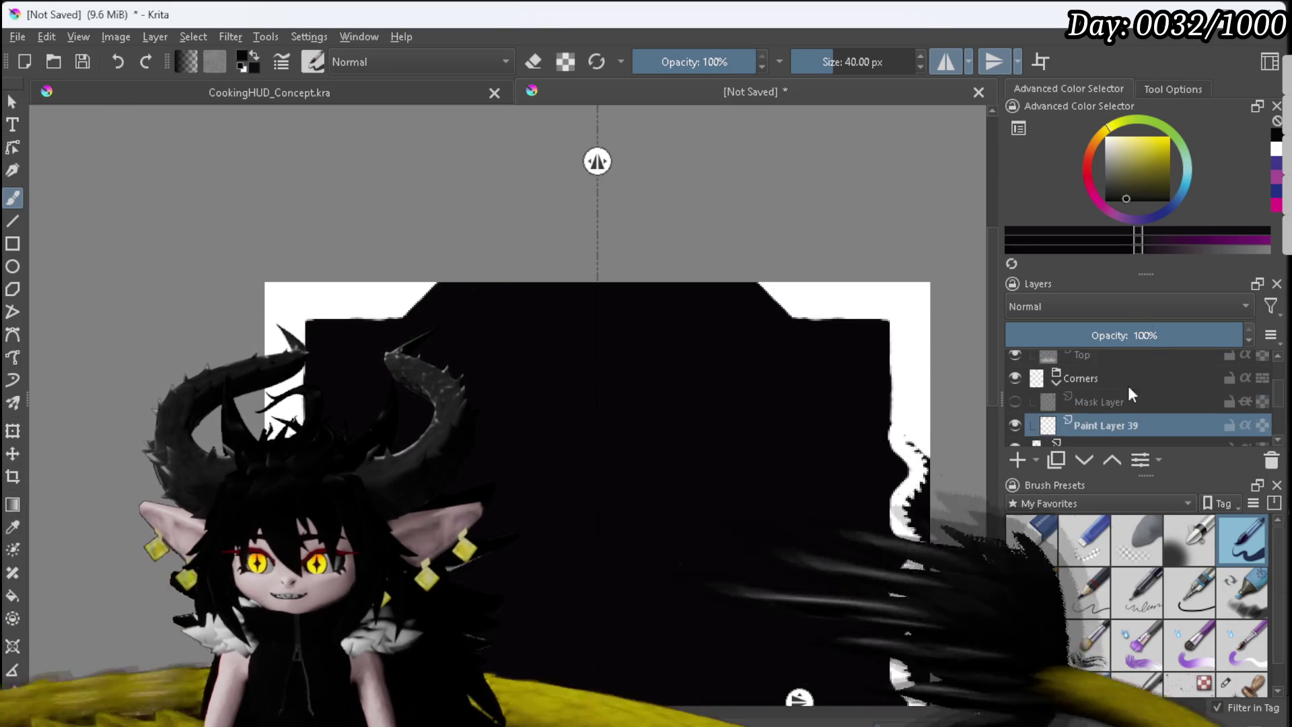
key(x)
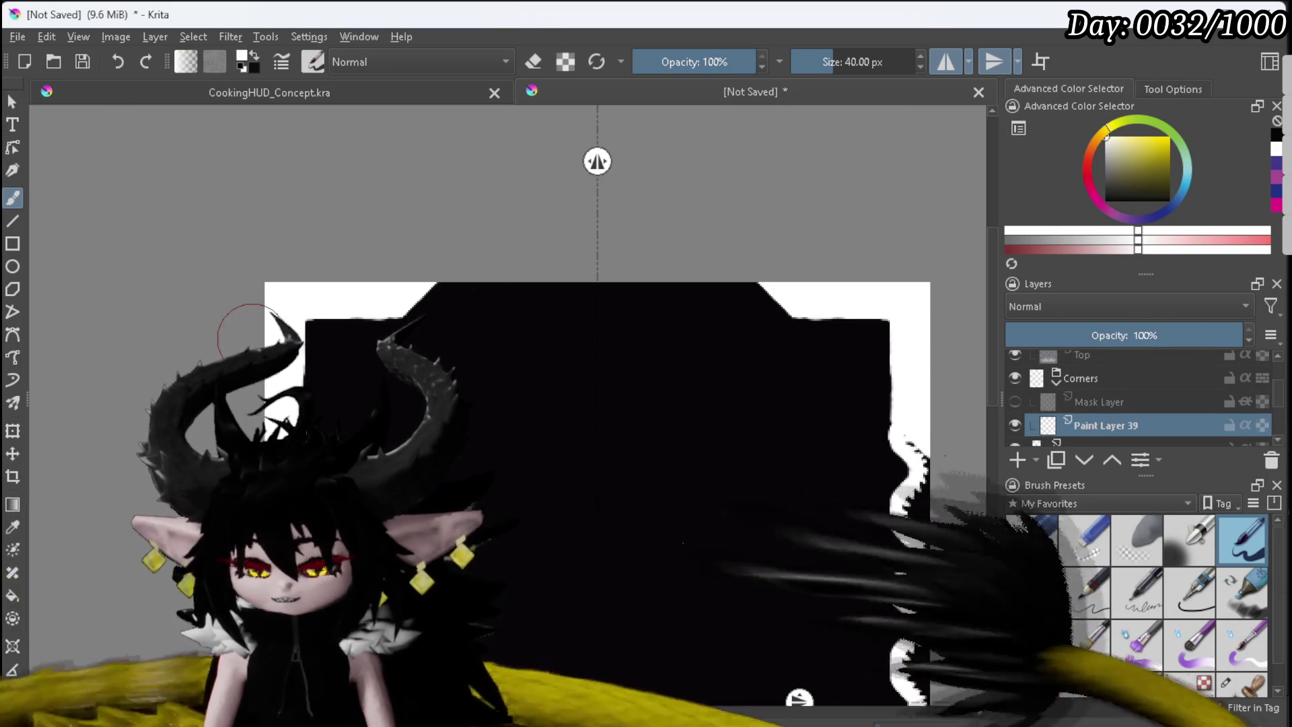
click(14, 221)
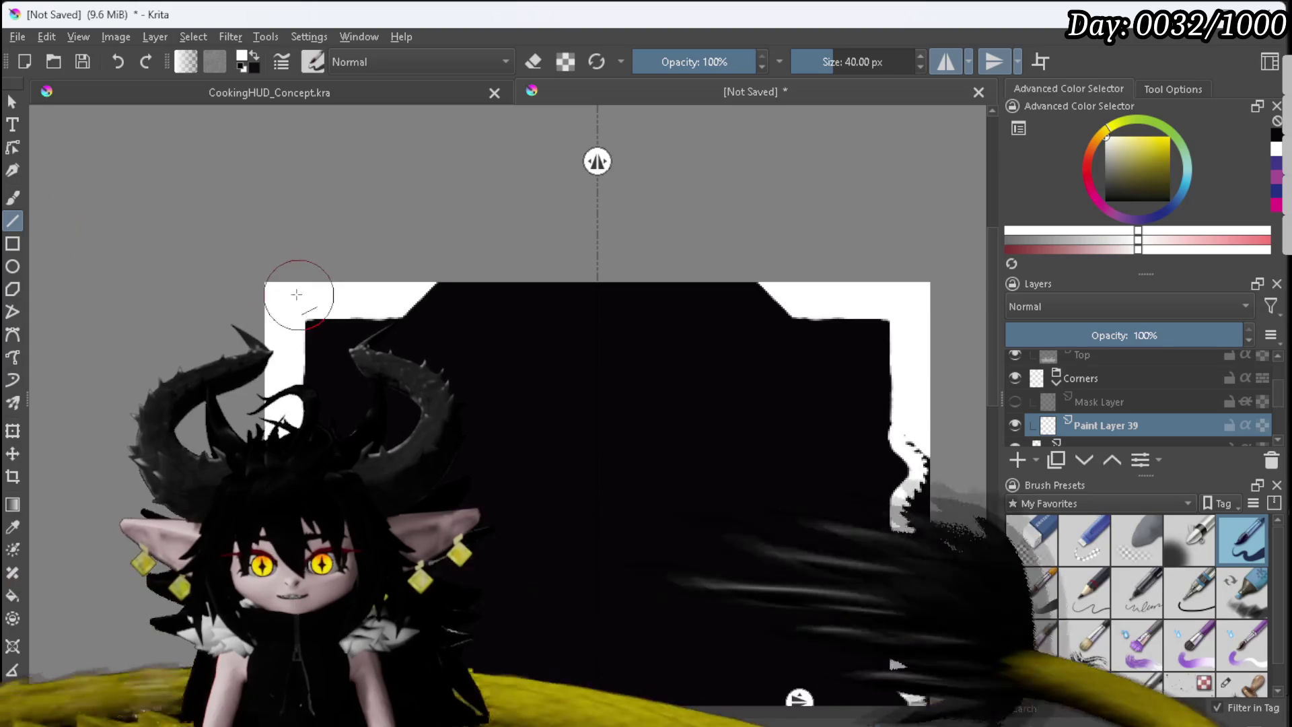
Step: Draw two straight strokes along the corner frame edges on Paint Layer 39
drag(274, 357, 278, 408)
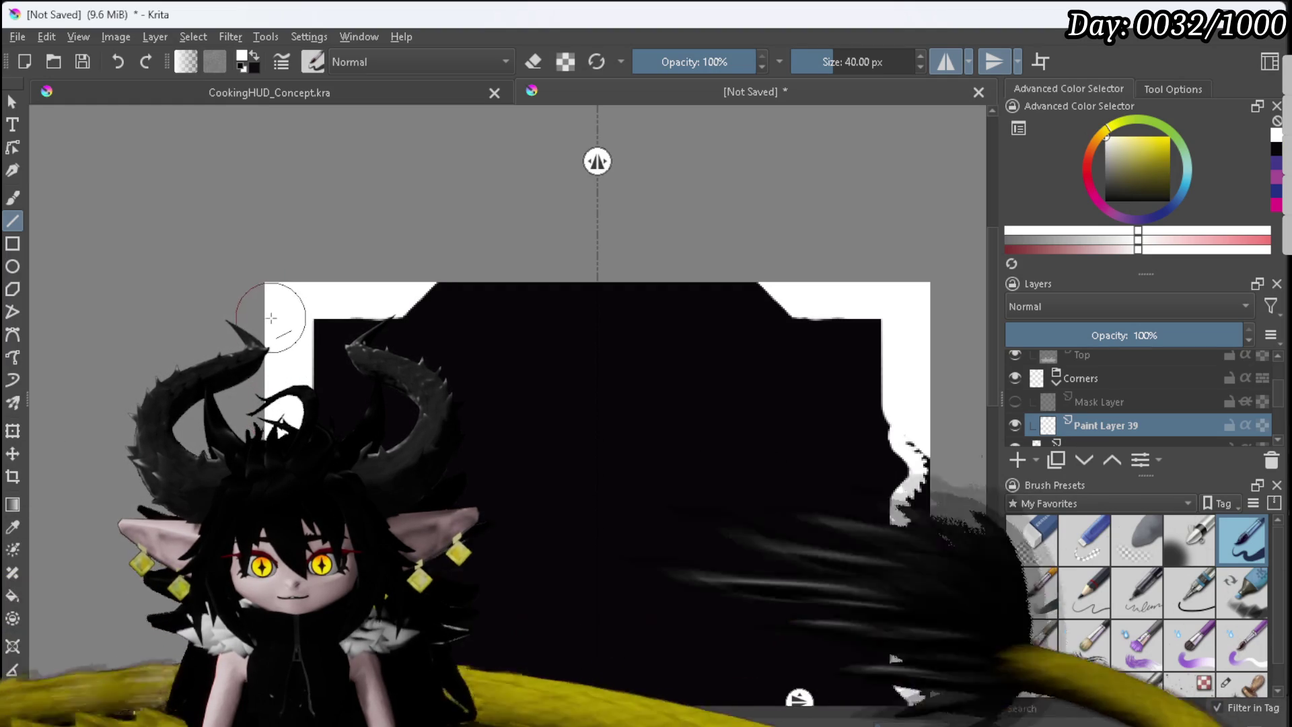
mouse_move(369, 298)
mouse_down()
mouse_move(397, 294)
mouse_move(382, 296)
mouse_up()
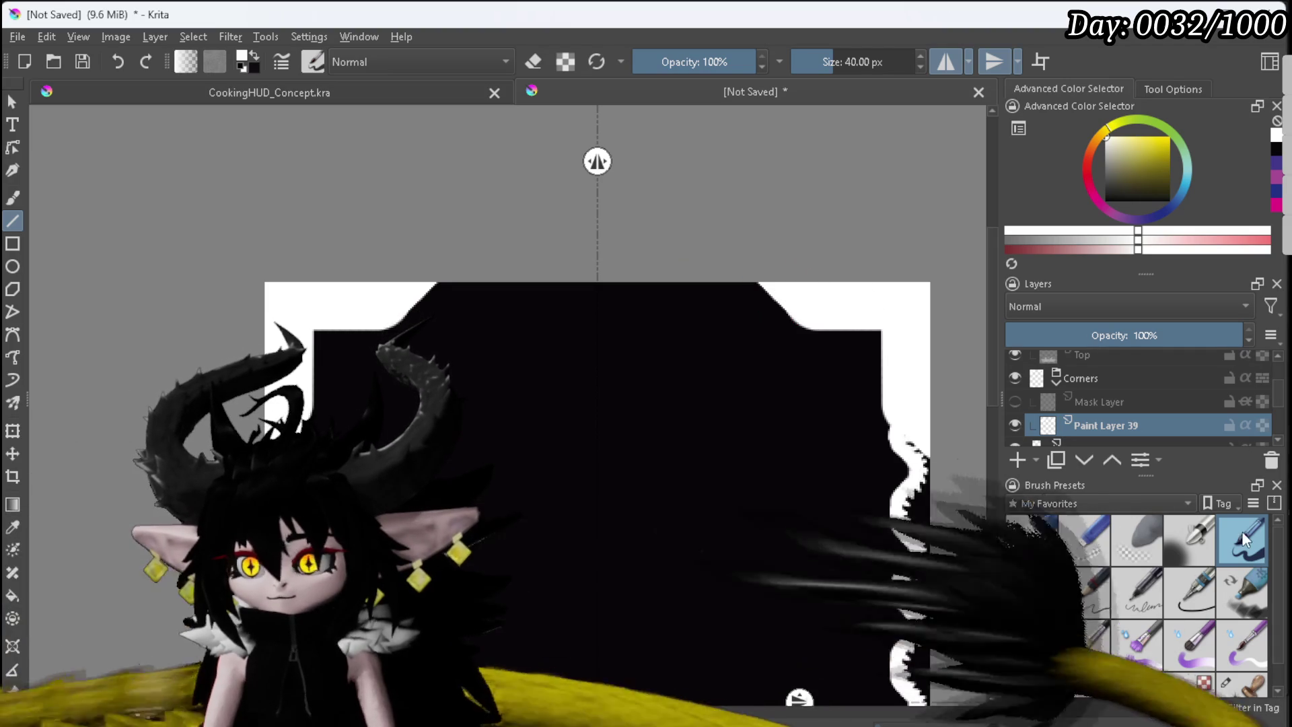
click(13, 197)
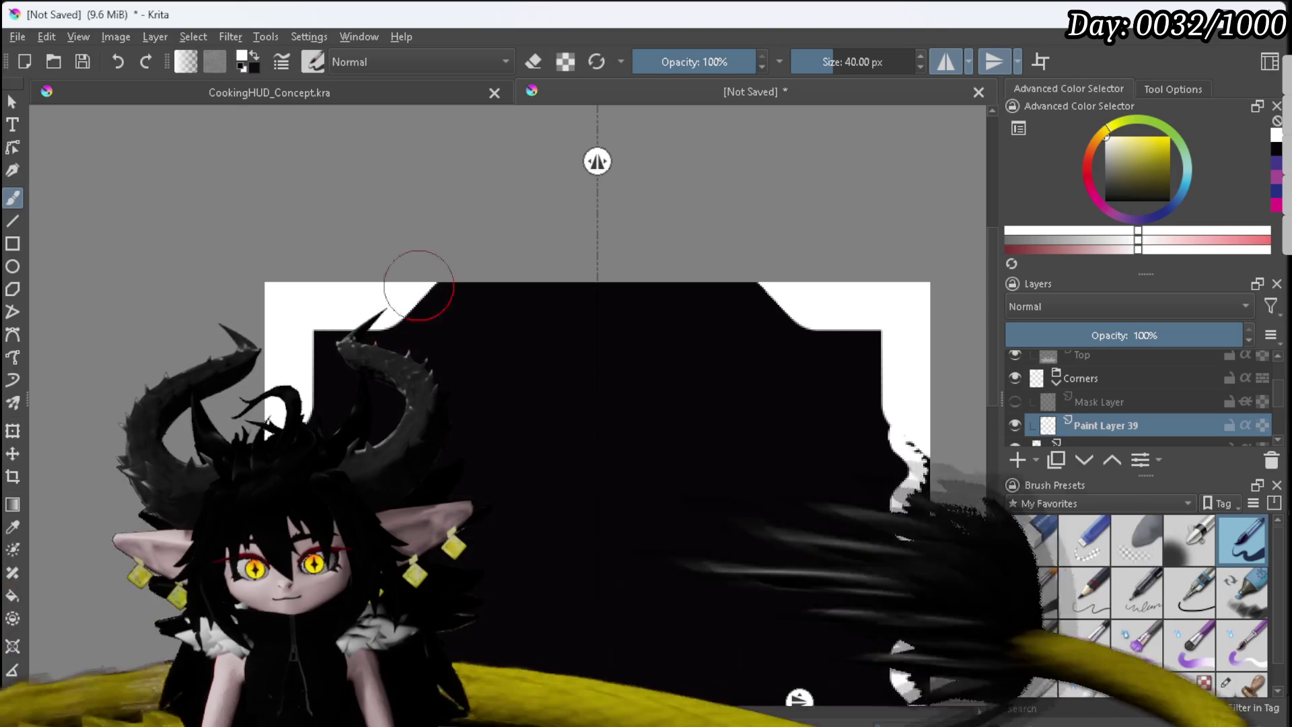
scroll(1280, 404, down, 1)
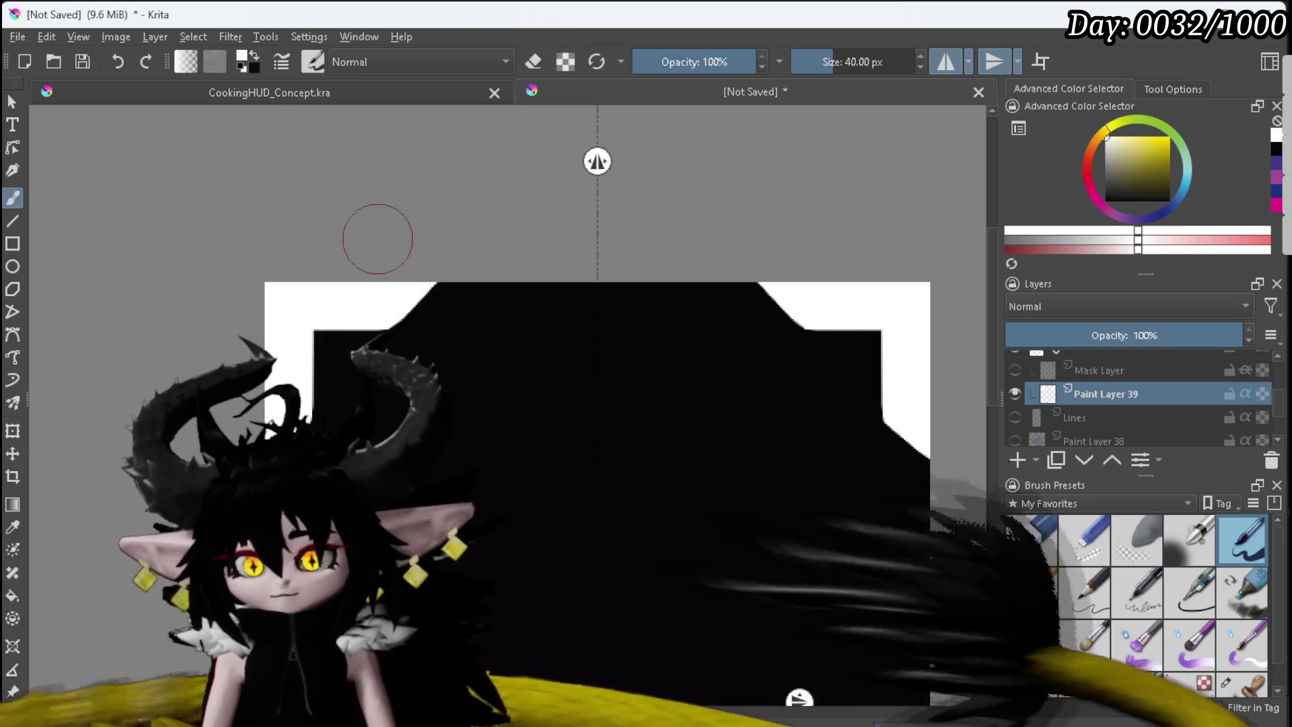
Step: Export the corner artwork via Export Advanced as a PNG with Store alpha channel kept
scroll(380, 232, down, 3)
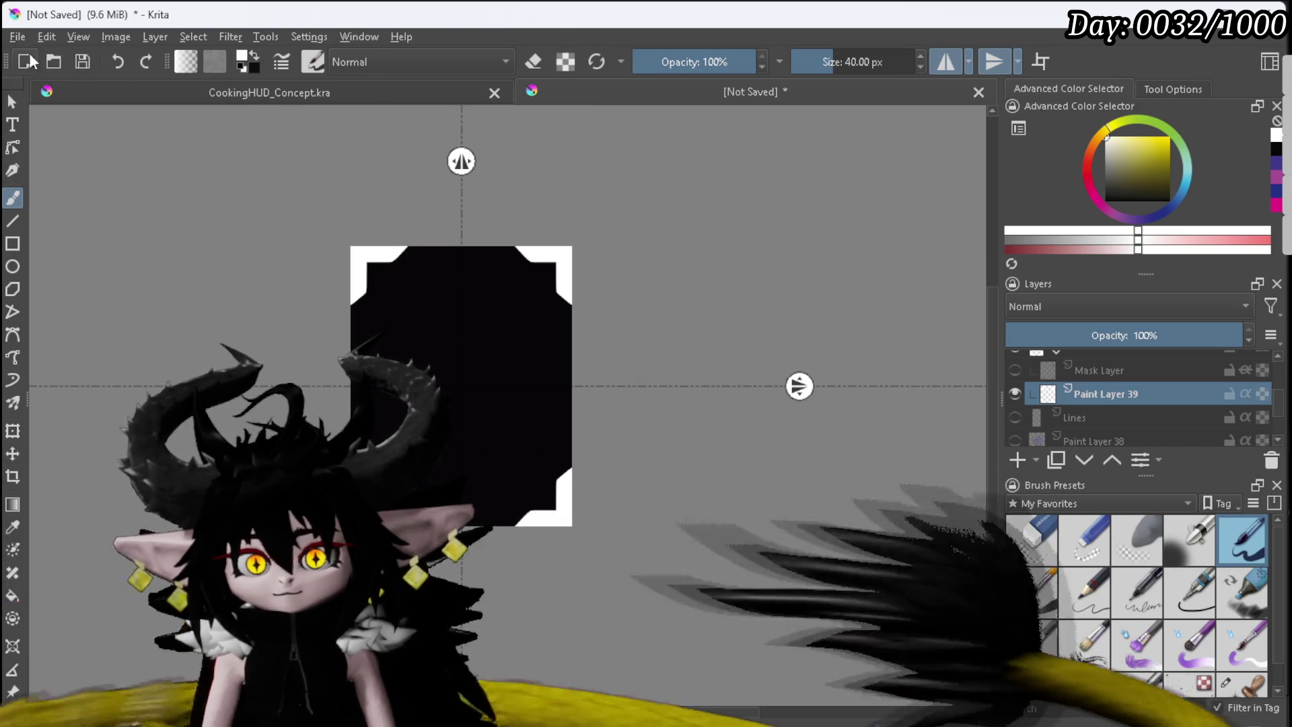
click(17, 37)
click(67, 217)
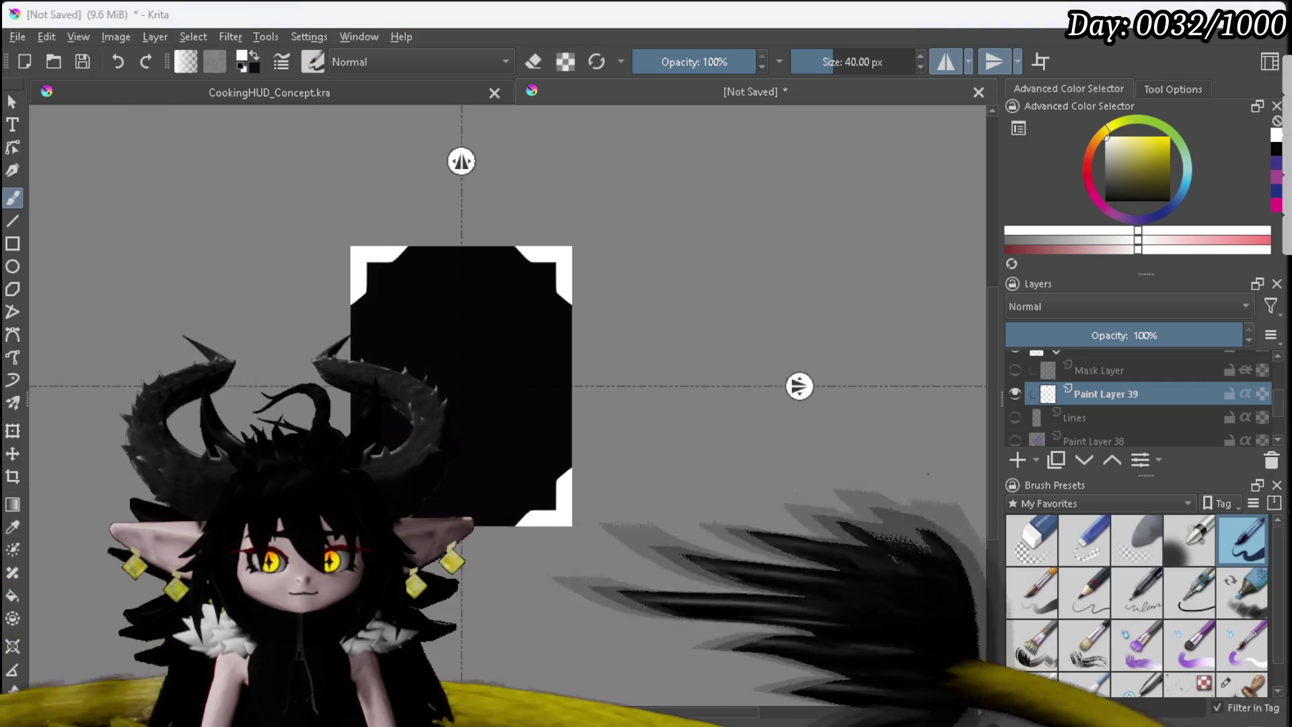
key(Return)
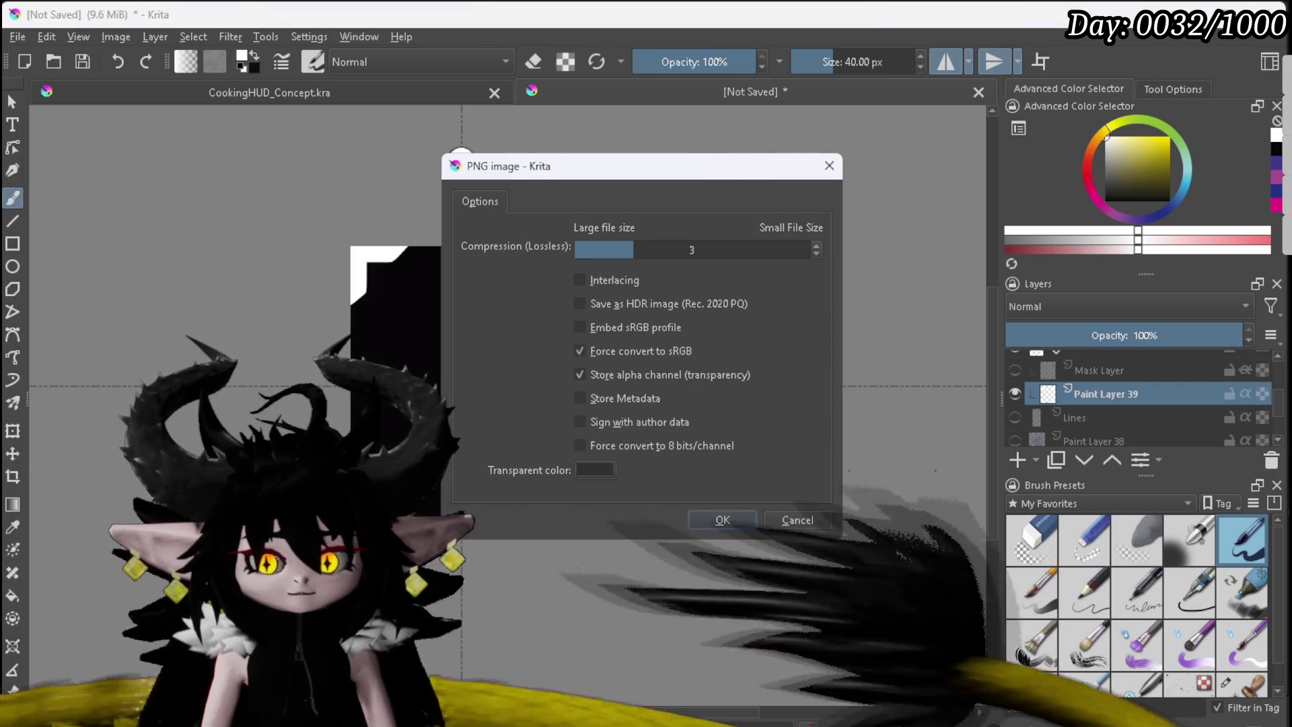
click(720, 520)
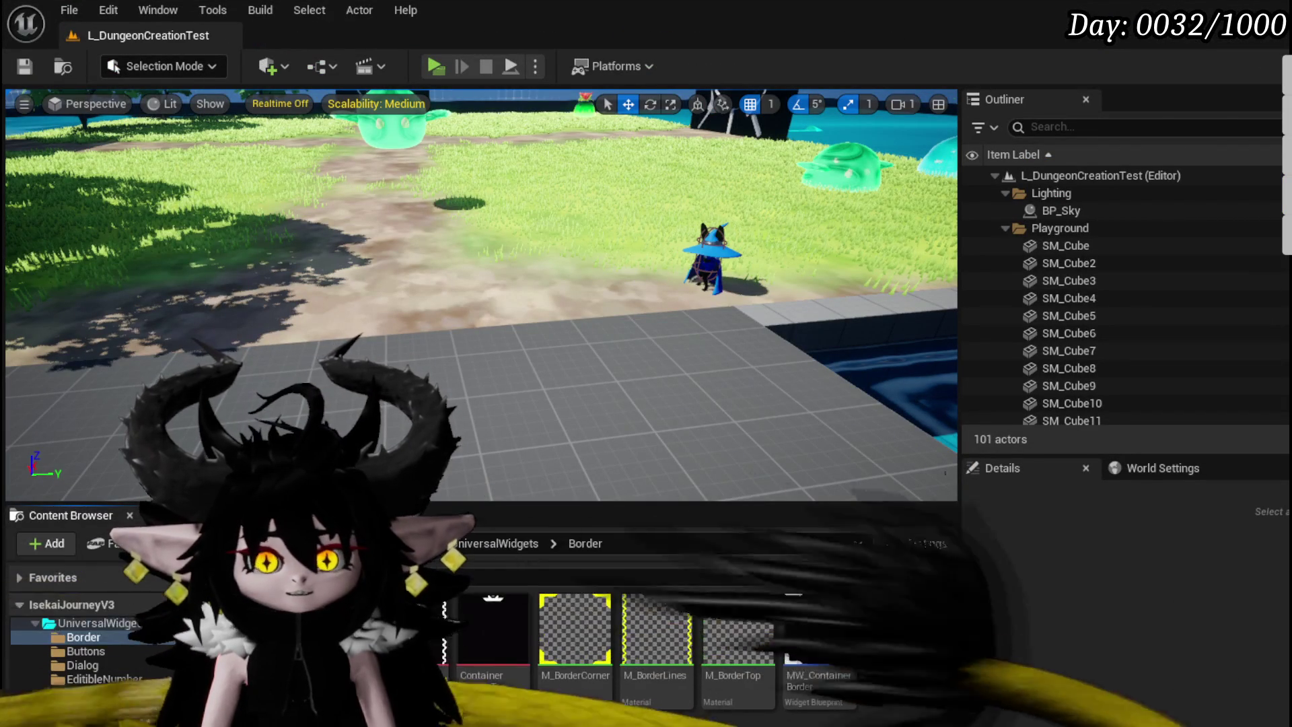
Step: Save ContainerBorder_Corners, then bring the Perks border into view and select it in Hierarchy
key(ctrl+shift+s)
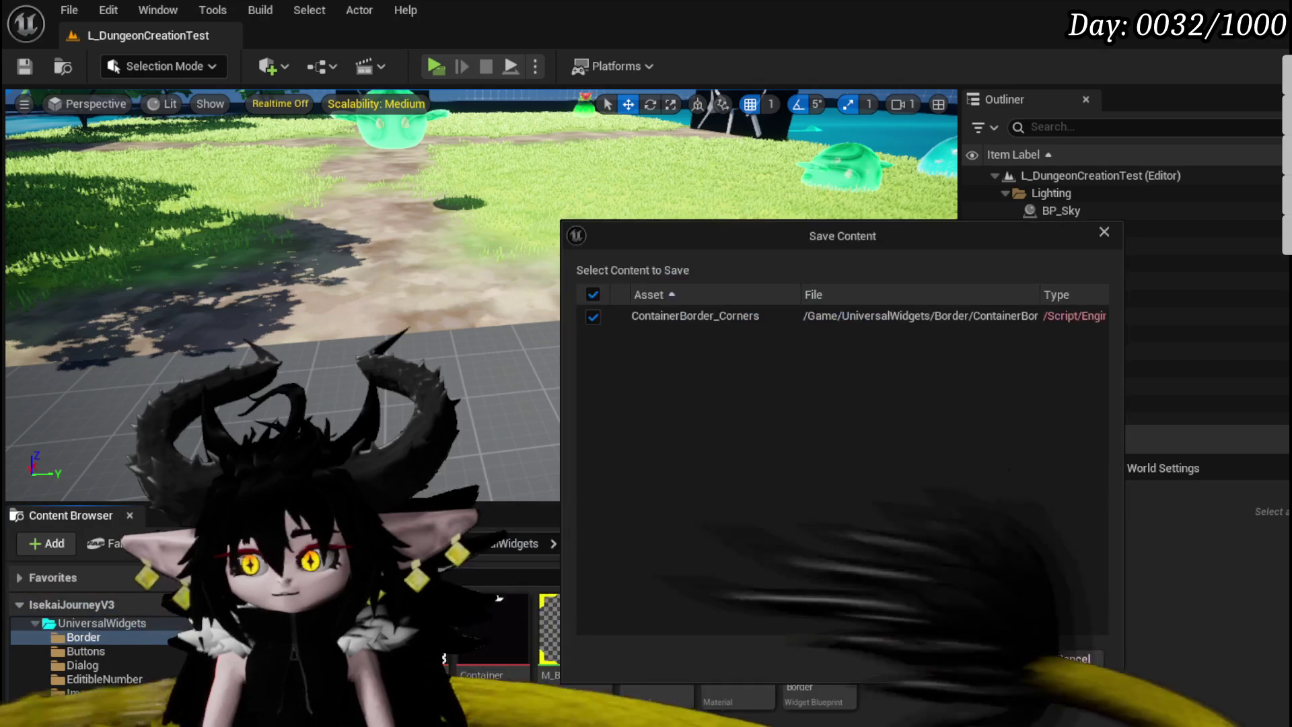
click(981, 658)
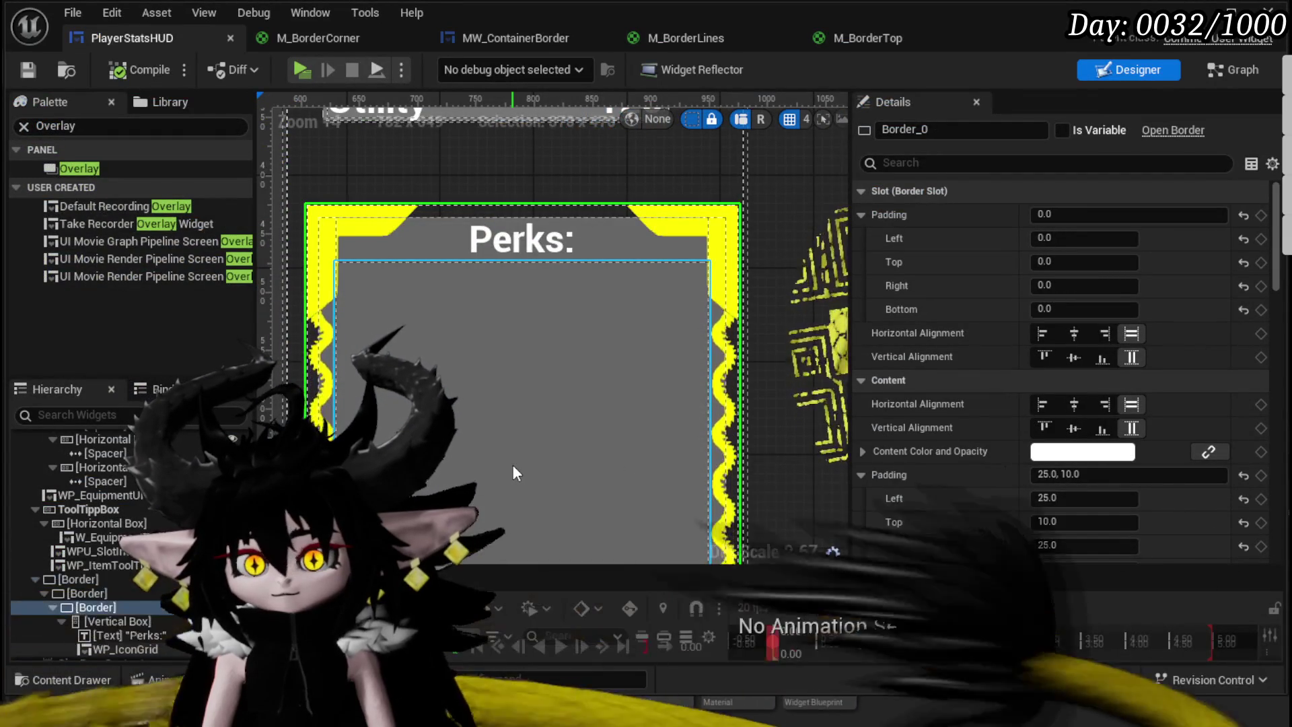
scroll(515, 473, down, 2)
mouse_move(506, 463)
mouse_down()
mouse_move(462, 222)
mouse_move(496, 363)
mouse_up()
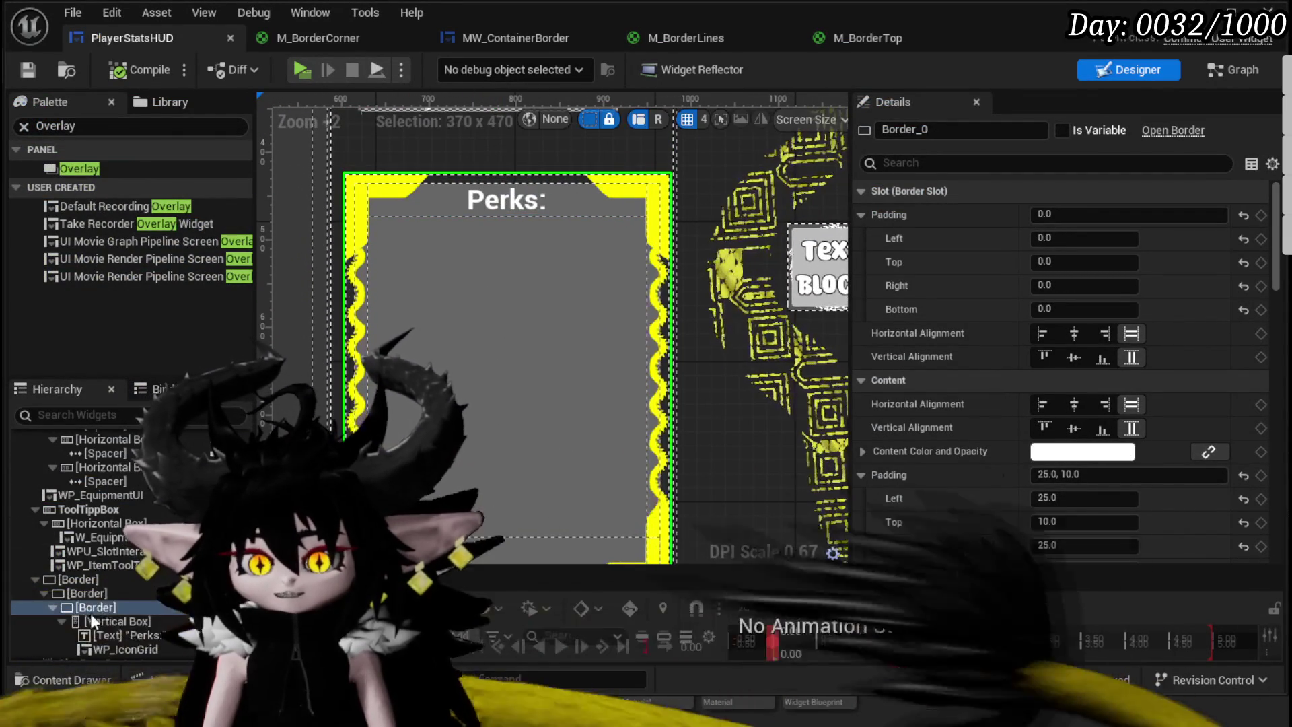
click(96, 607)
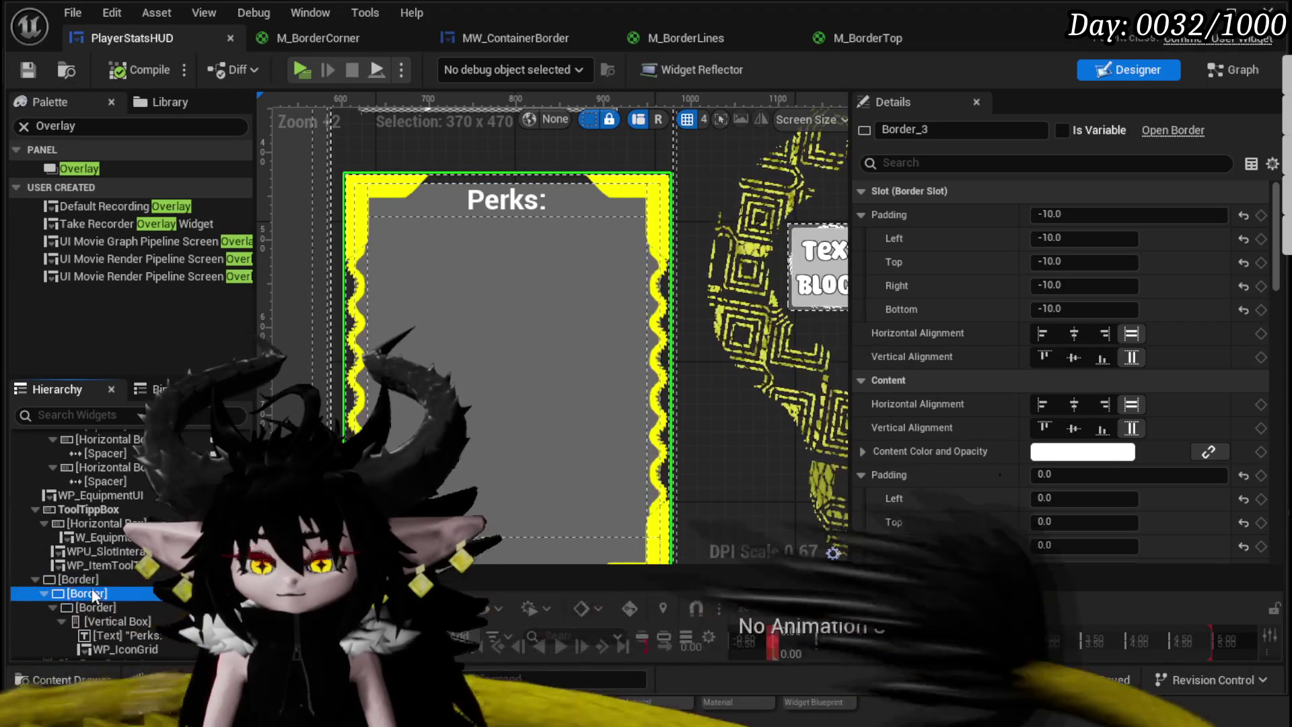
right_click(89, 594)
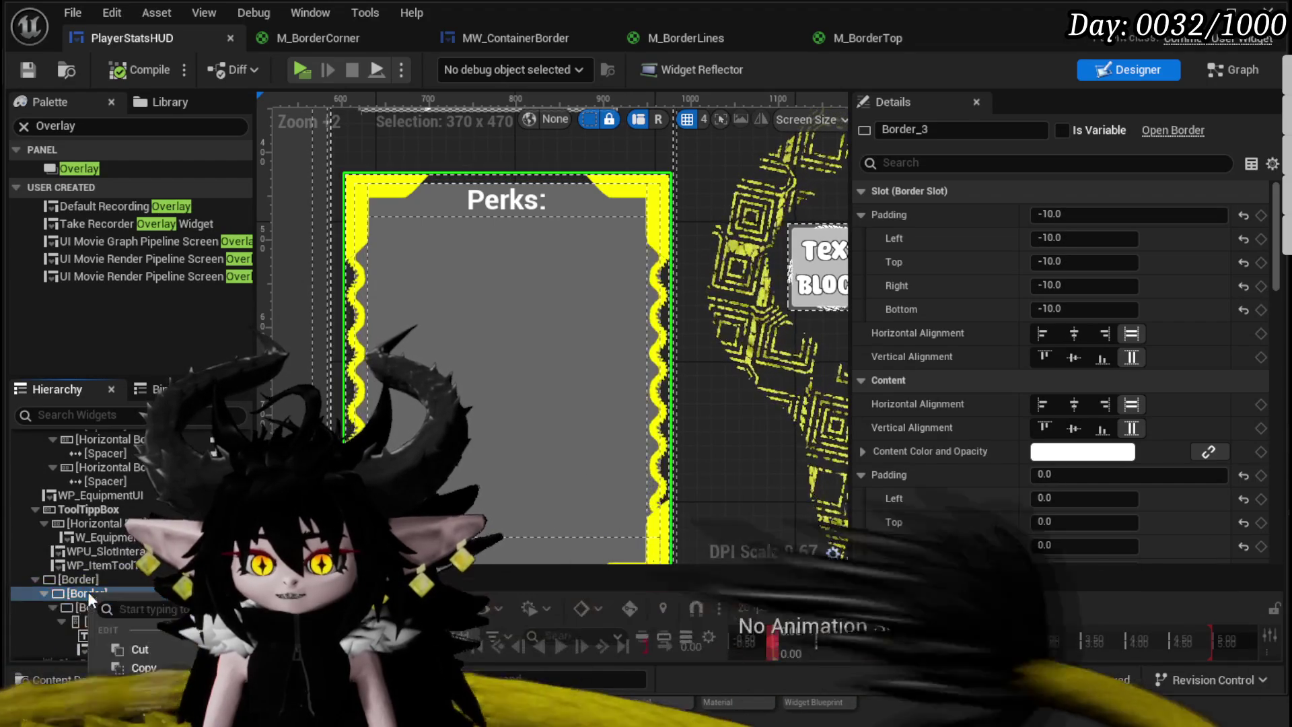
Step: Wrap the Perks border in a new Border_4 and set its Brush Image to M_BorderTop
mouse_move(148, 724)
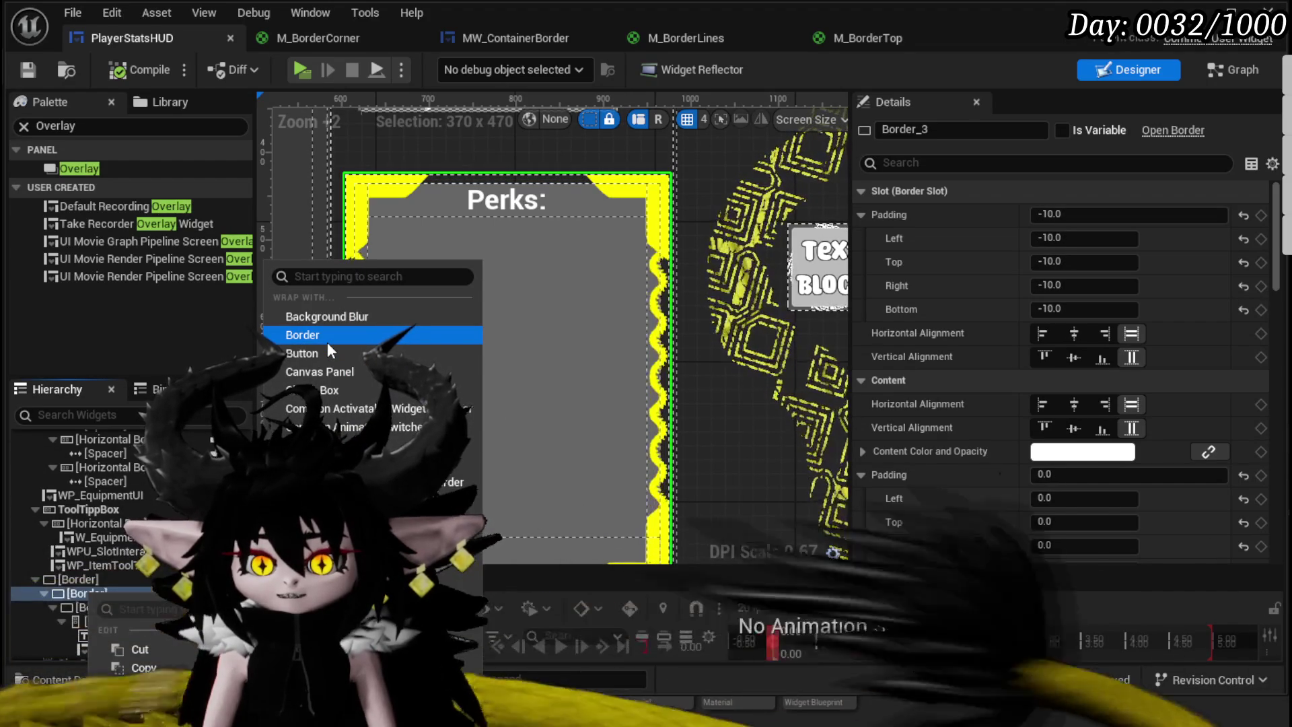
click(327, 342)
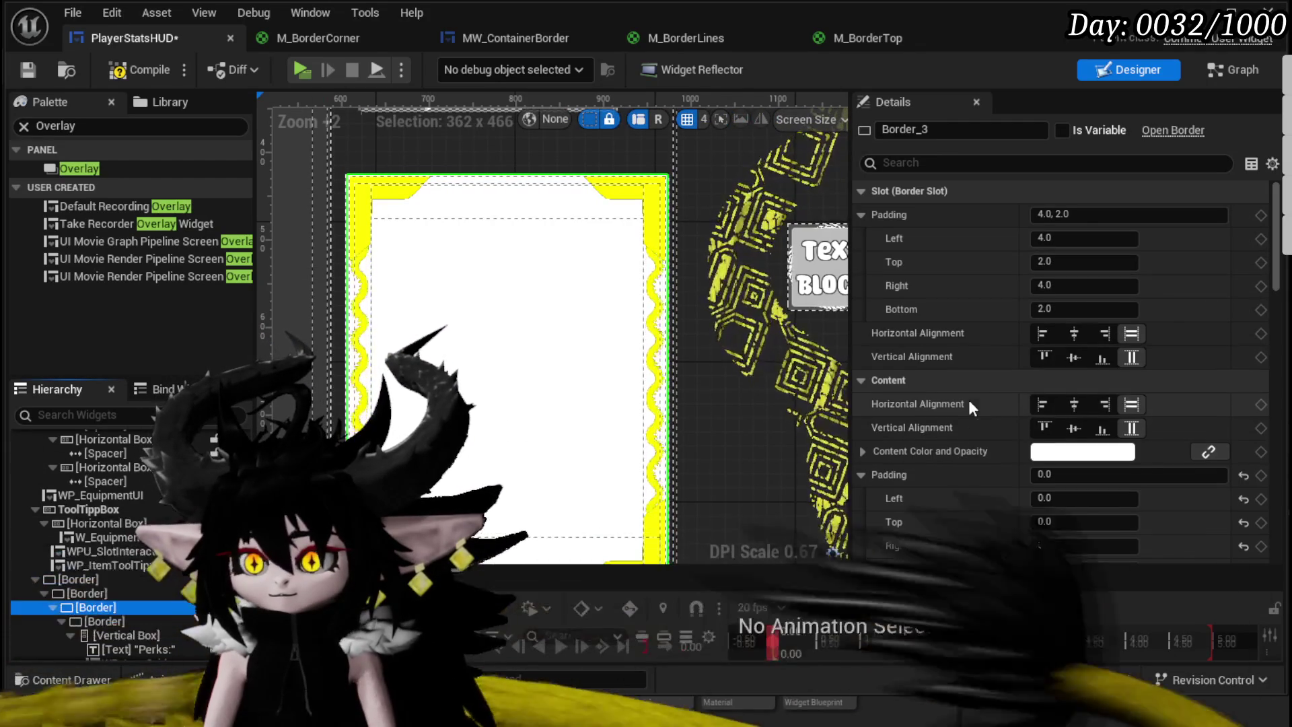
scroll(969, 400, down, 5)
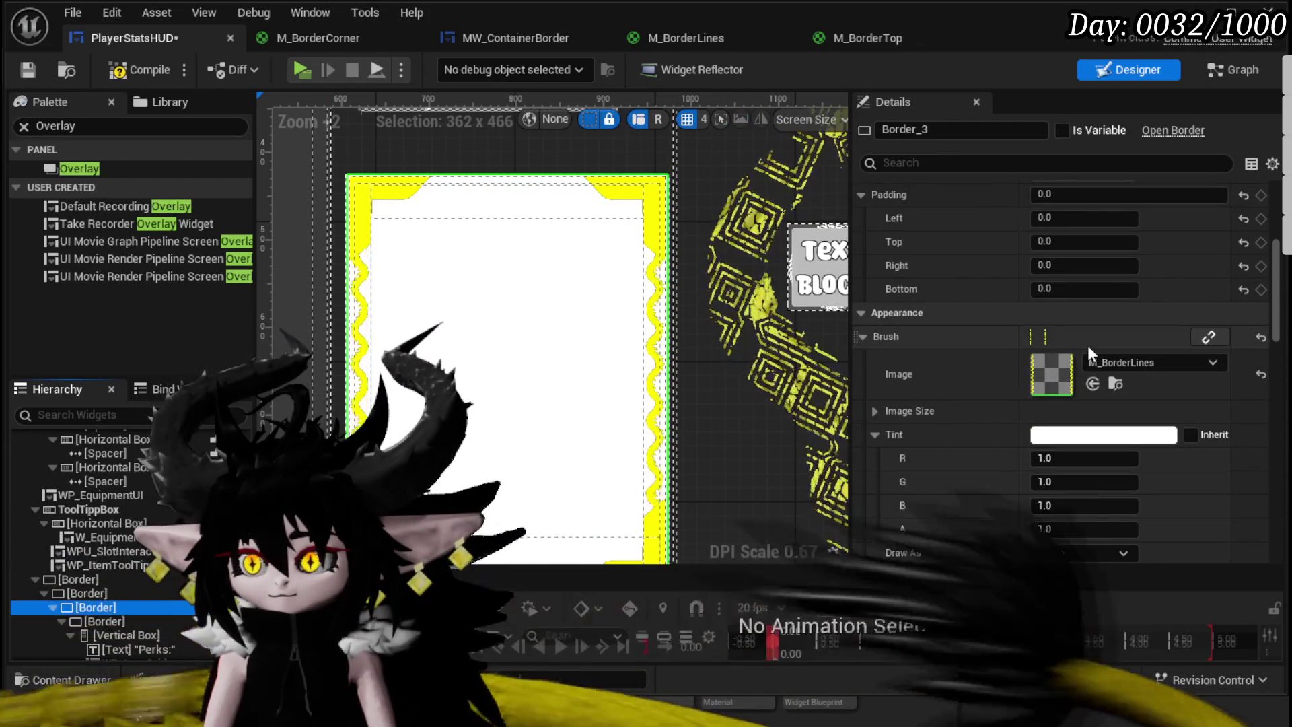
scroll(1077, 404, down, 4)
click(1064, 462)
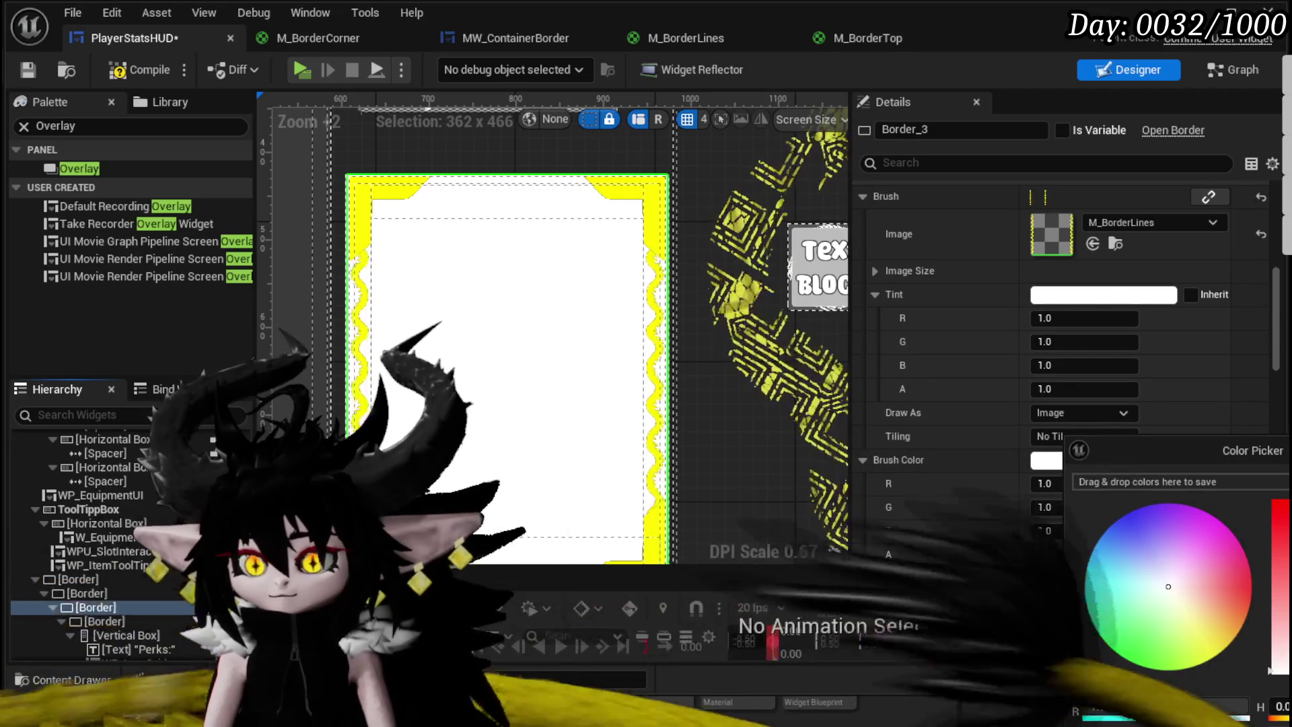
click(101, 592)
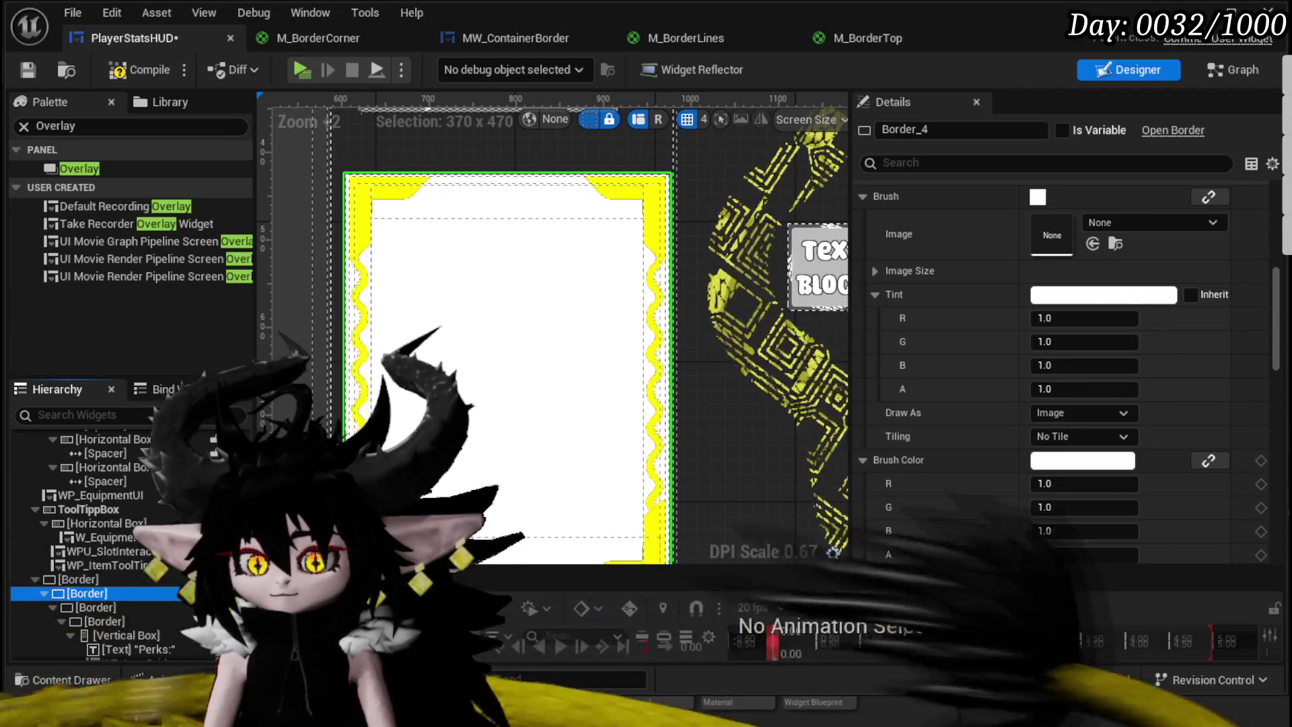
drag(534, 693, 534, 639)
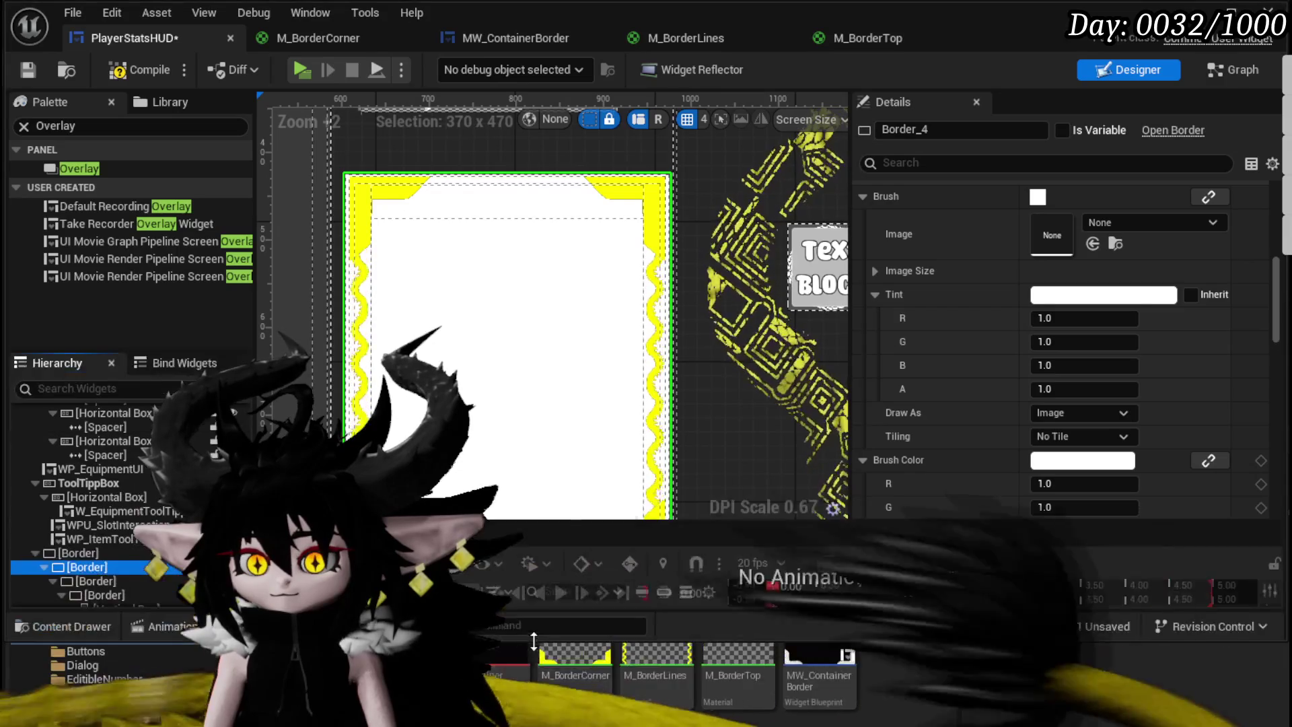
mouse_move(740, 673)
mouse_down()
mouse_move(1056, 404)
mouse_move(1066, 228)
mouse_up()
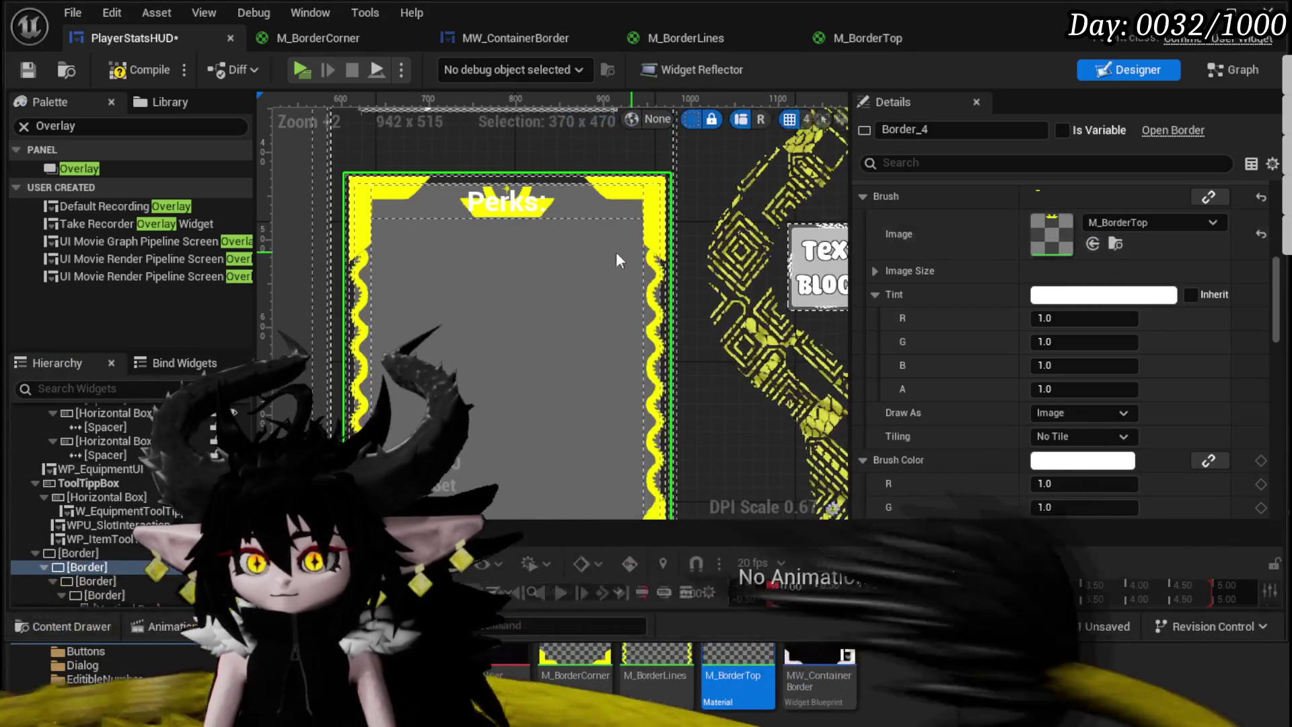
Step: Try a Top padding of -40 on Border_4, then undo it back to -10
scroll(1031, 272, up, 3)
scroll(1043, 286, up, 5)
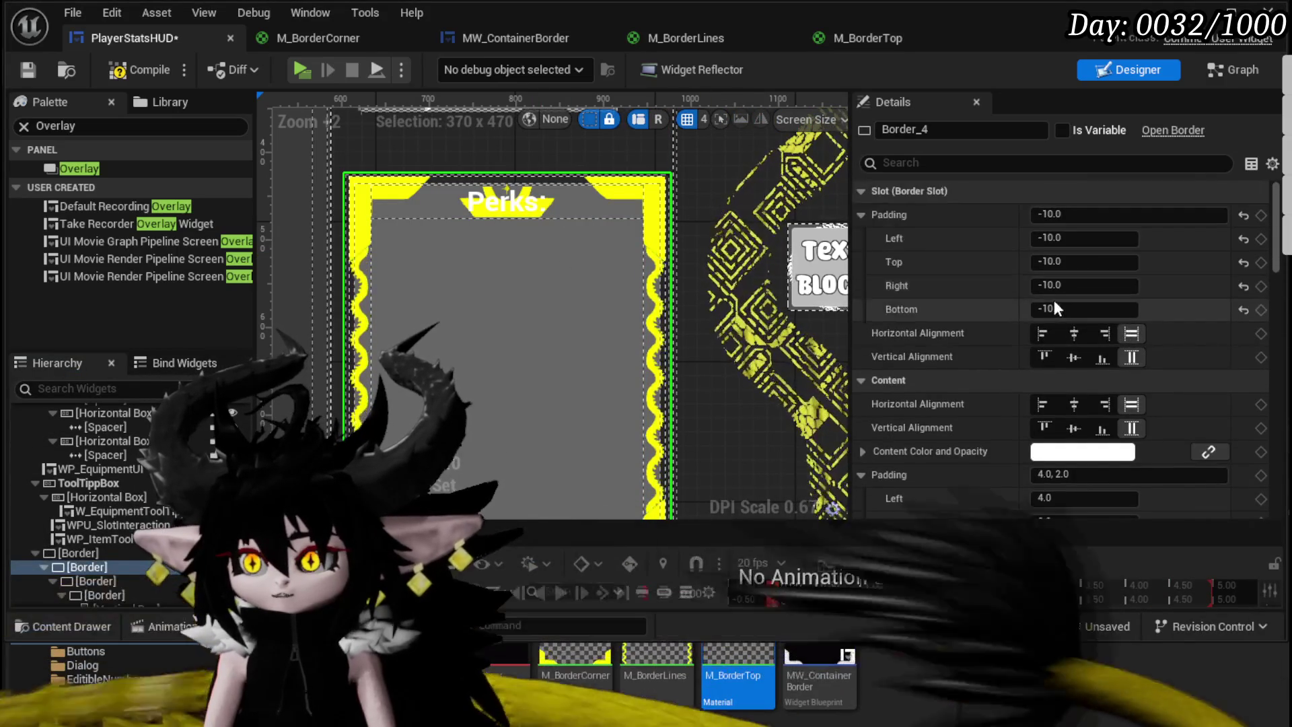
scroll(528, 245, up, 7)
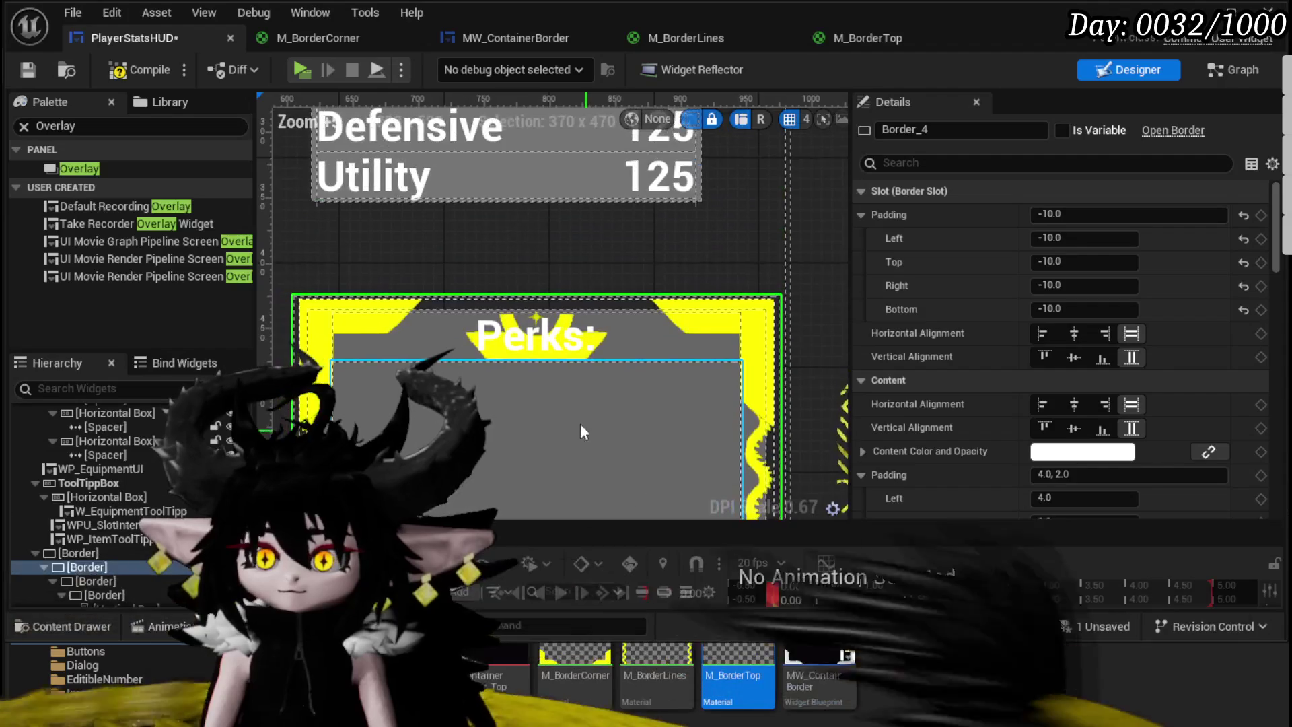
double_click(1103, 262)
text(40)
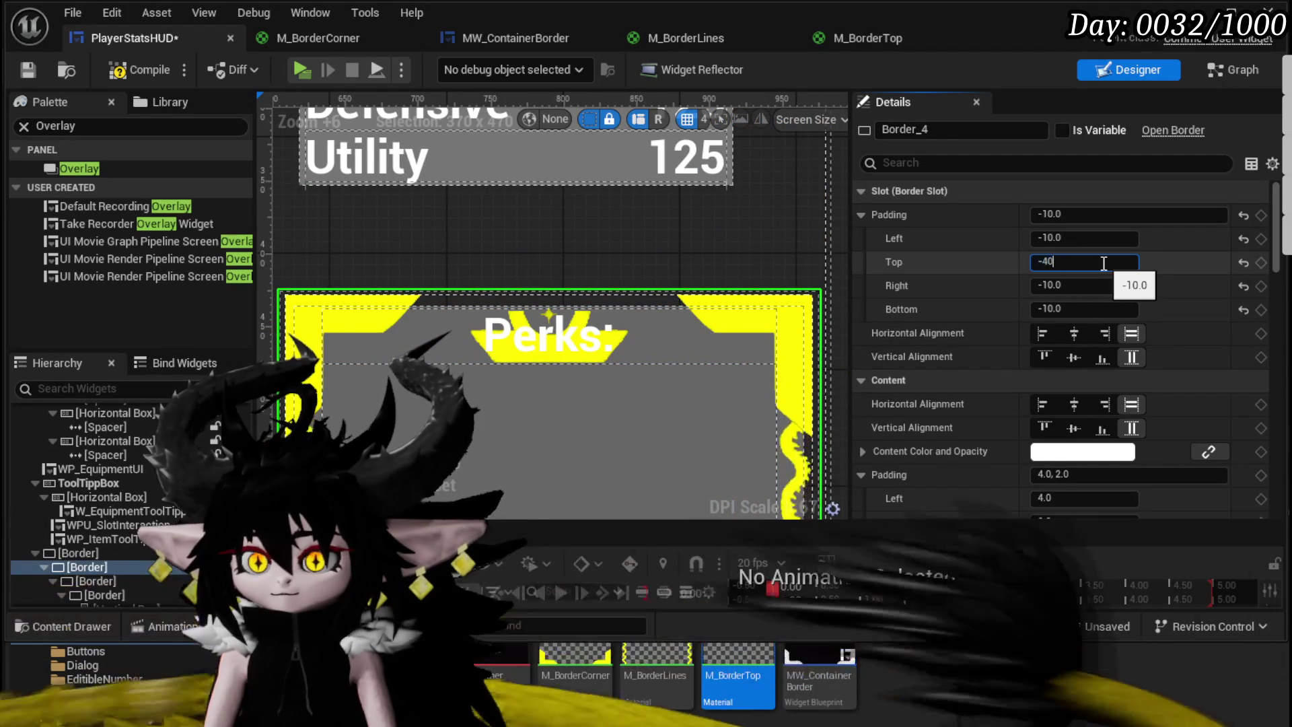
key(Return)
text(-40)
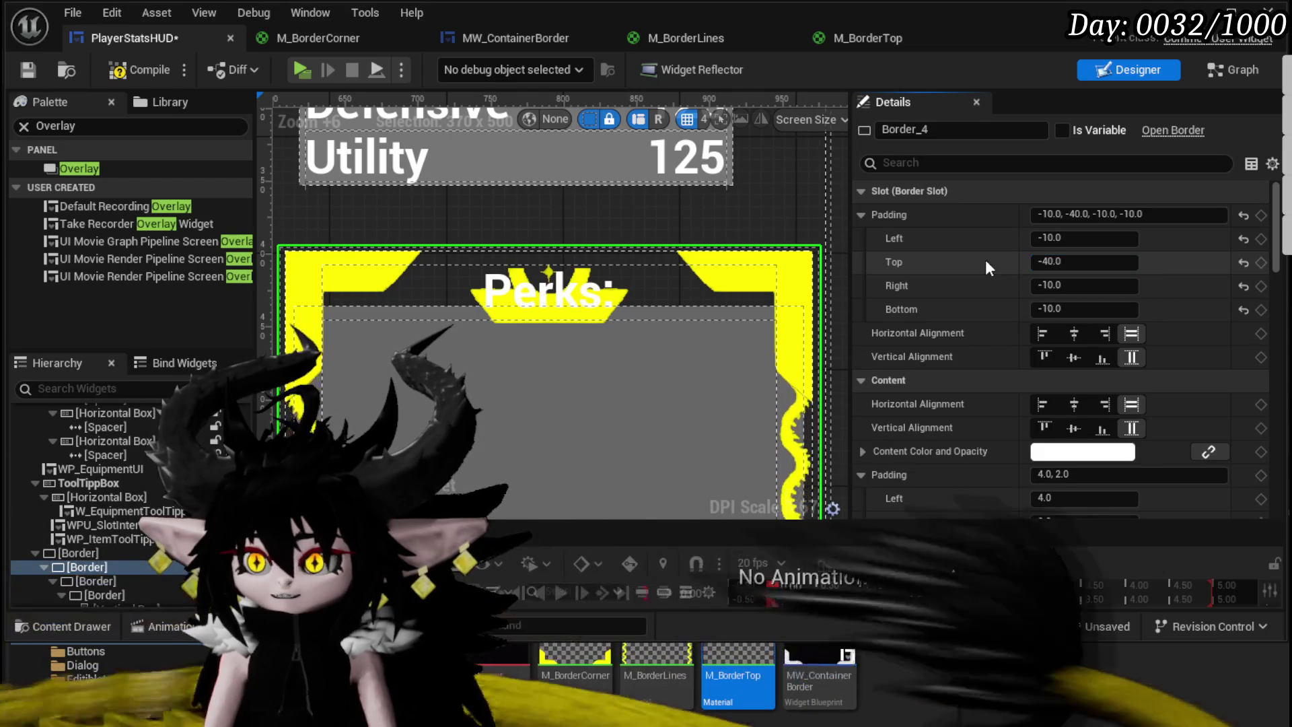
key(ctrl+z)
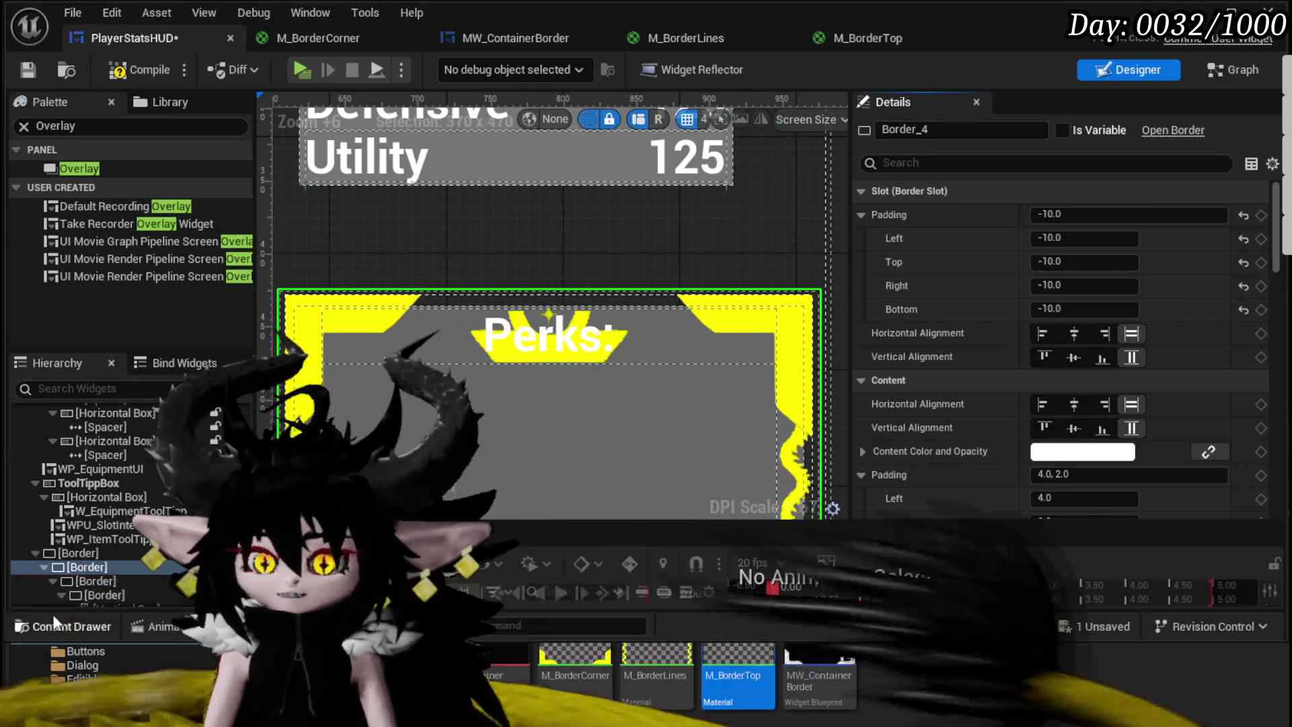
Step: Select CanvasPanel_Main and save the PlayerStatsHUD widget with Ctrl+S
scroll(91, 532, down, 2)
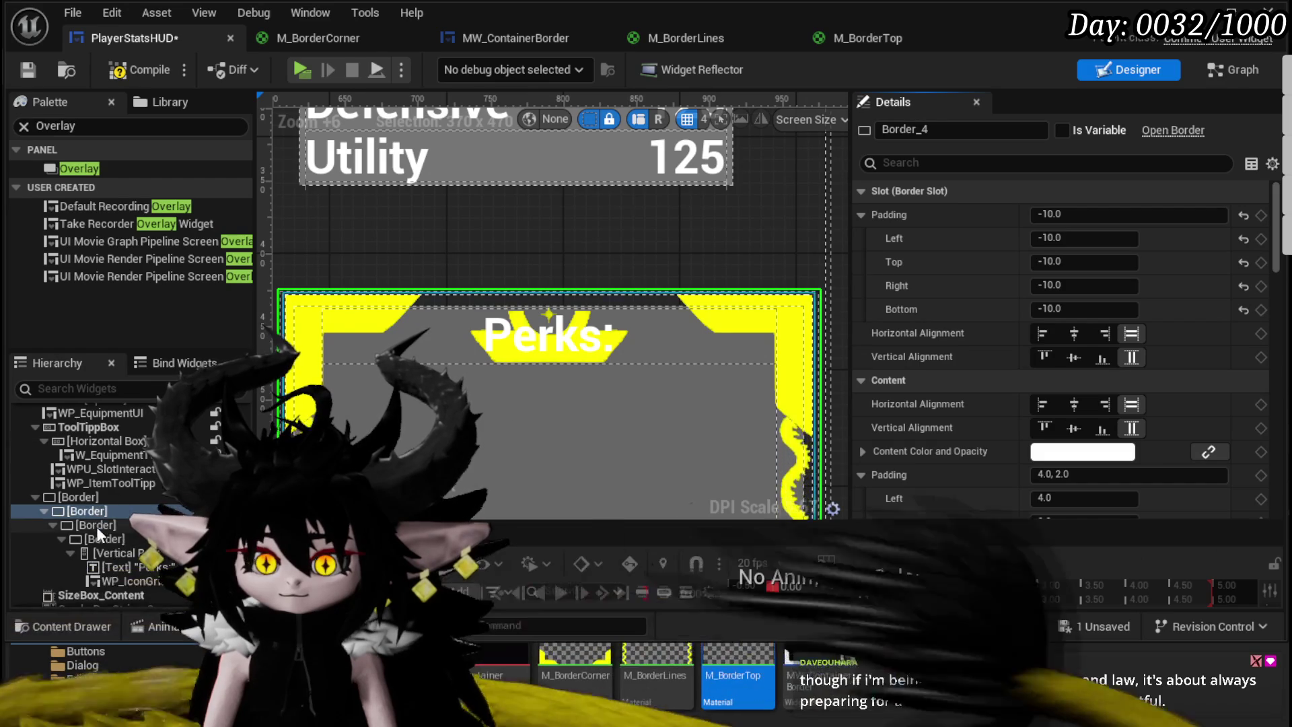
scroll(365, 235, down, 2)
click(369, 249)
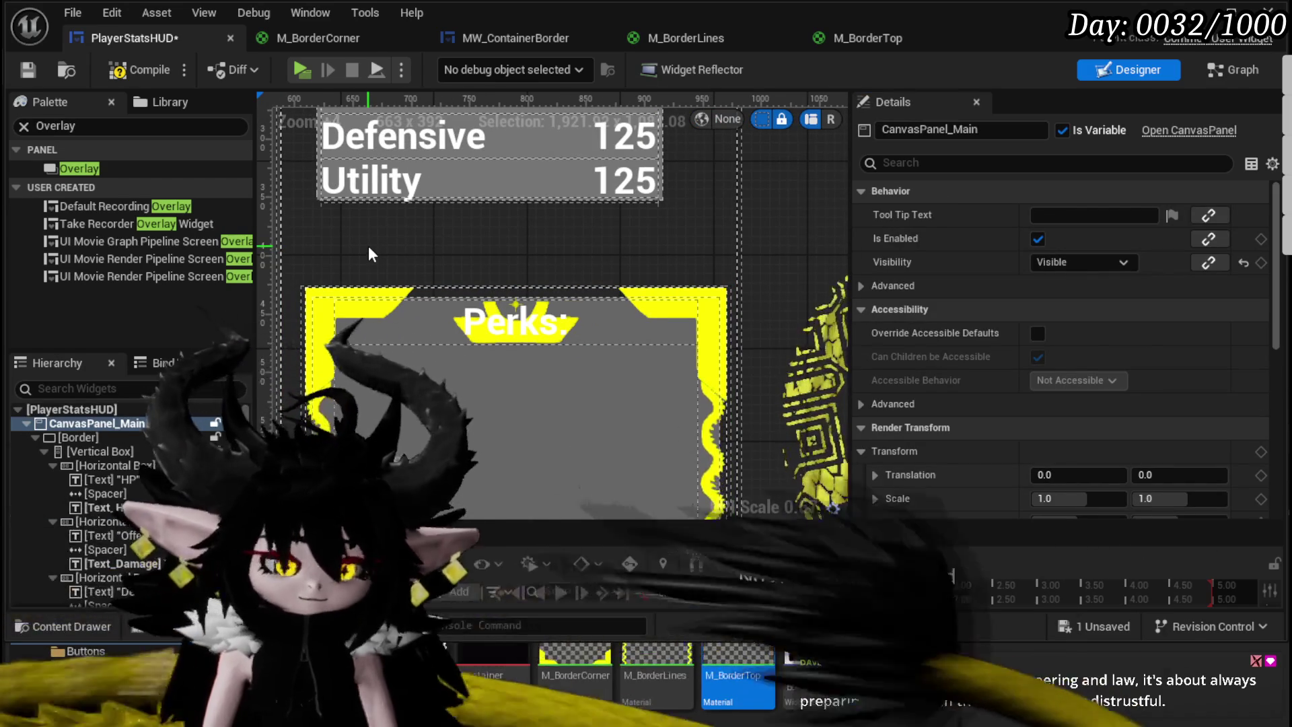
key(ctrl+s)
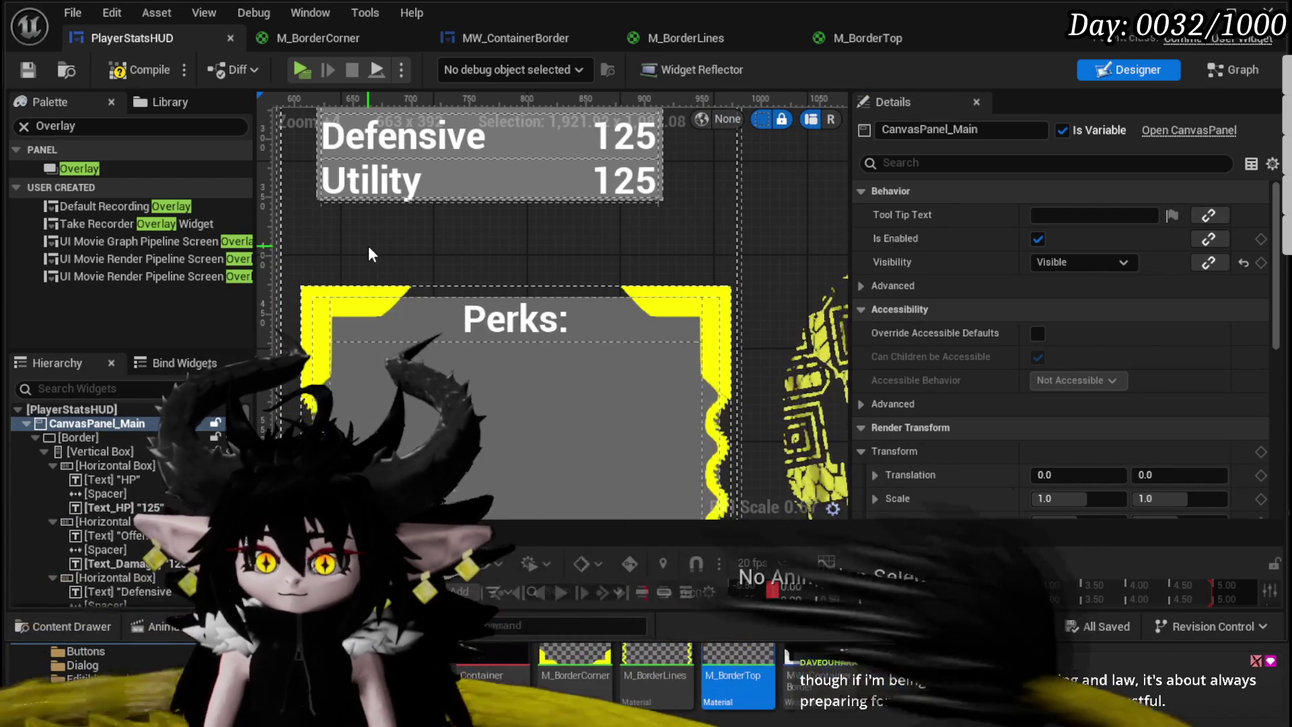
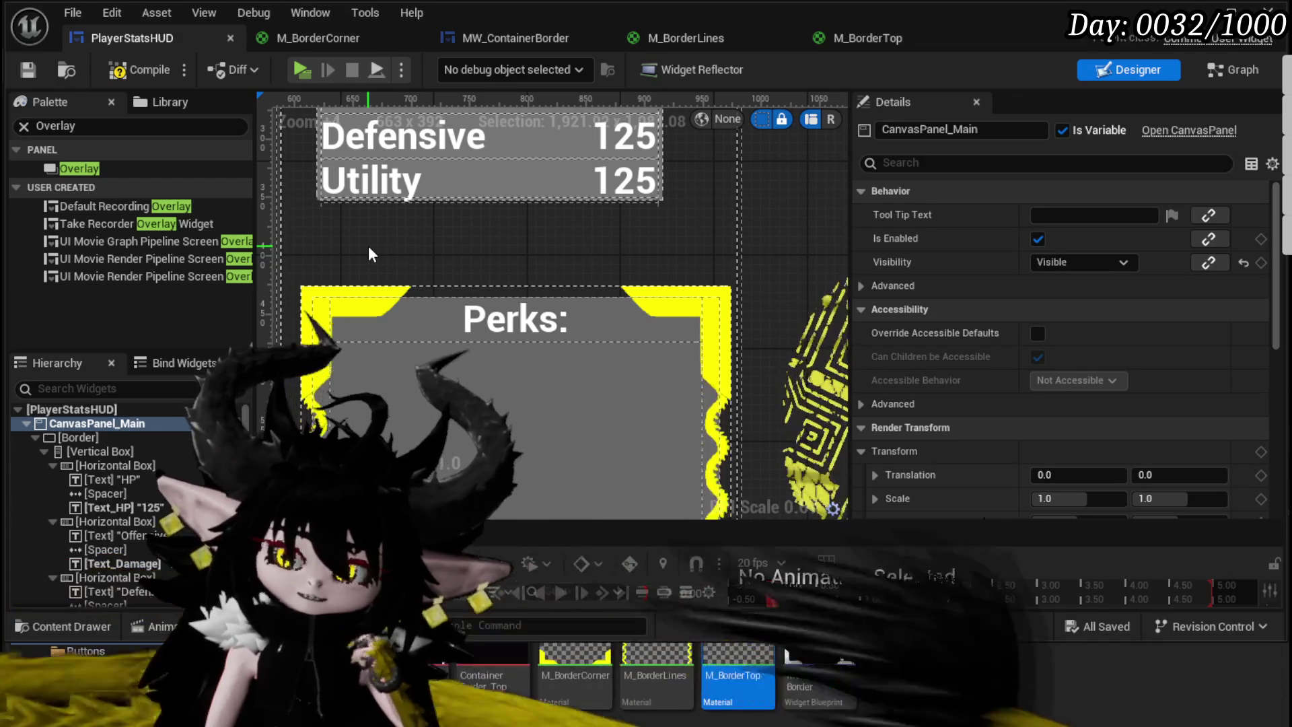
Step: Wrap the Vertical Box holding the Perks contents in a new Border
scroll(103, 470, down, 3)
scroll(103, 470, down, 5)
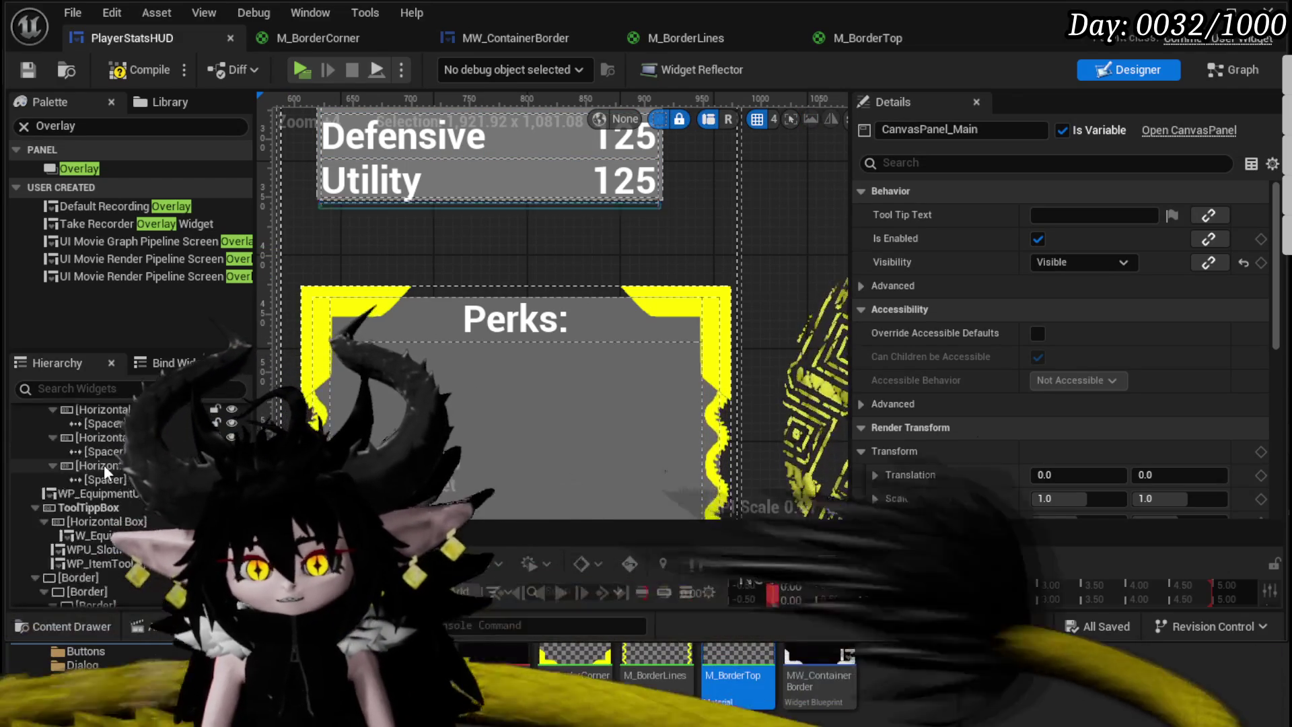
click(94, 502)
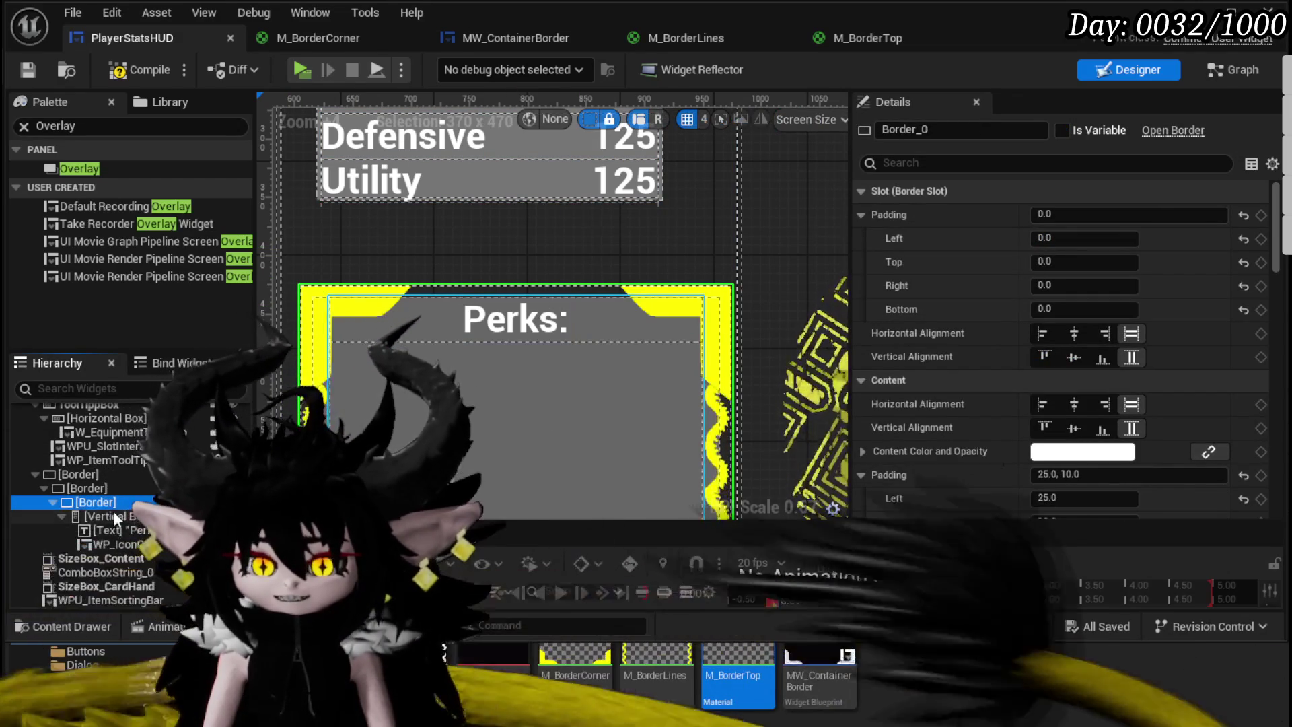
scroll(520, 381, down, 2)
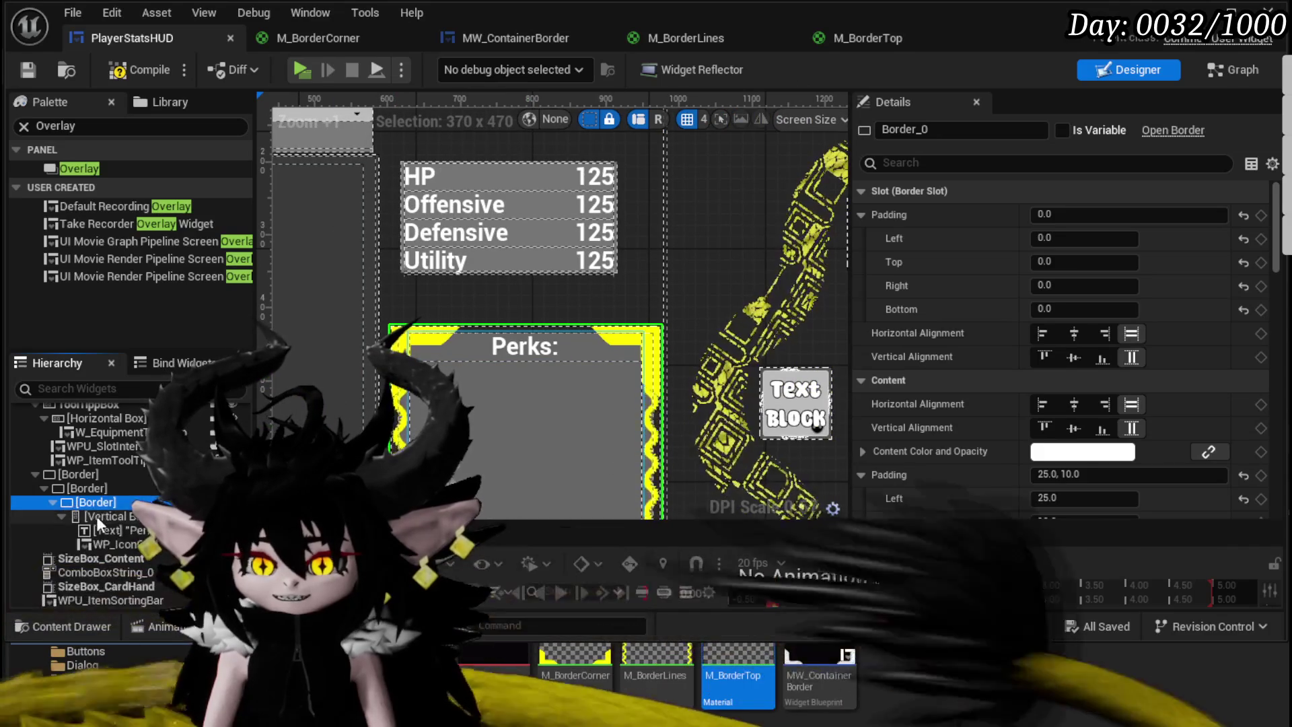
click(98, 515)
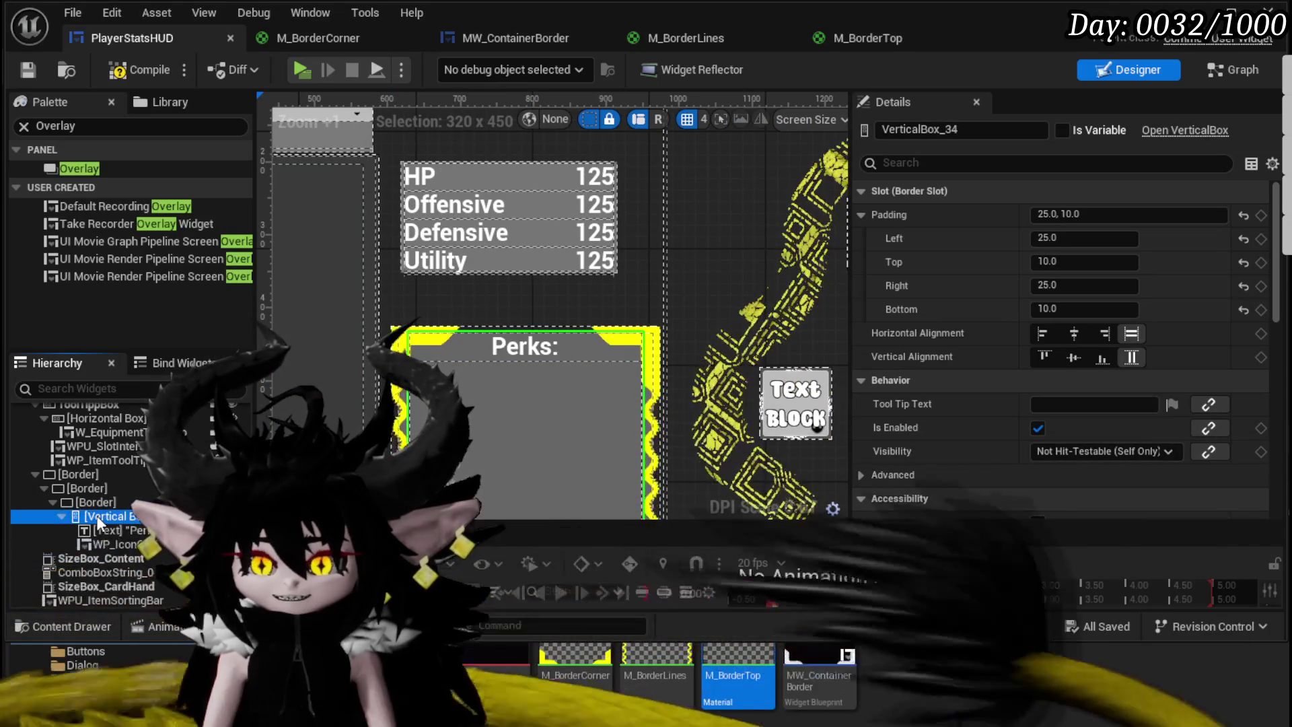
right_click(101, 516)
mouse_move(169, 707)
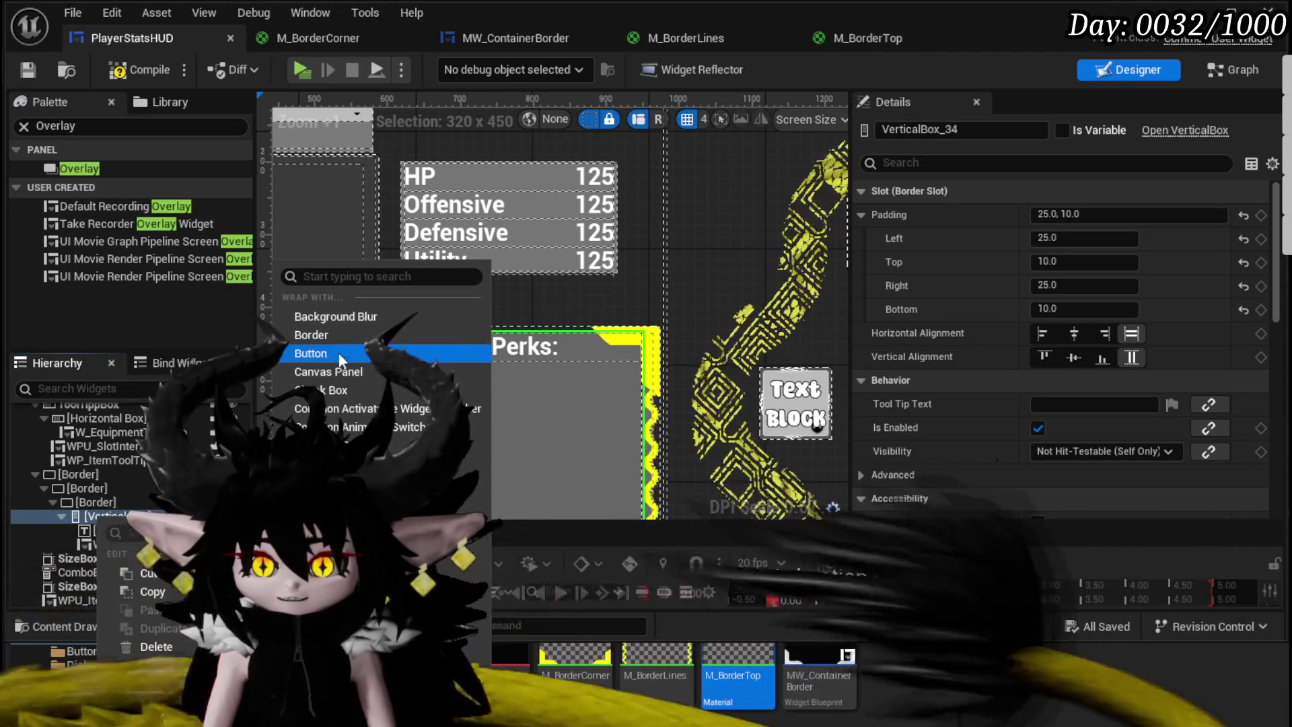
click(345, 334)
Step: Give the new border the M_BorderTop brush image and set its left and top padding to 0
click(104, 515)
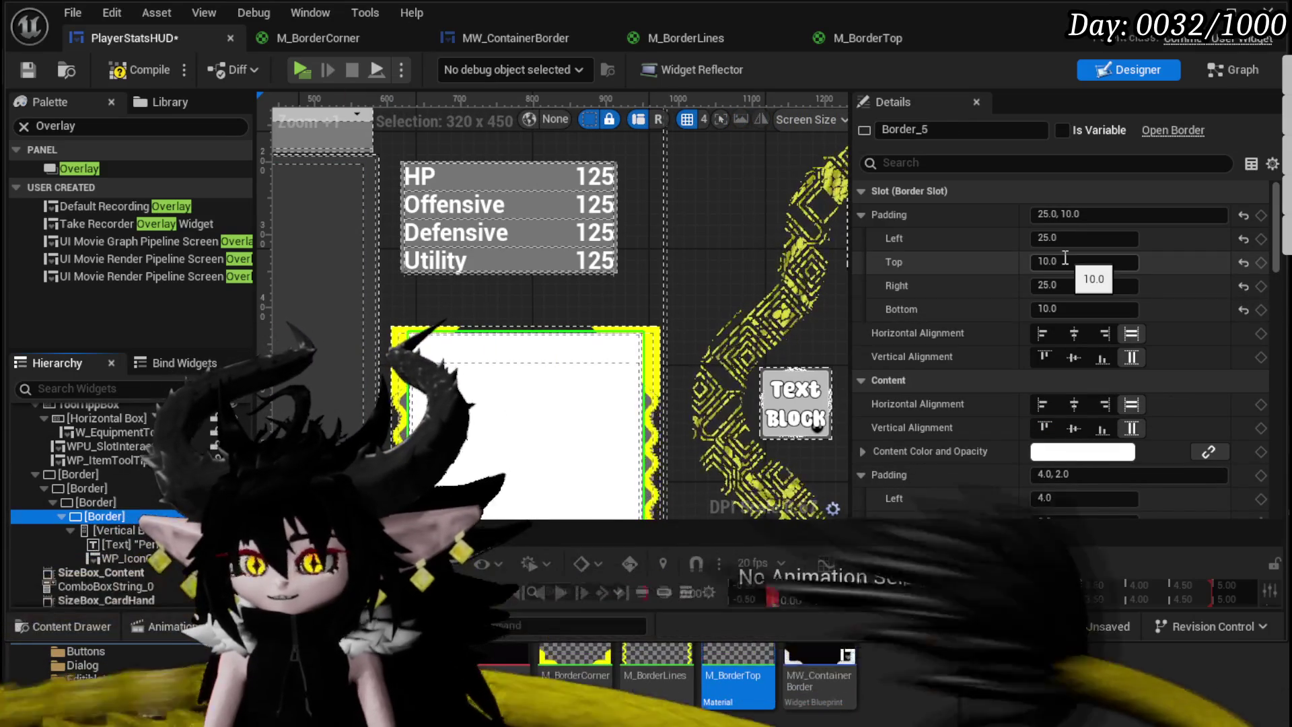
scroll(968, 404, down, 3)
scroll(966, 395, down, 7)
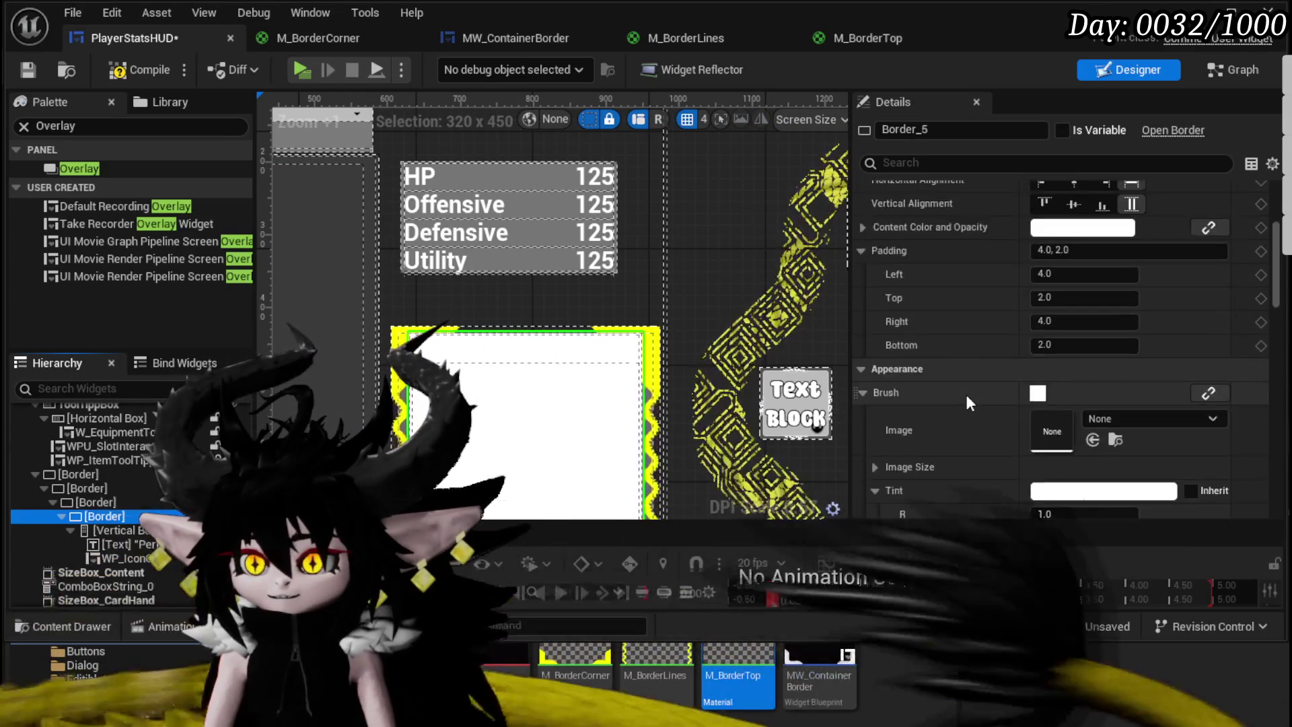
mouse_move(737, 676)
mouse_down()
mouse_move(1063, 259)
mouse_move(1053, 262)
mouse_up()
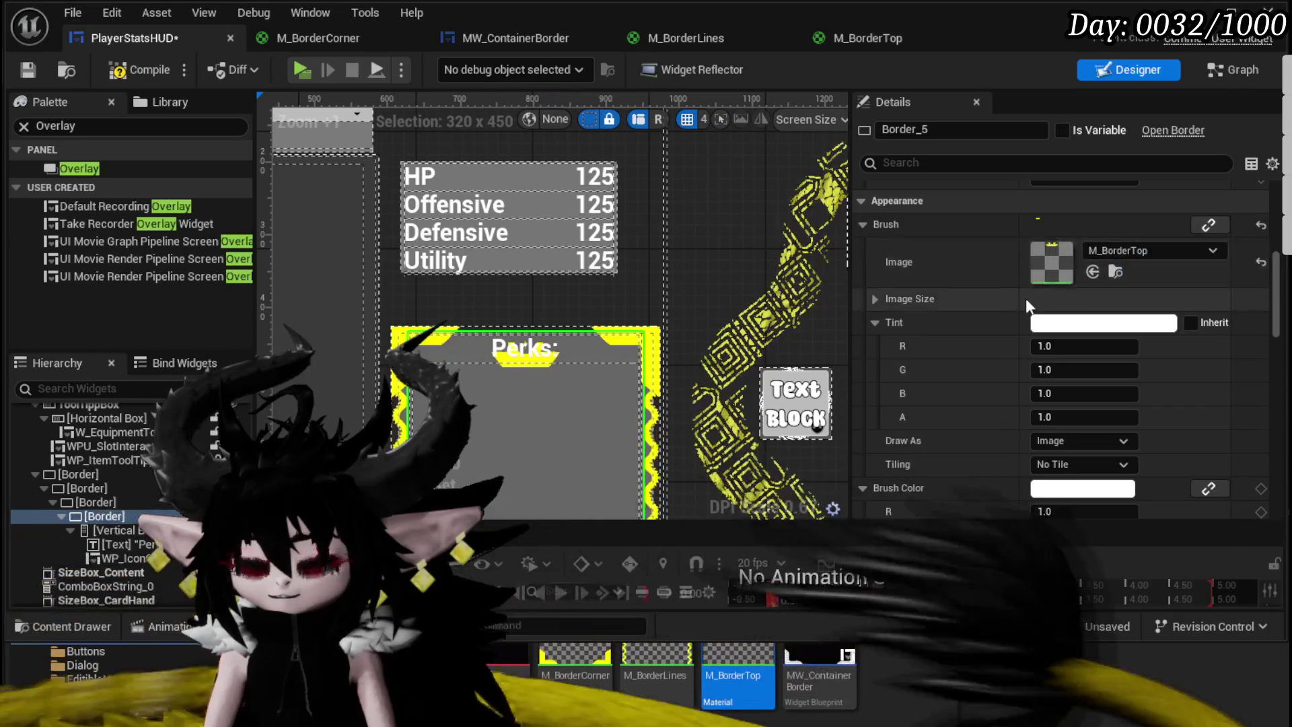
scroll(1025, 297, up, 6)
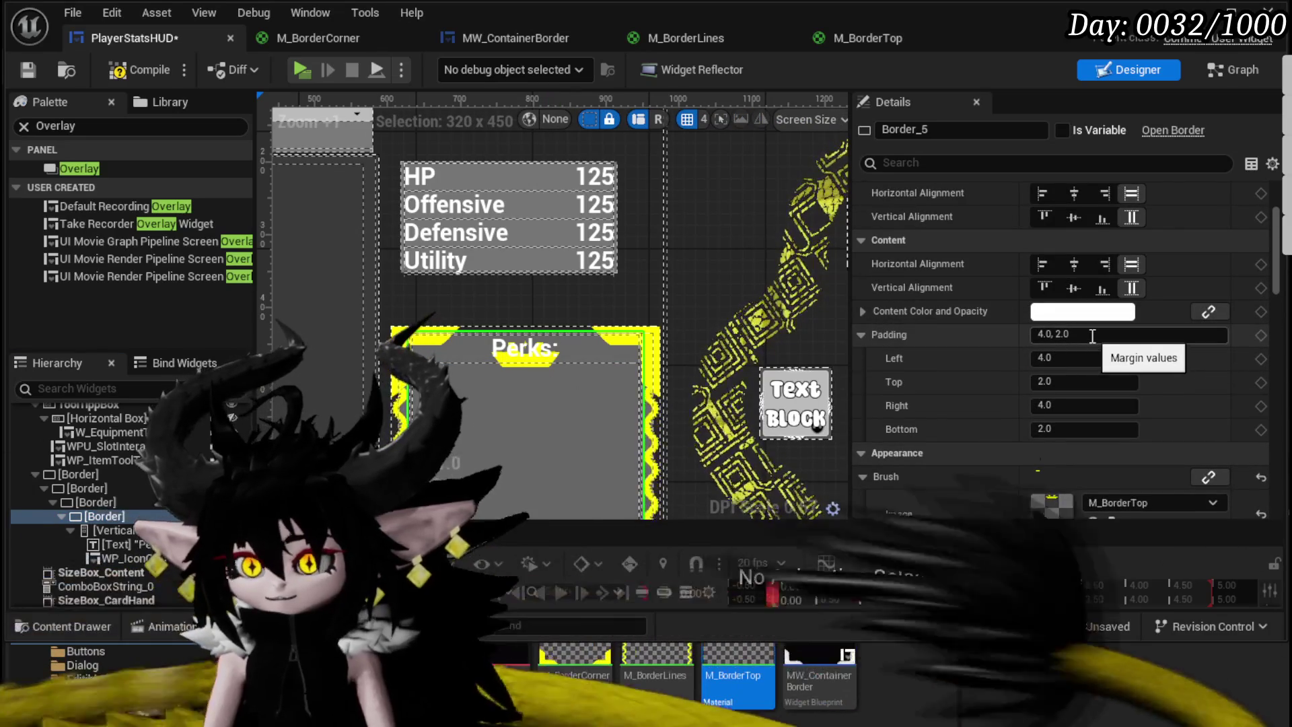
scroll(1090, 334, up, 4)
drag(1081, 241, 987, 240)
drag(1060, 261, 935, 261)
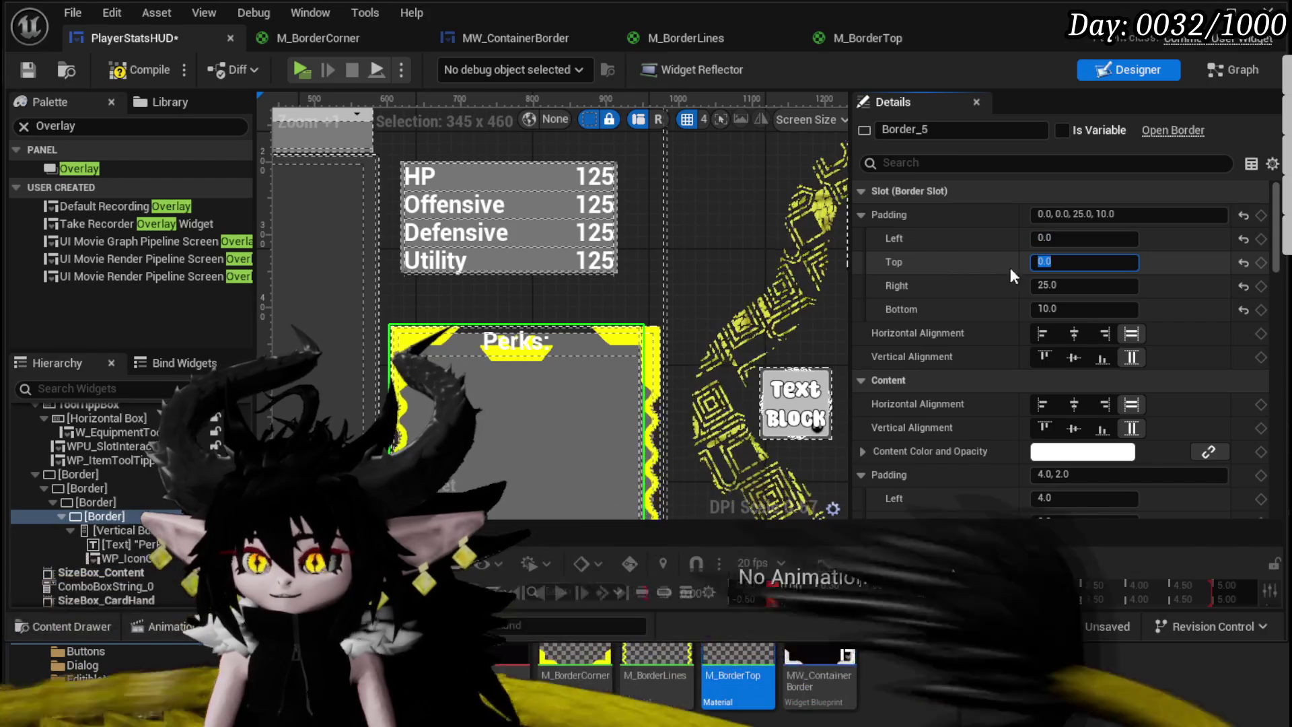
Step: Set the border's right and bottom slot padding to 0
click(1083, 285)
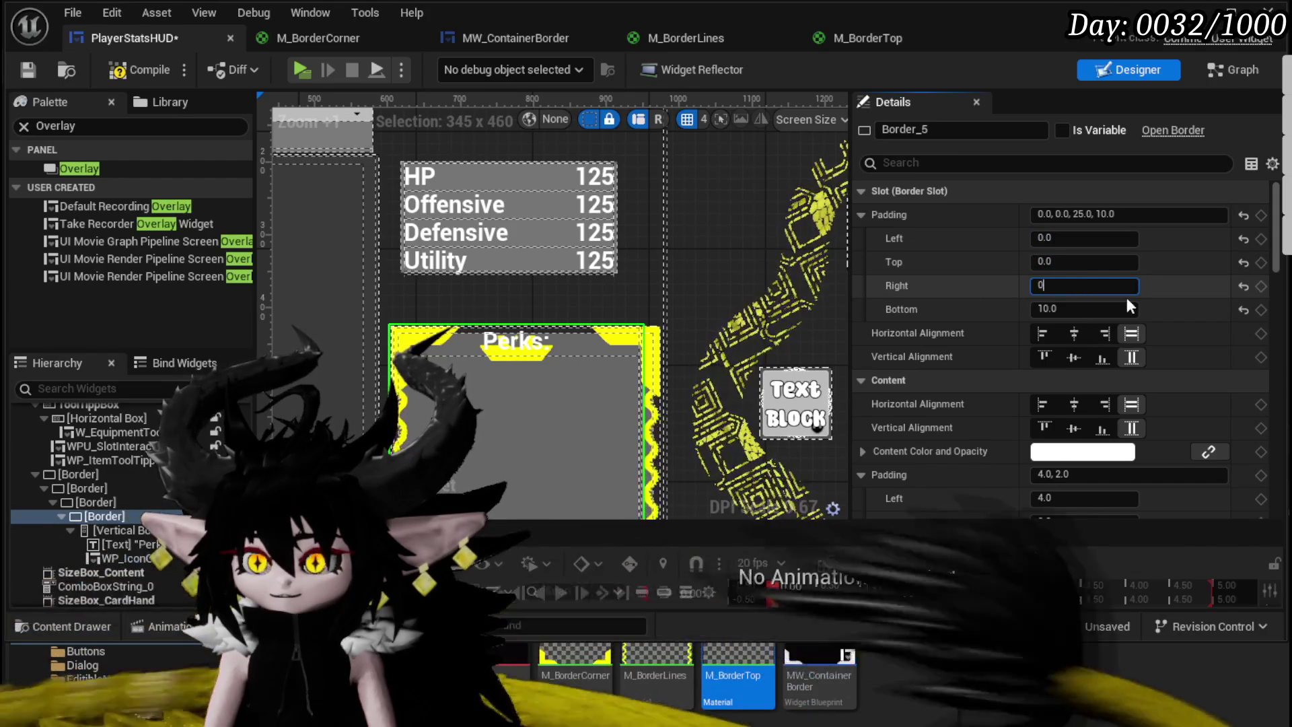
text(0)
key(Return)
click(1083, 309)
text(0)
key(Return)
Step: Settle the border's top padding at -30 after trying -50, -20 and -10
click(1063, 262)
text(-50)
key(Return)
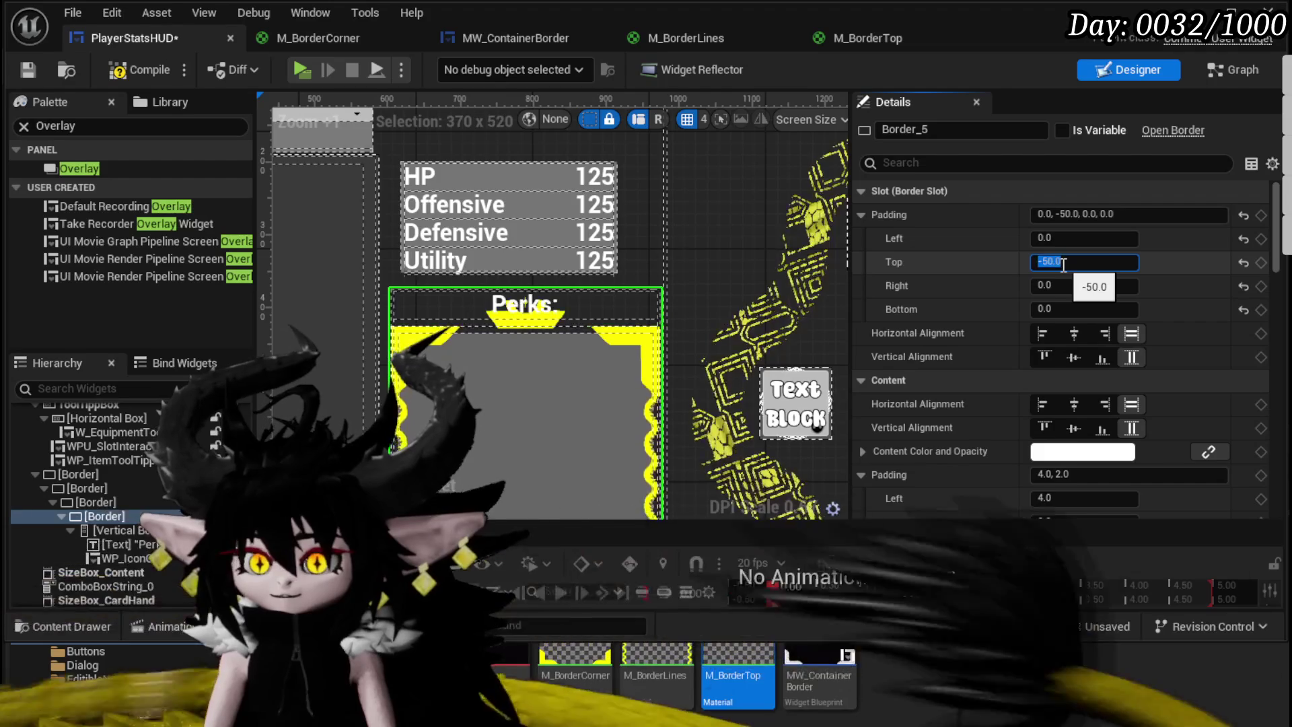
text(-20)
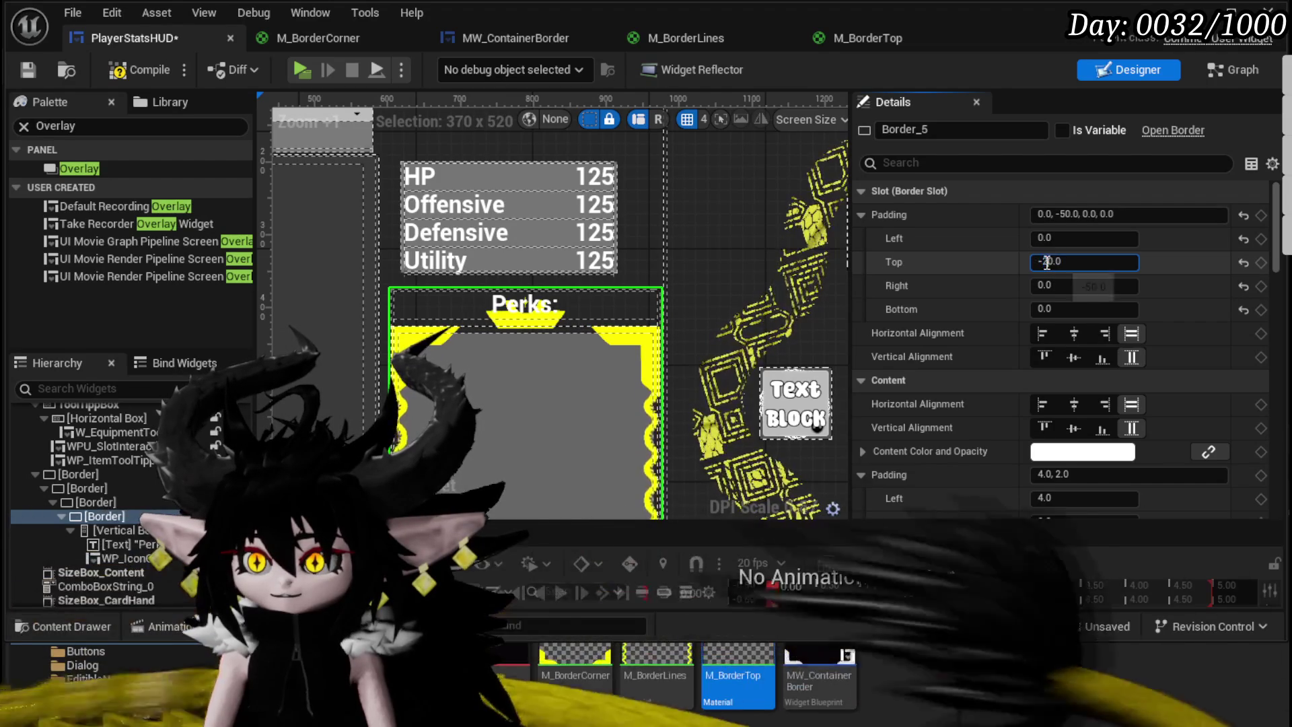
key(Return)
text(-10)
key(Return)
text(-30)
key(Return)
scroll(522, 337, up, 4)
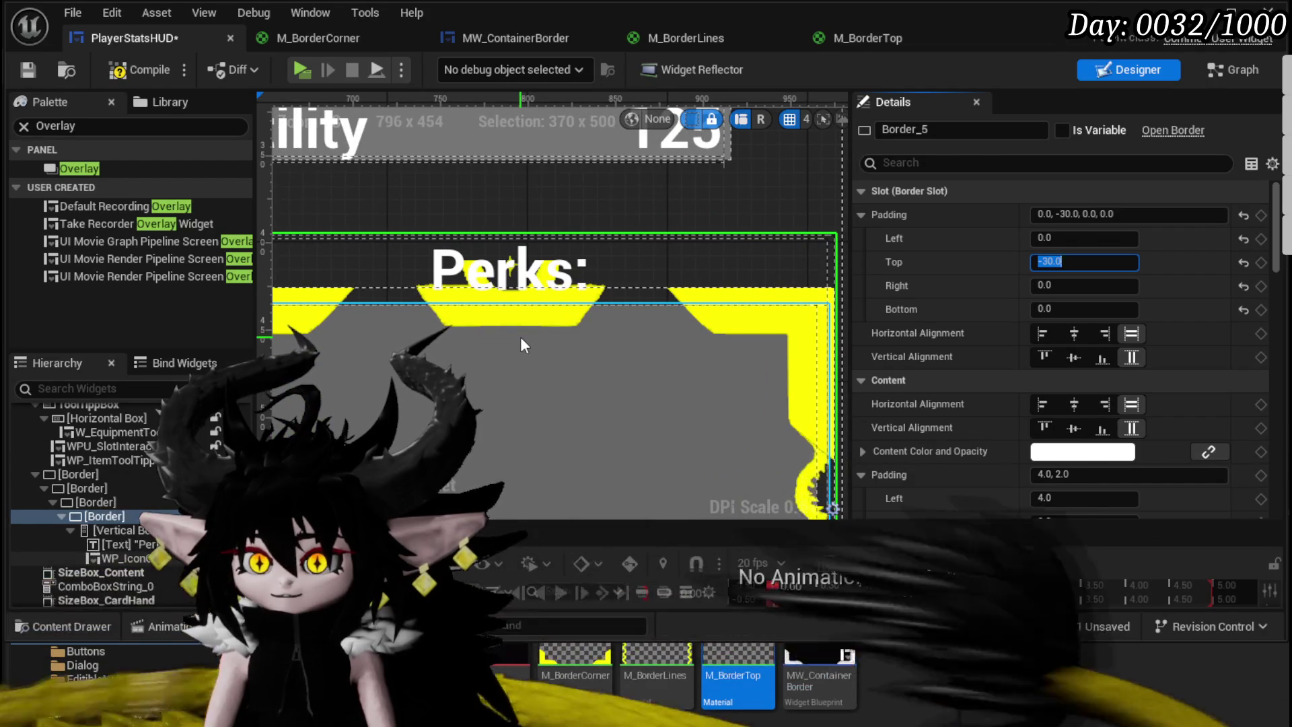
scroll(522, 339, down, 4)
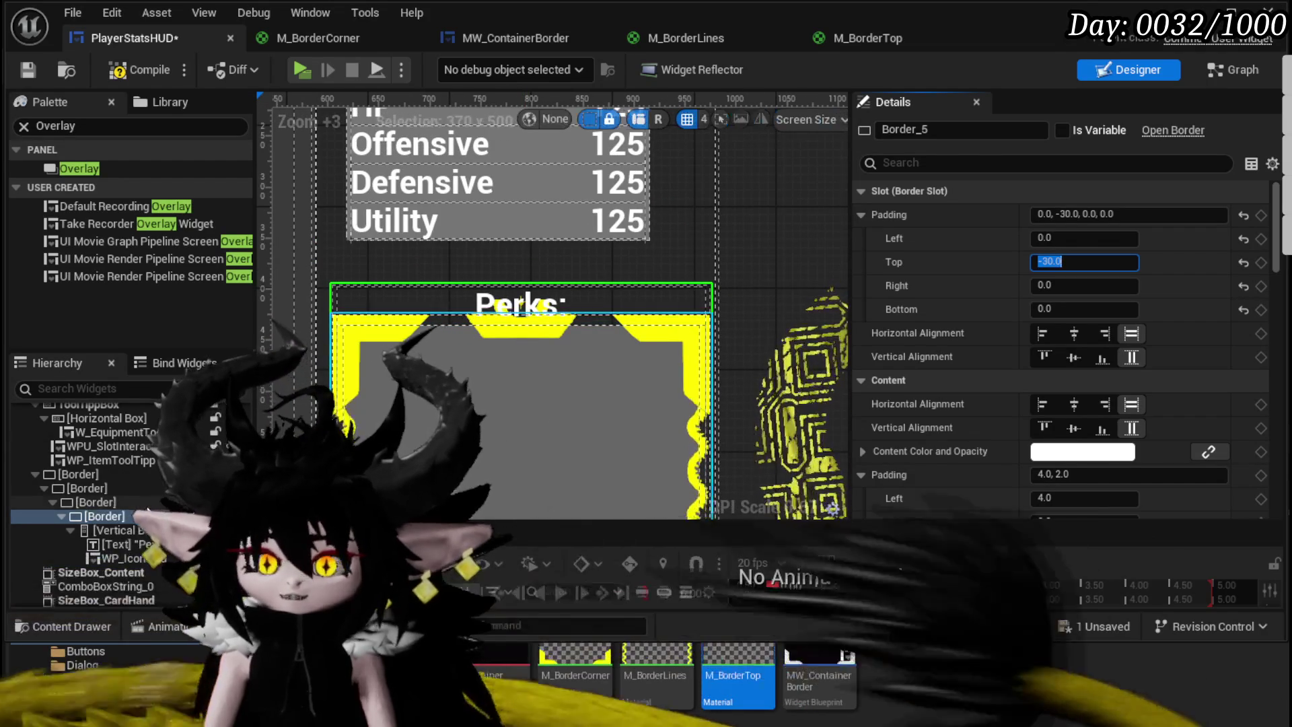
click(124, 530)
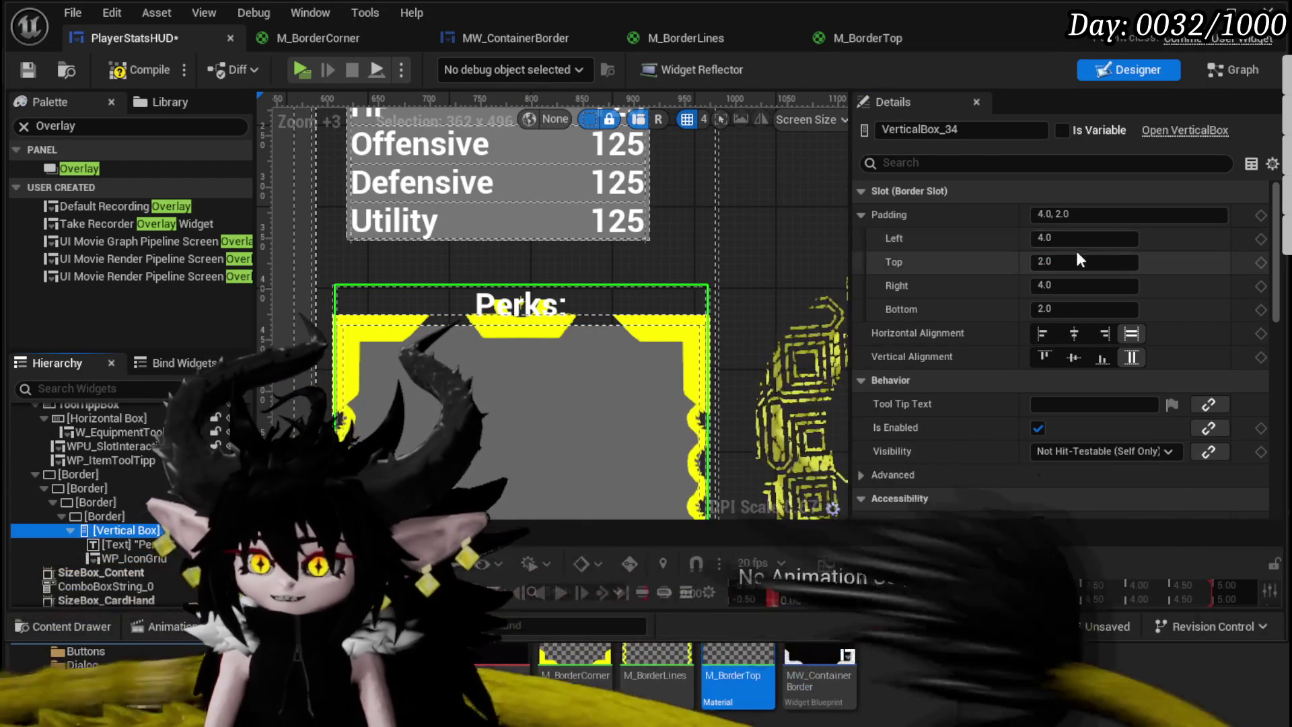
Step: Set the Perks vertical box's left and right padding to 25
key(ctrl+a)
text(20)
key(Return)
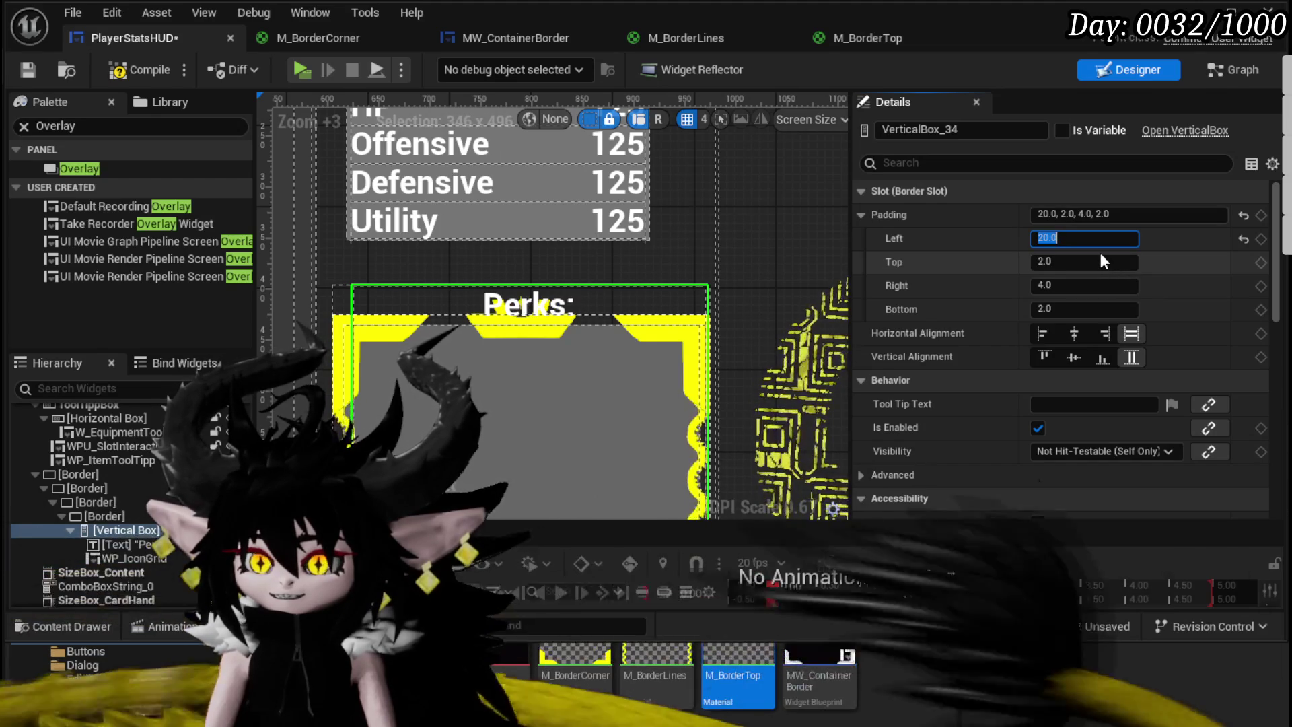
text(25)
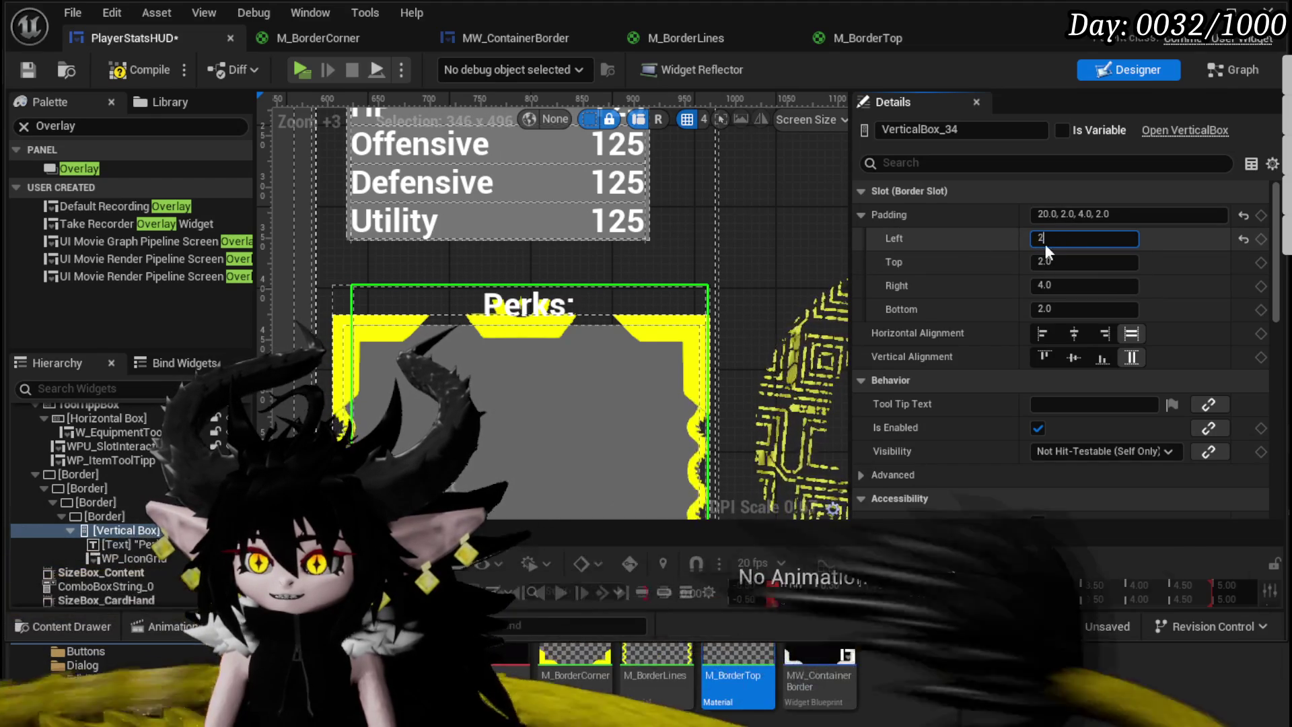
key(Return)
click(1078, 283)
text(25)
key(Return)
Step: Set the vertical box's top padding to 50, then compile and save
click(1051, 256)
key(Return)
text(40)
key(Return)
text(50)
key(Return)
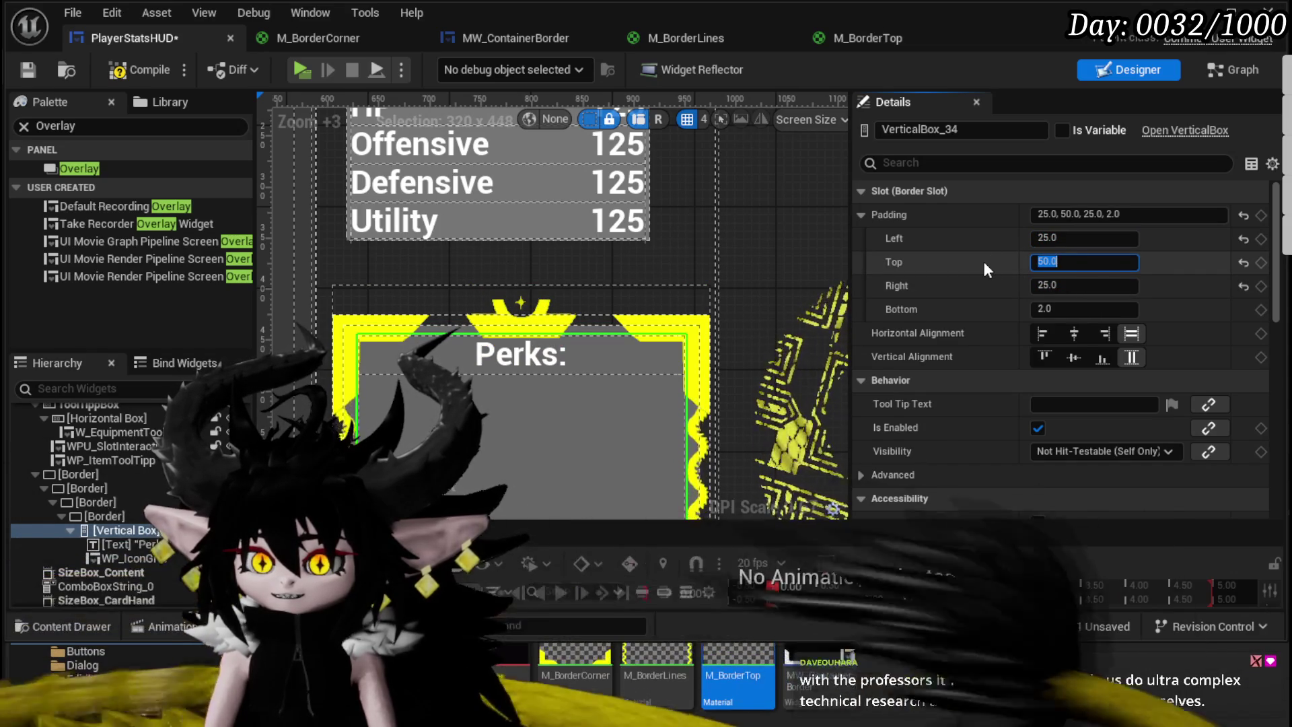
scroll(604, 205, down, 3)
drag(604, 205, 607, 212)
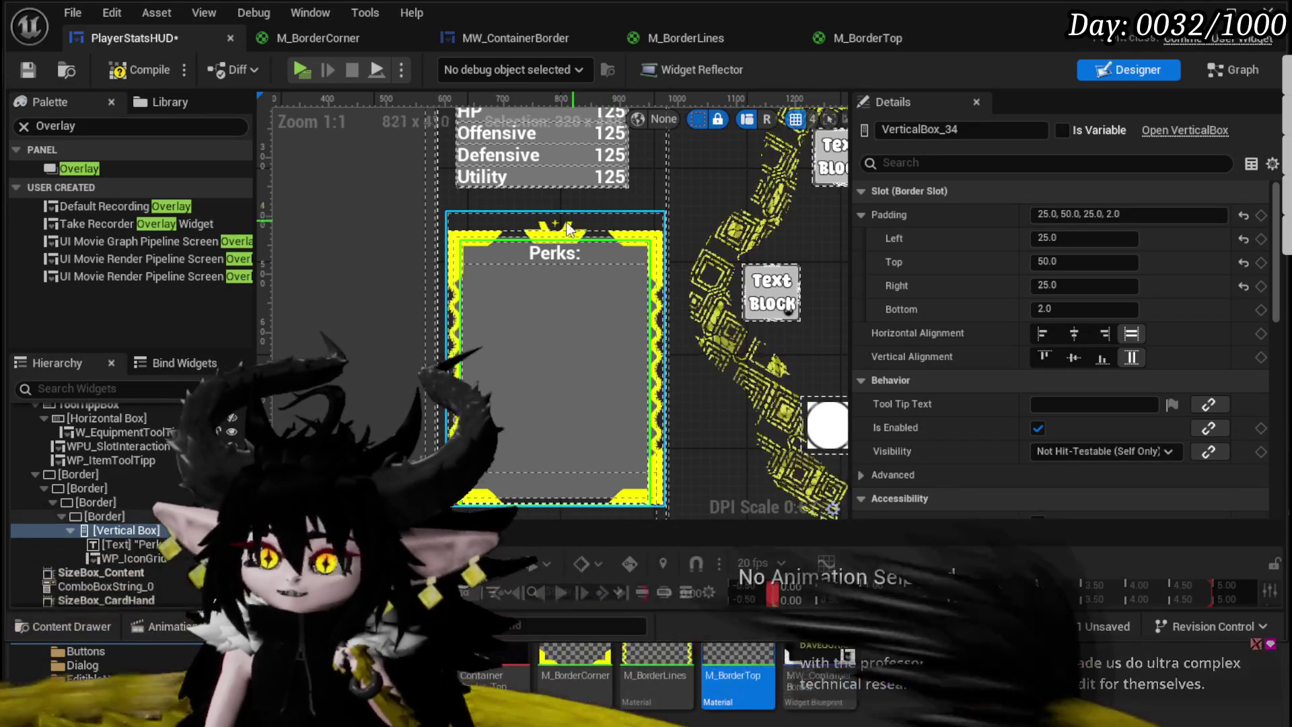
click(128, 70)
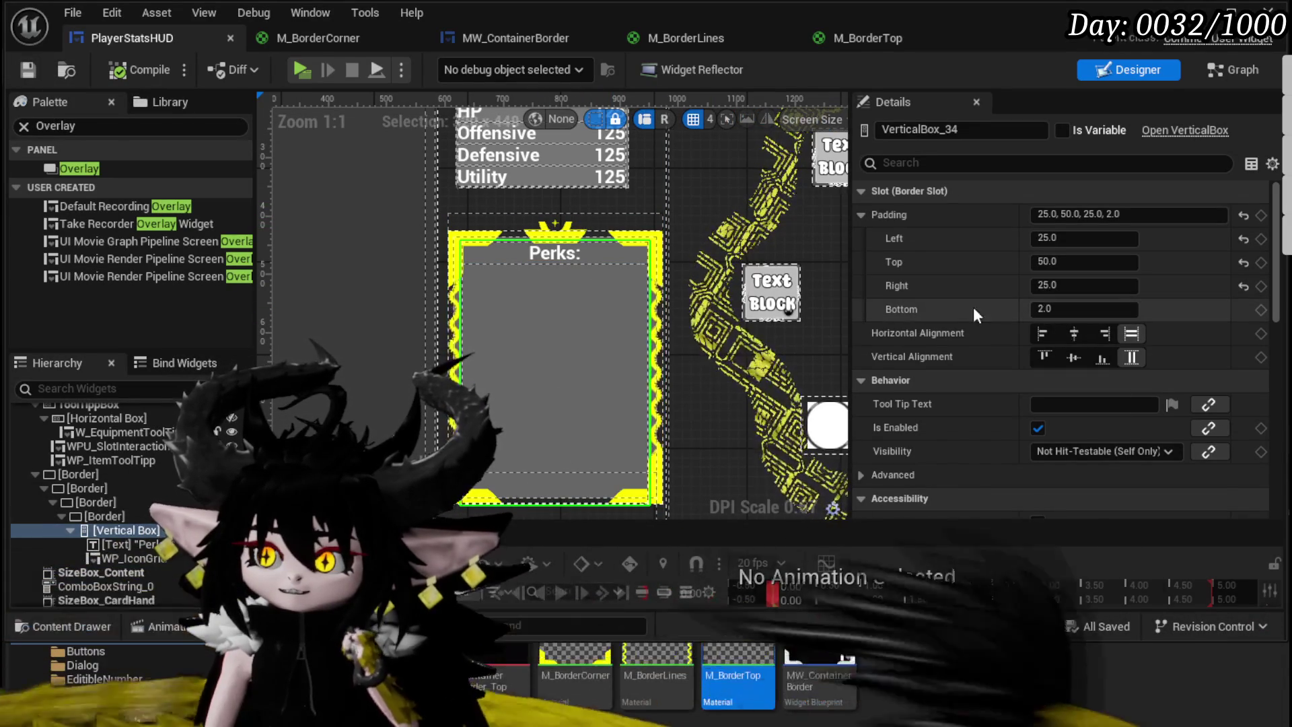
Step: Set the vertical box's bottom padding to 25 and save PlayerStatsHUD
click(1052, 309)
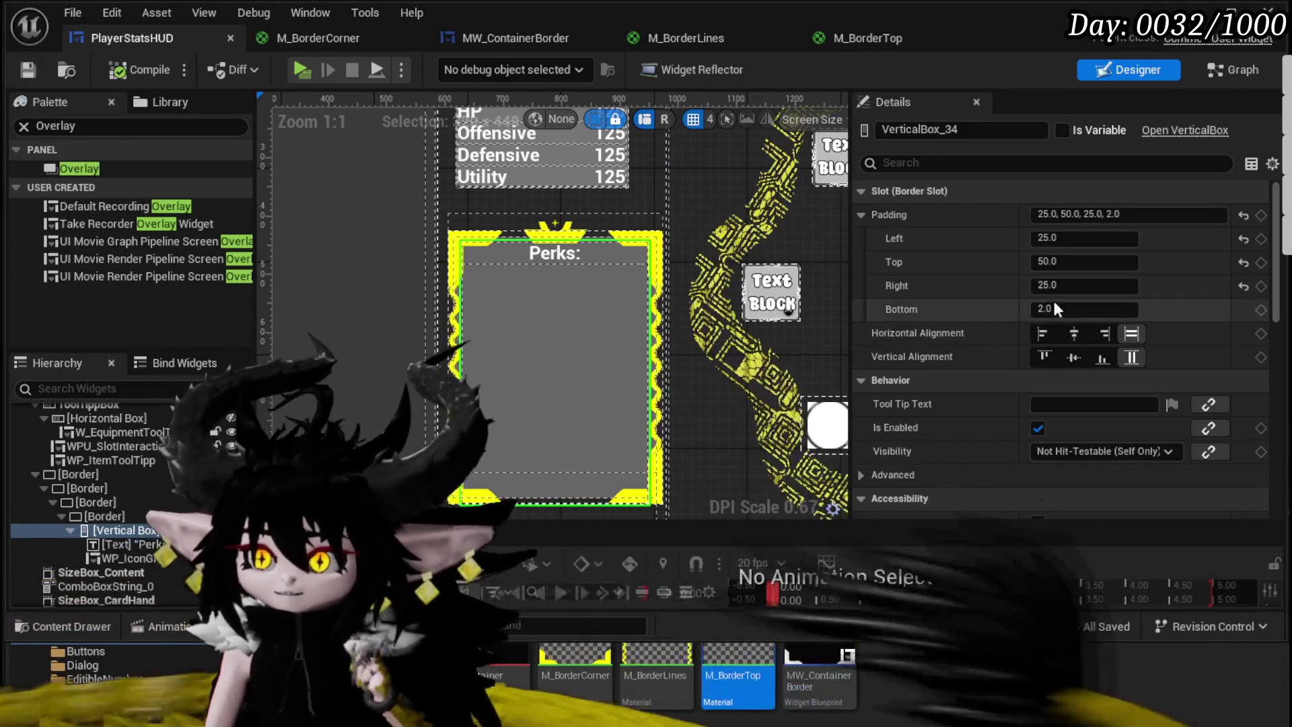
text(20)
key(Return)
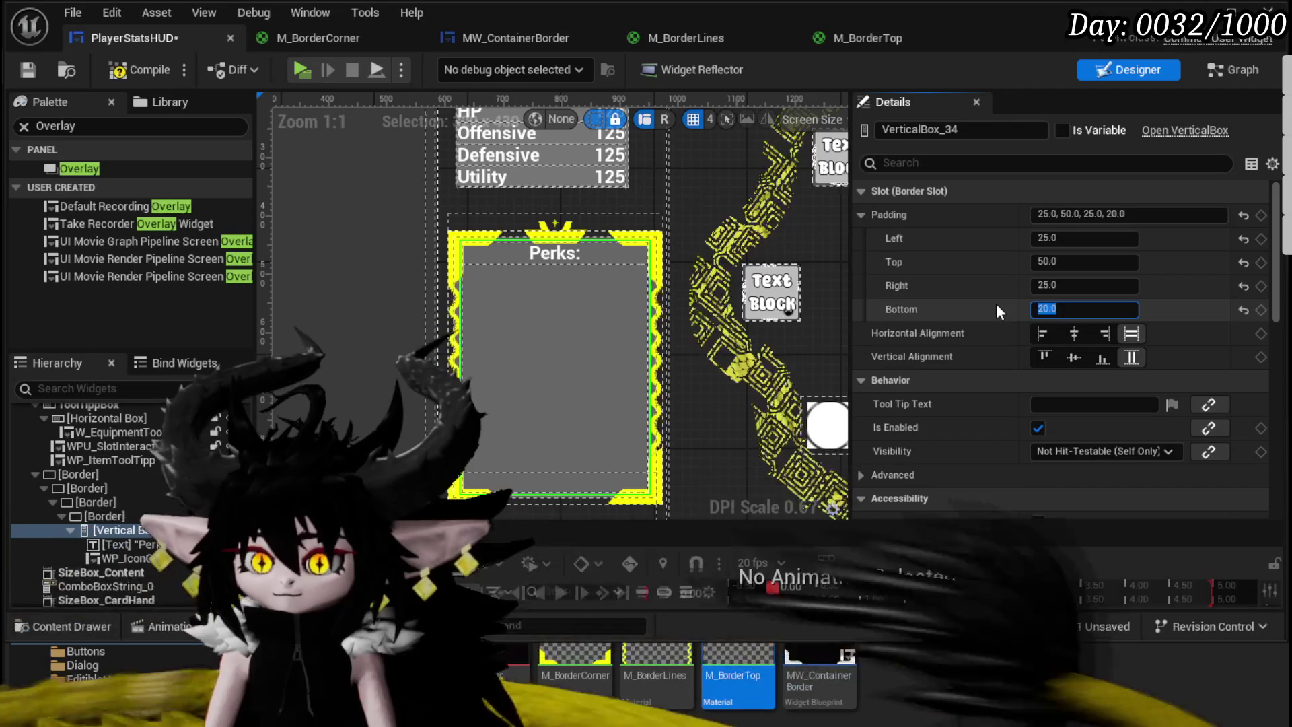
text(5)
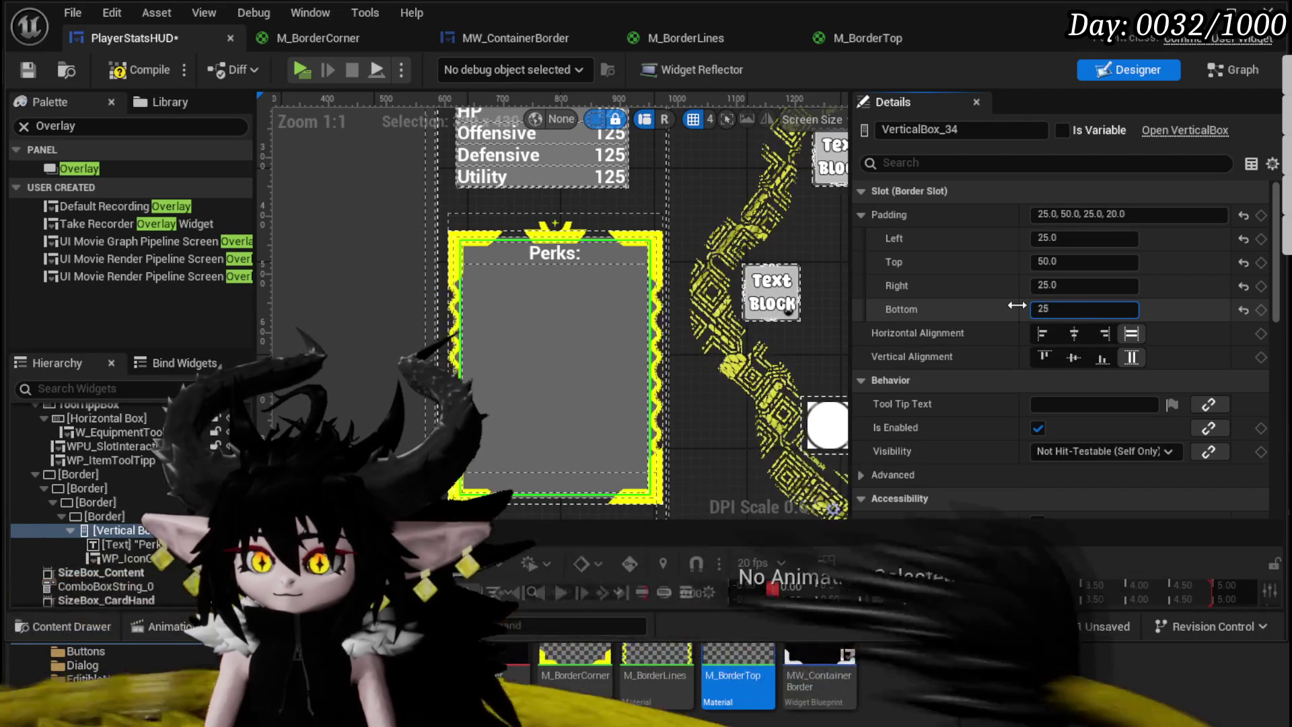
key(Return)
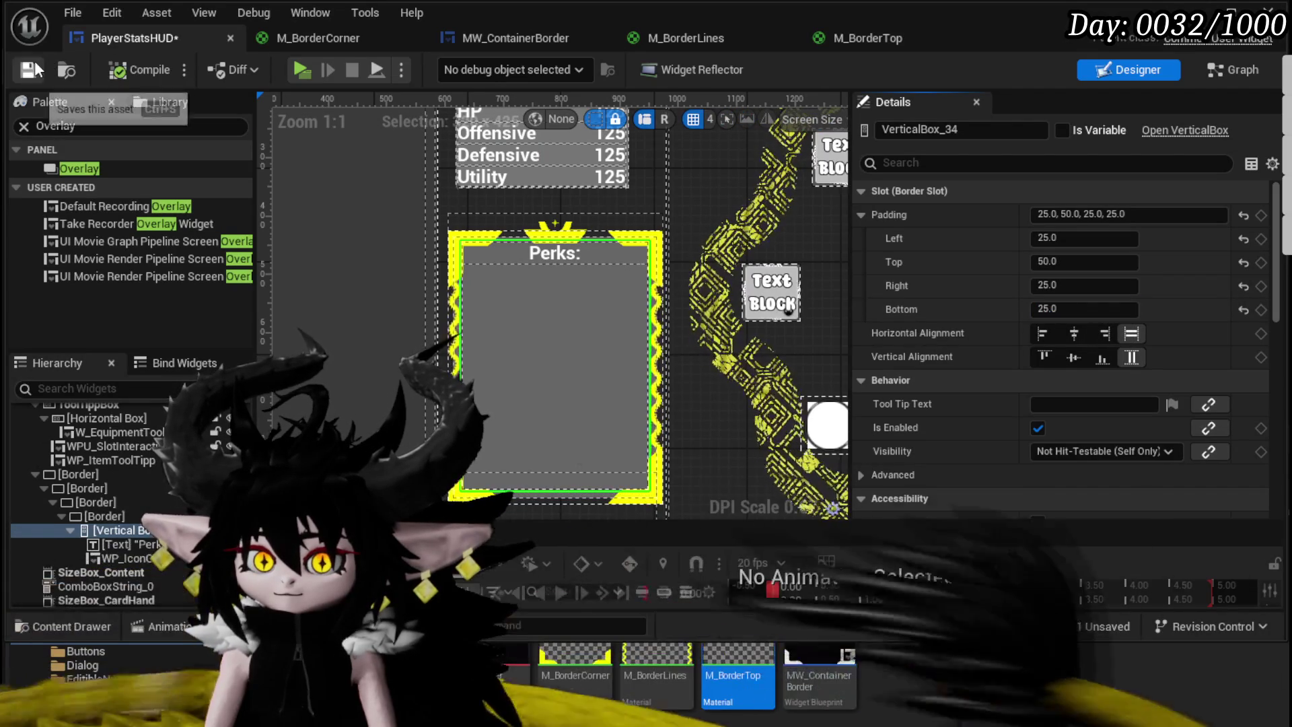
key(ctrl+s)
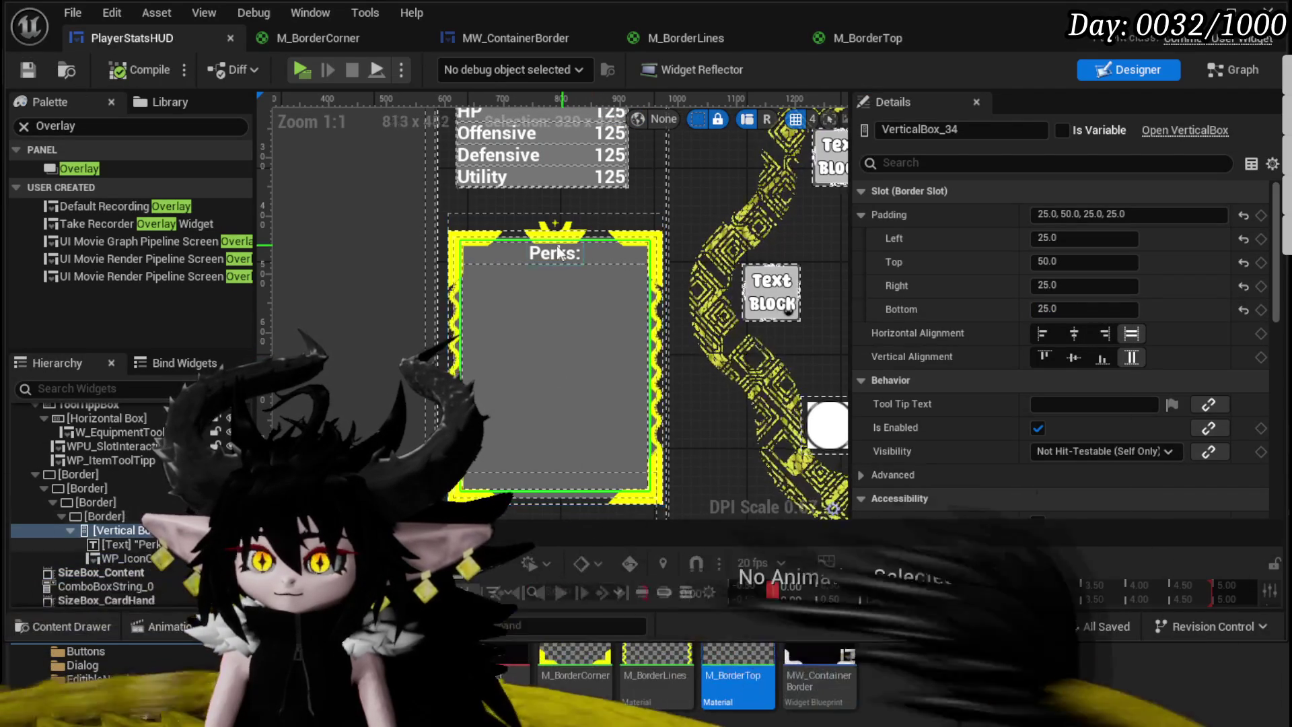
scroll(471, 253, up, 4)
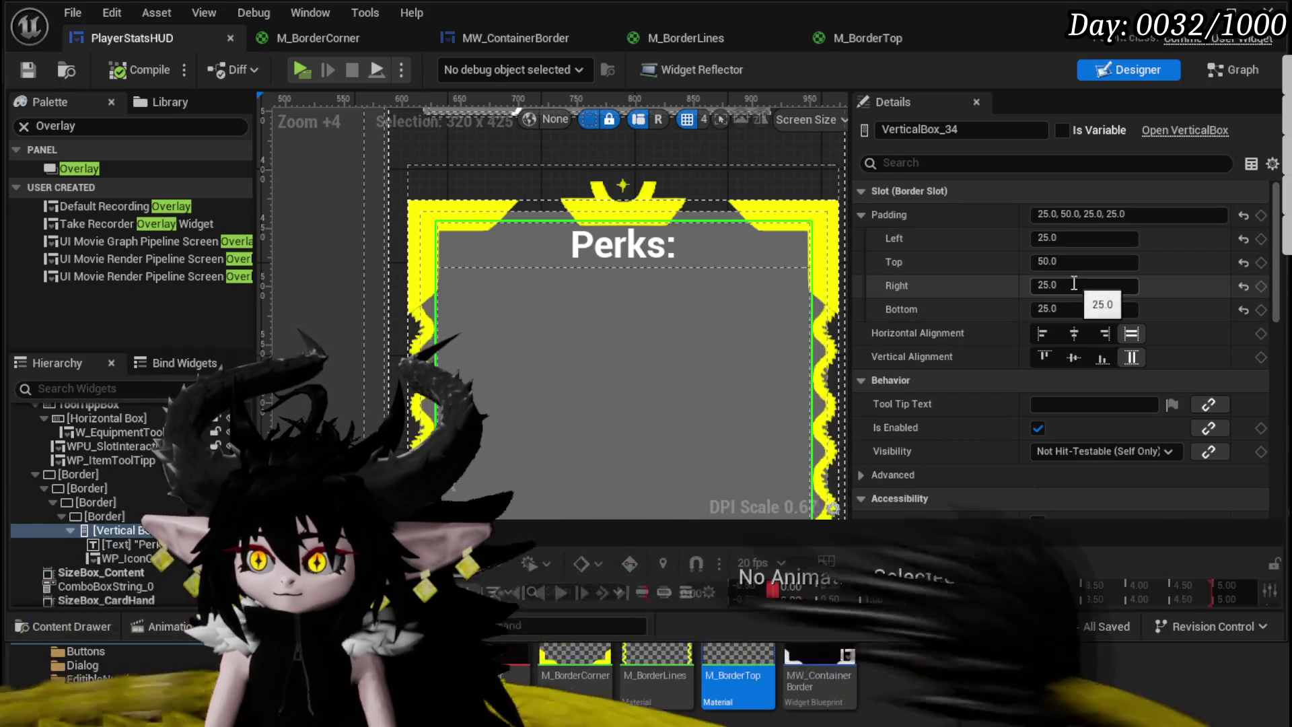
Step: Change the Perks box's top padding to 55, then compile and save
text(55)
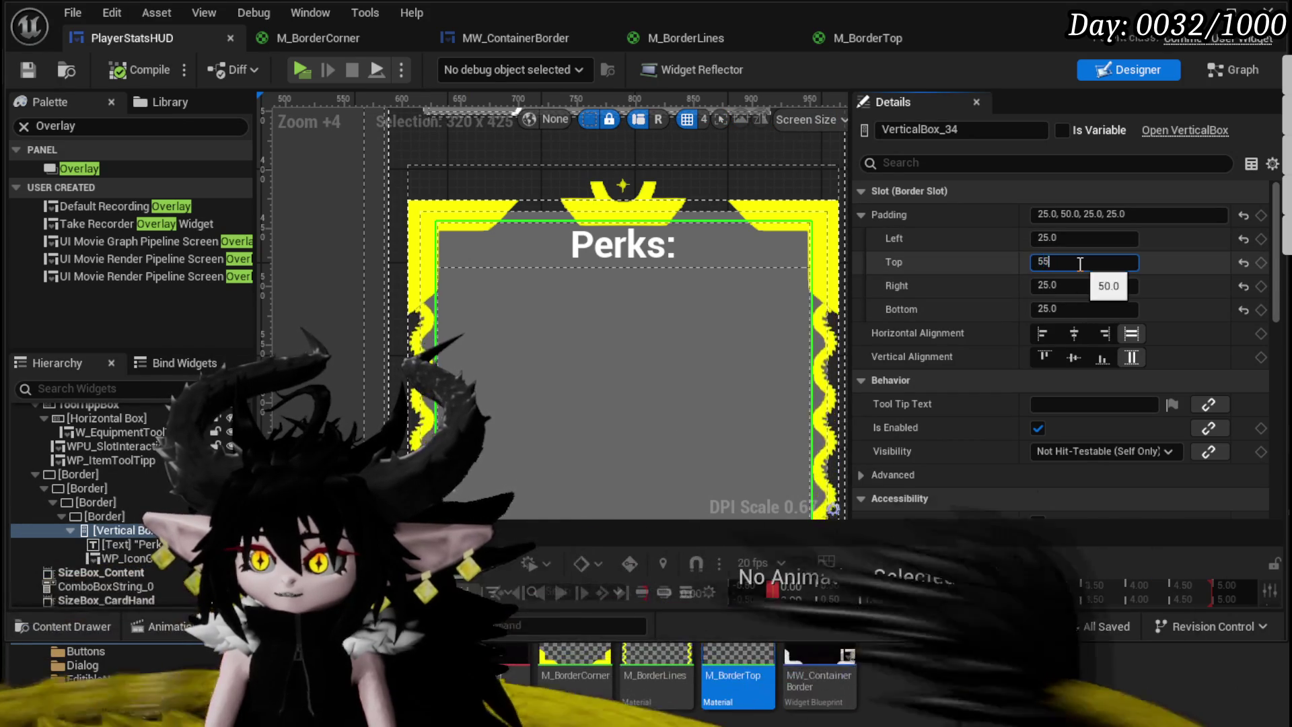
key(Return)
click(114, 72)
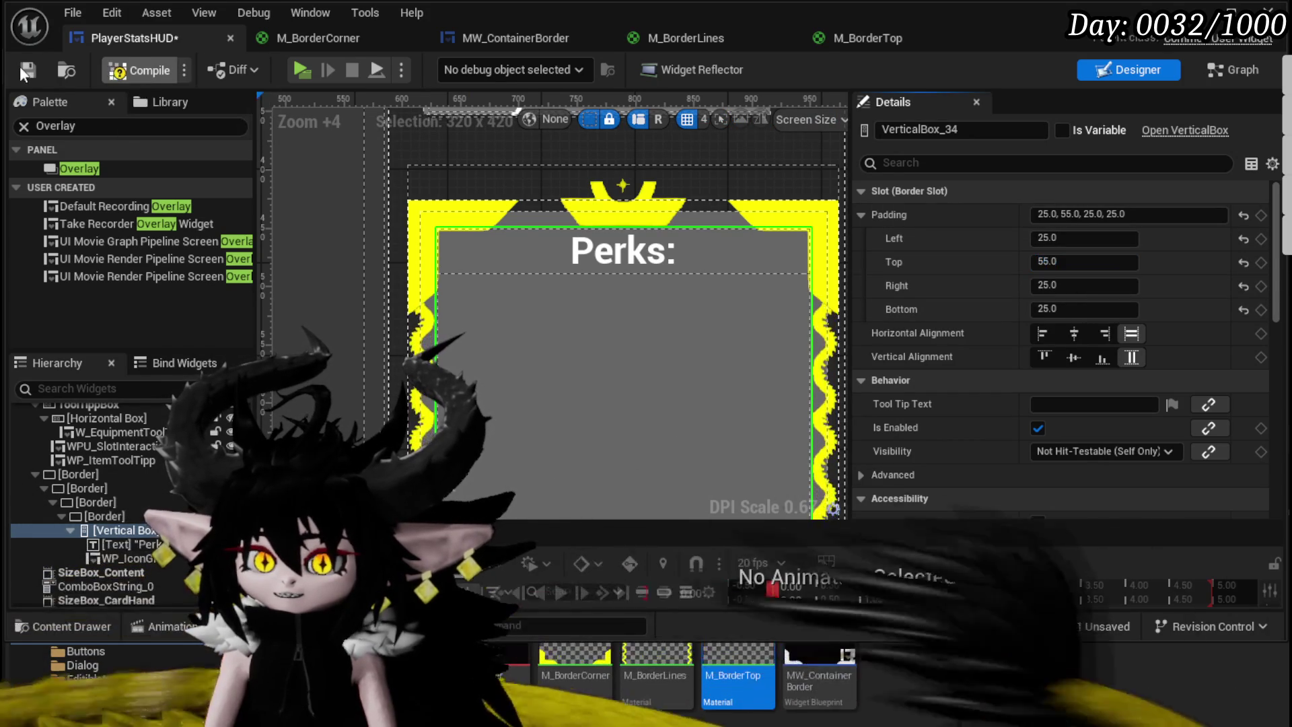
click(26, 69)
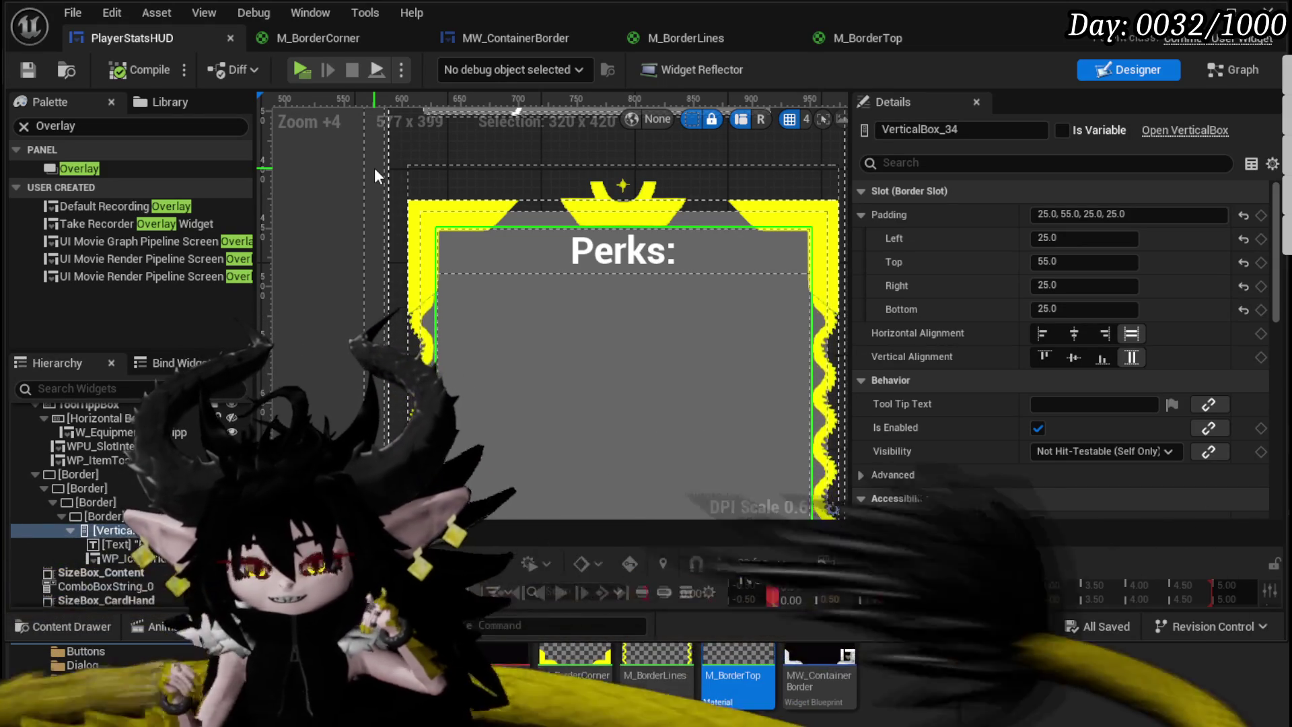
Step: Select the nested Perks frame borders and switch to the MW_ContainerBorder editor
scroll(737, 248, down, 3)
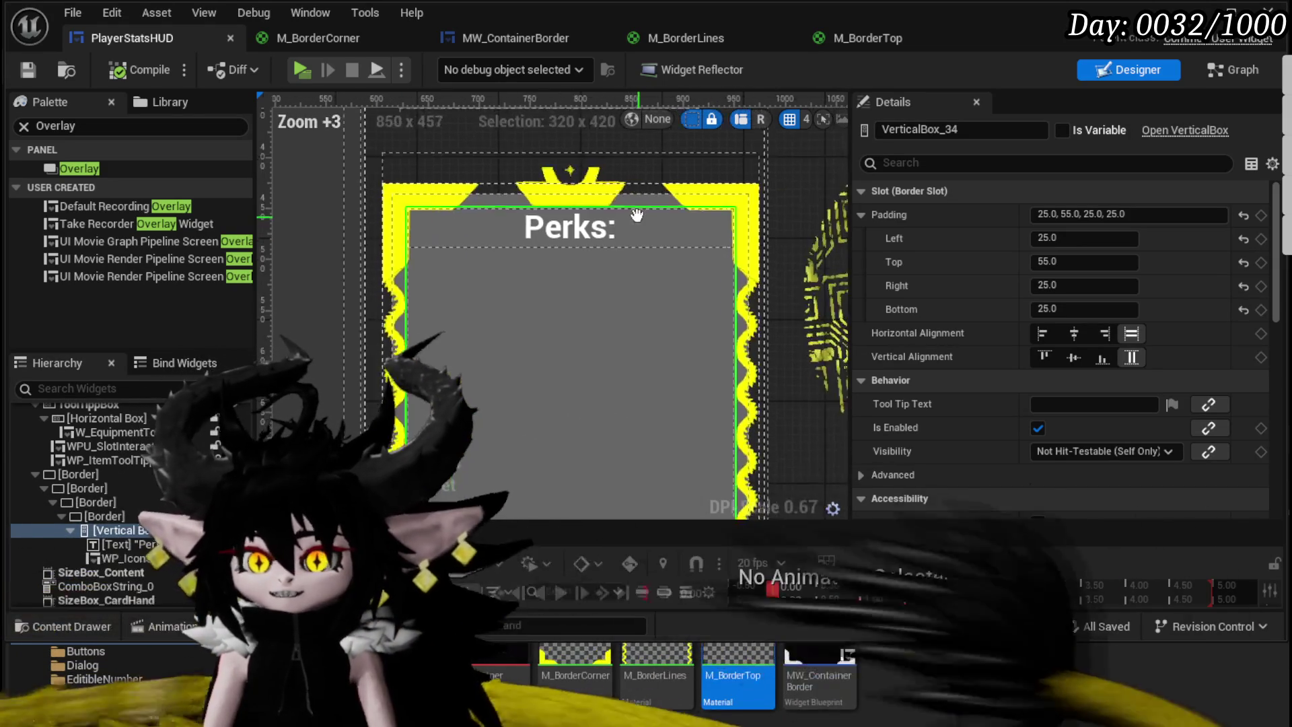
drag(613, 257, 604, 220)
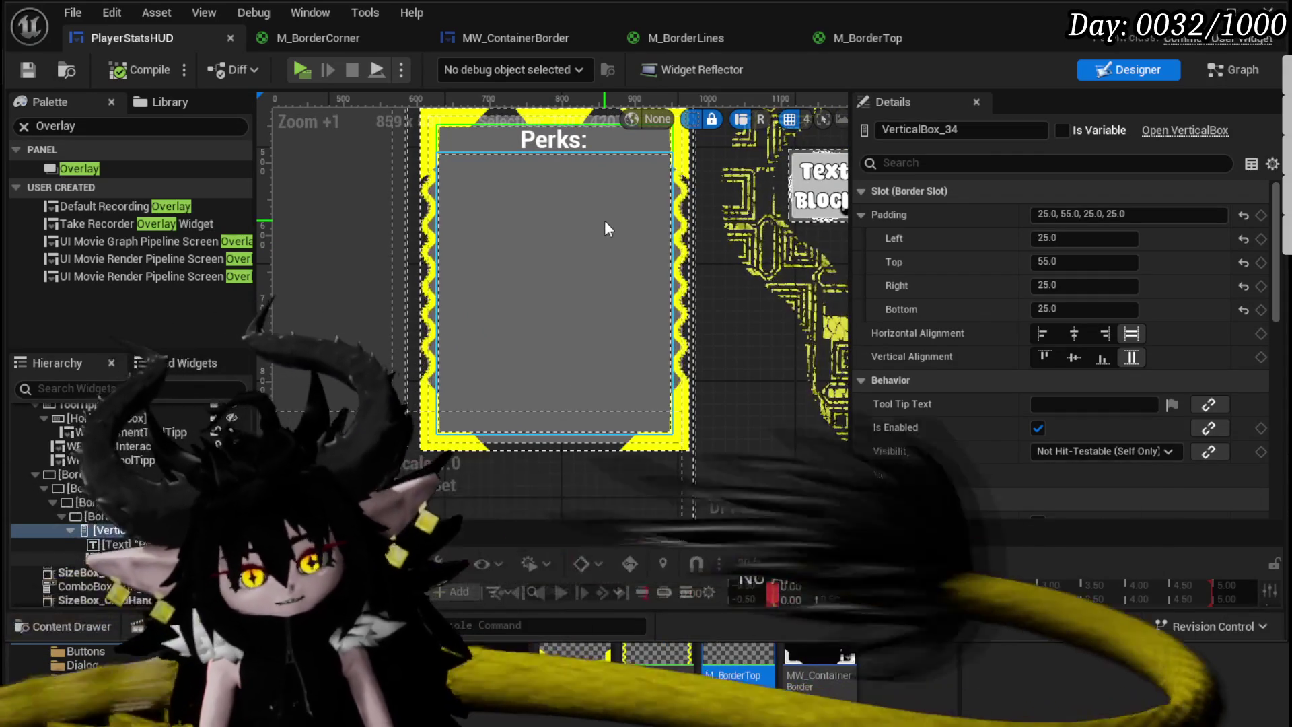
drag(589, 223, 527, 361)
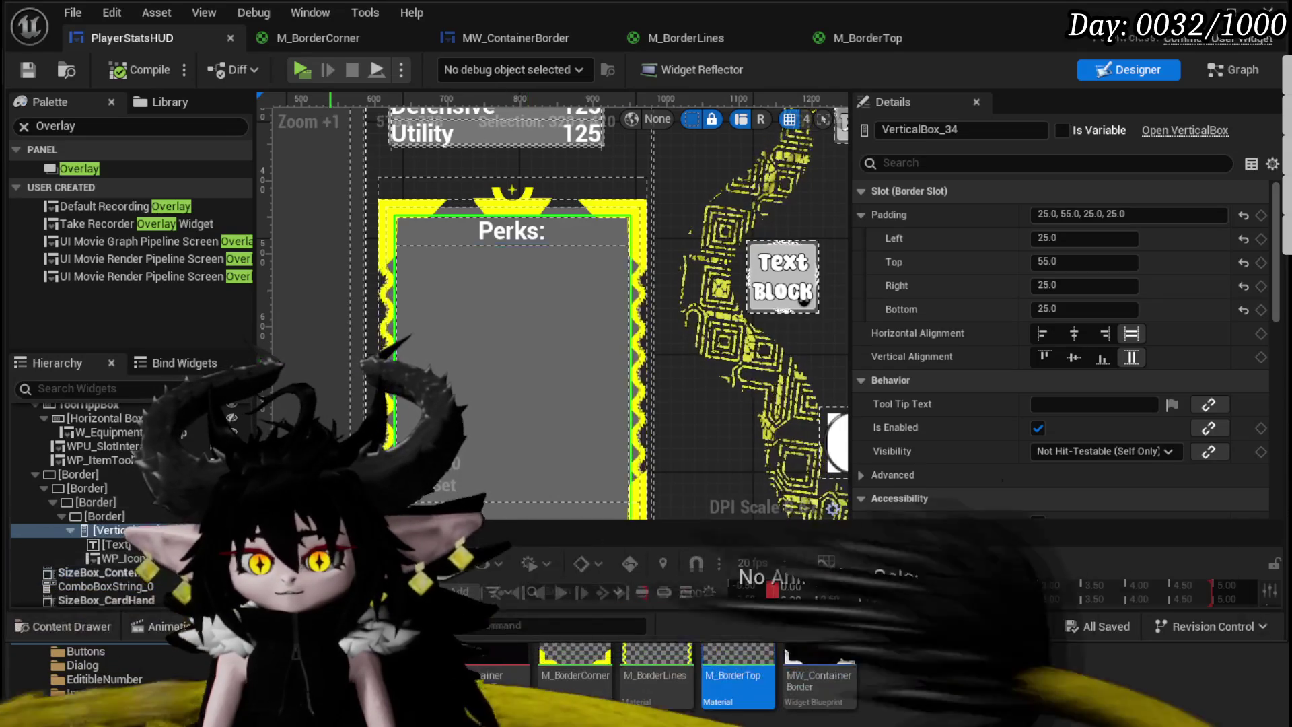
click(98, 516)
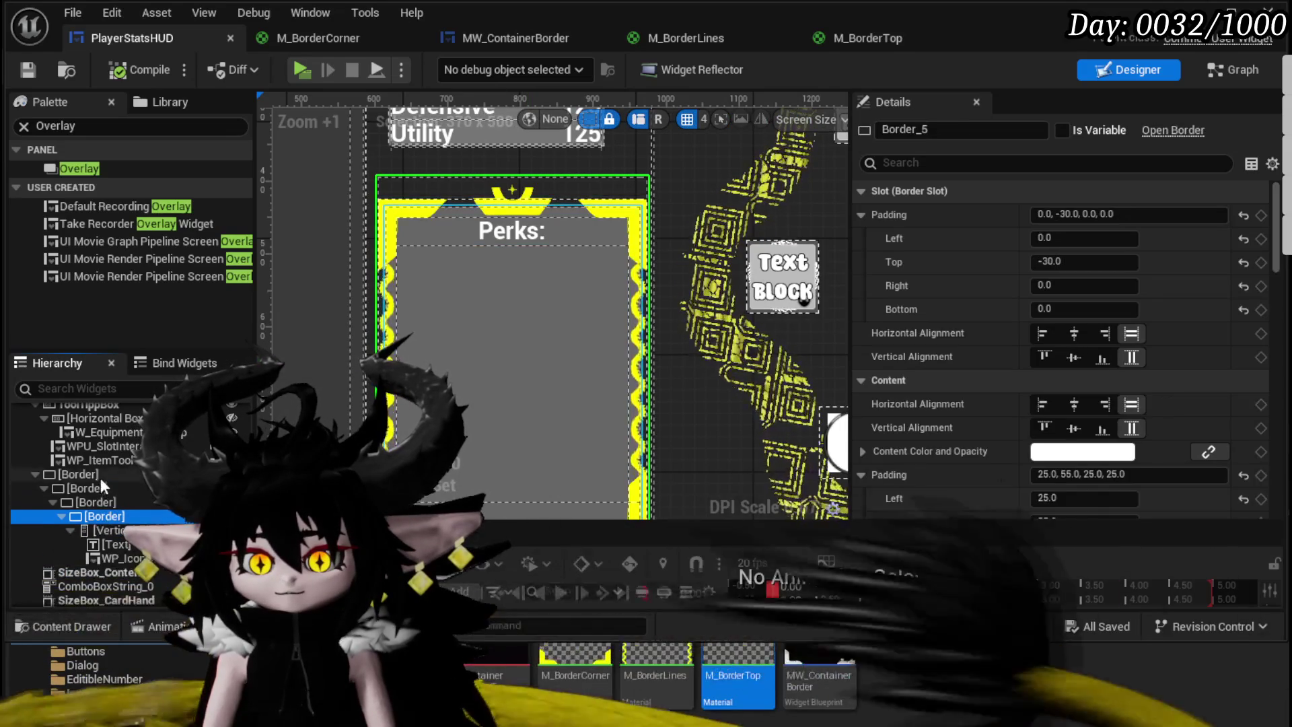
shift+click(99, 475)
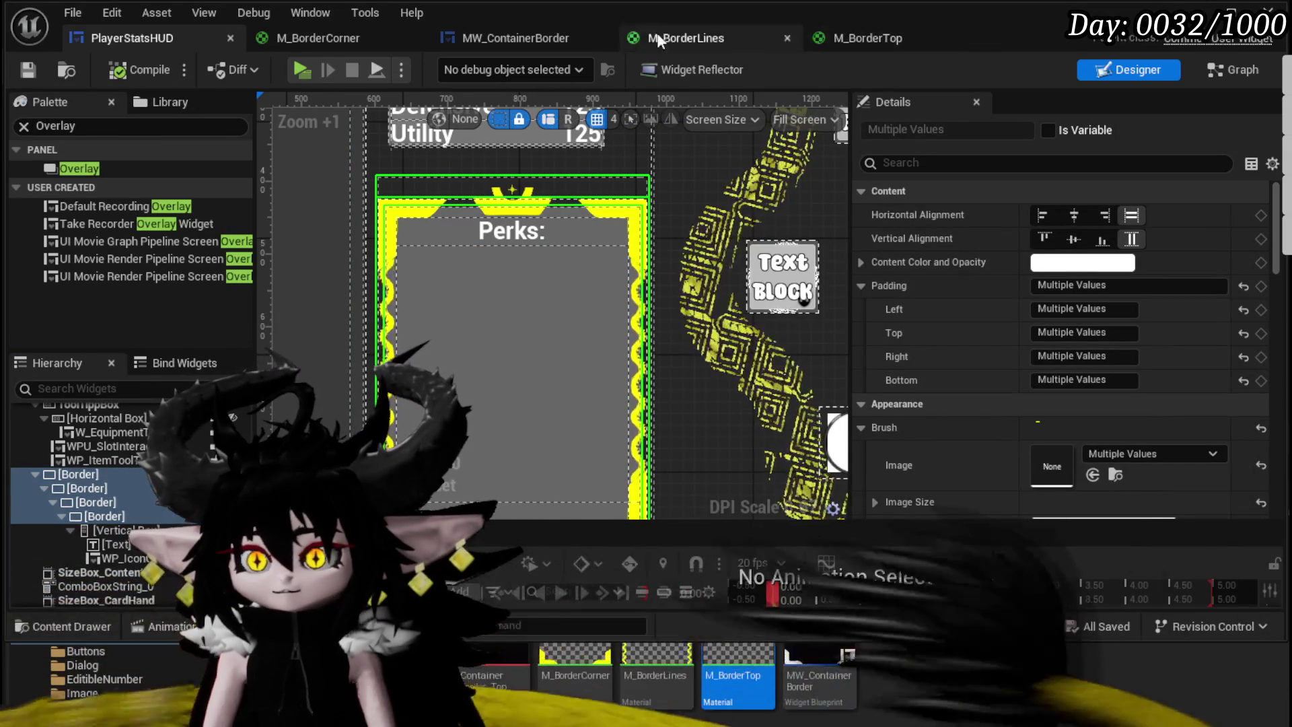
click(538, 38)
Step: Delete the placeholder Image, Border and Overlay and bring in the copied frame borders
scroll(536, 231, down, 3)
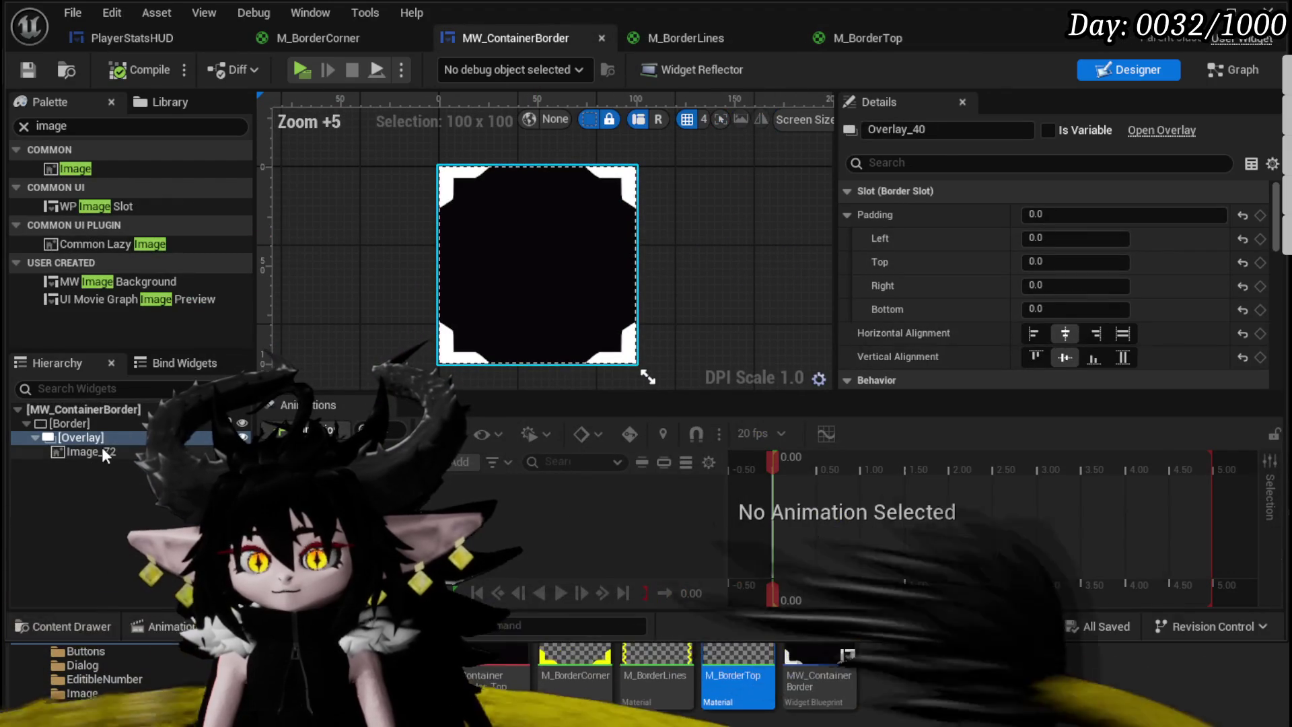
click(83, 449)
key(Delete)
click(85, 423)
key(Delete)
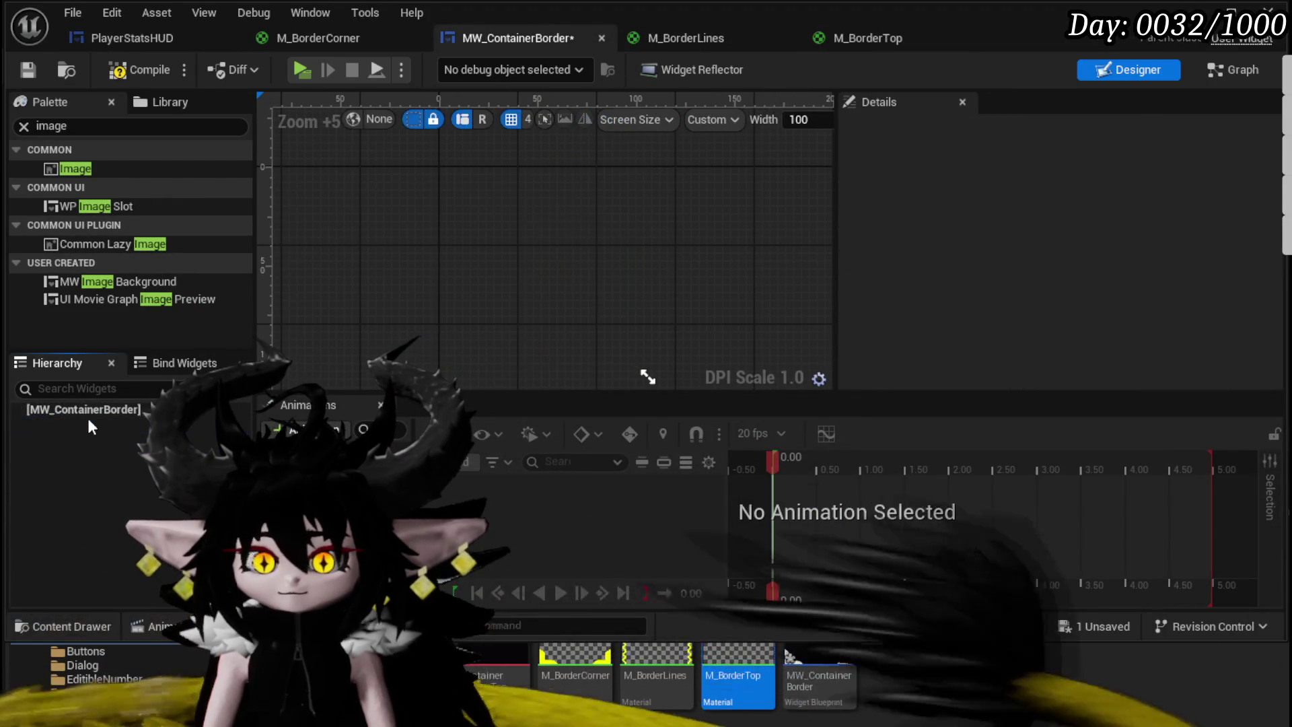
click(128, 414)
key(ctrl+z)
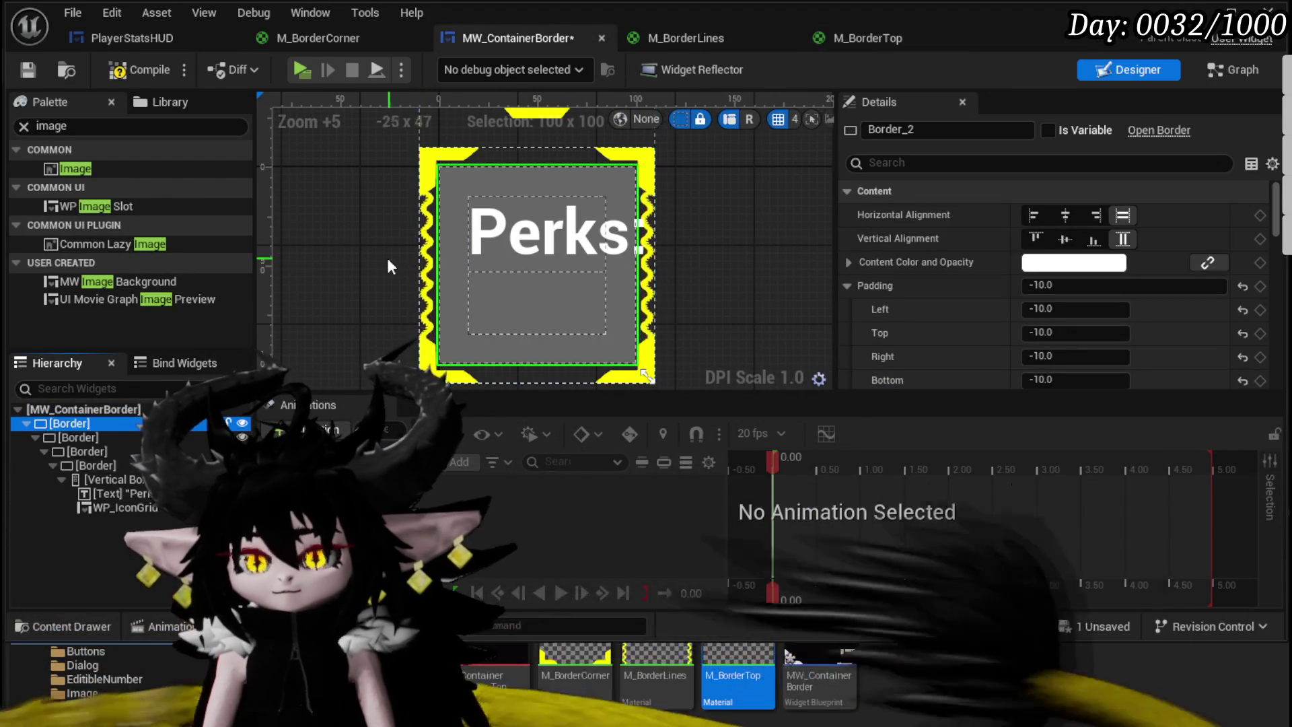
Step: Remove the Perks vertical box, title and icon grid from the pasted frame
click(119, 479)
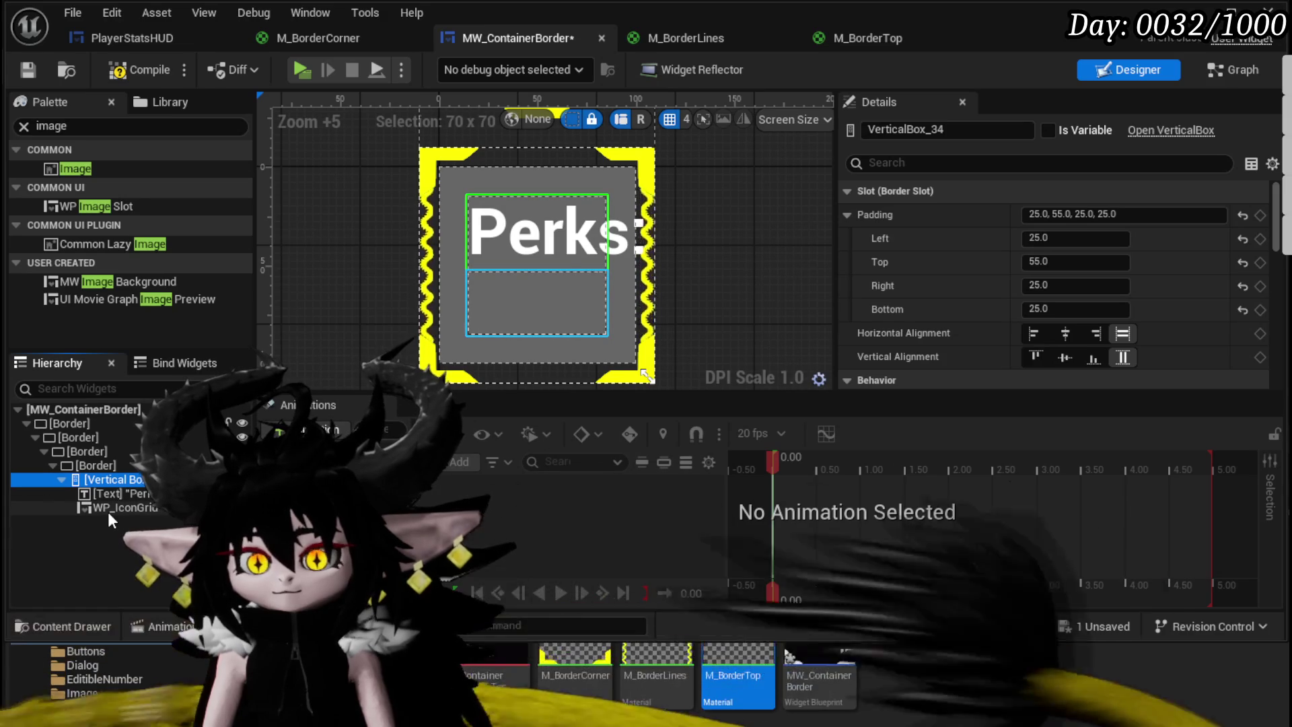
shift+click(108, 508)
key(Delete)
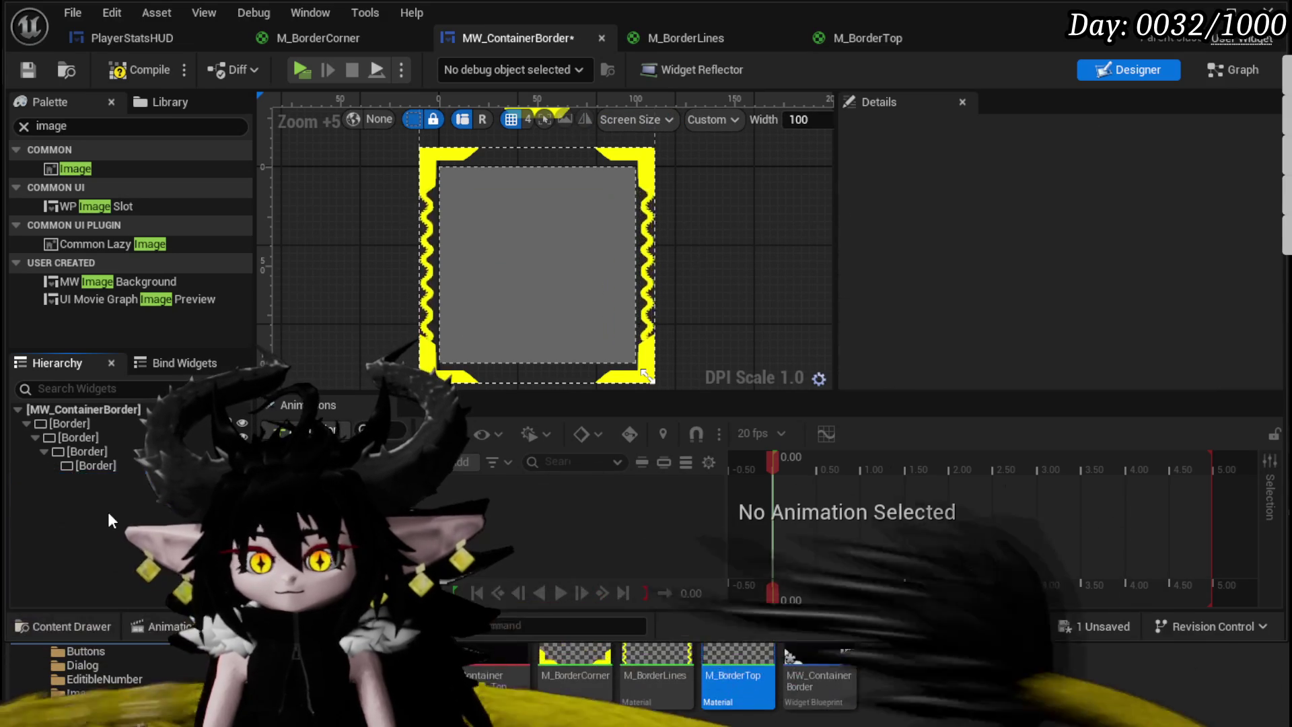
scroll(487, 215, down, 2)
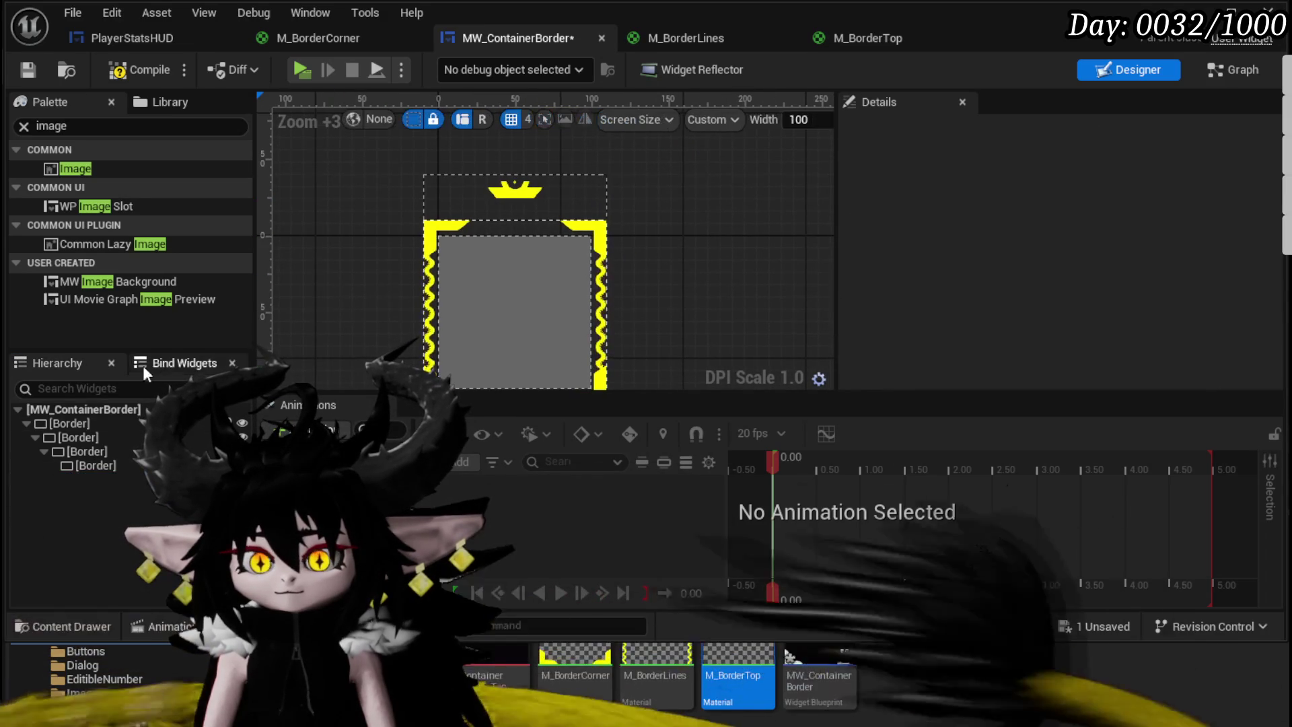
click(86, 422)
right_click(83, 423)
mouse_move(138, 606)
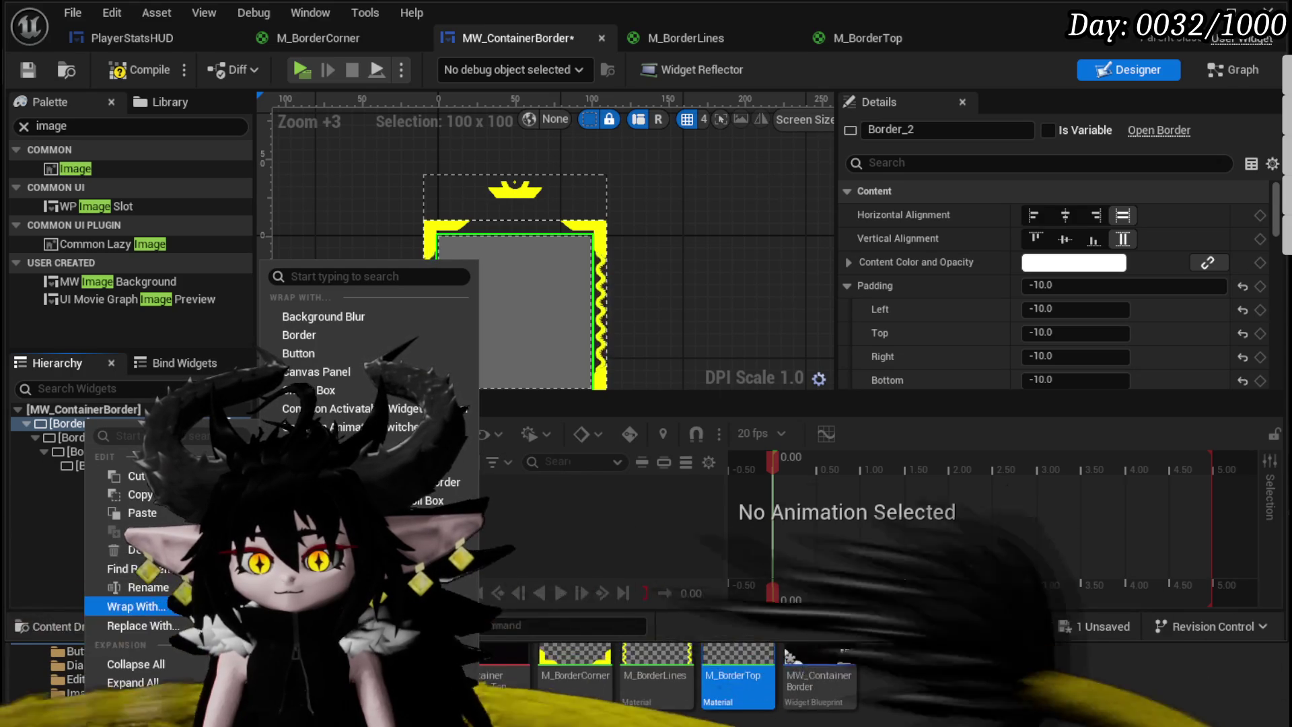
Step: Wrap the outer border in a Size Box with width override 380 and height override 480
click(310, 518)
click(74, 423)
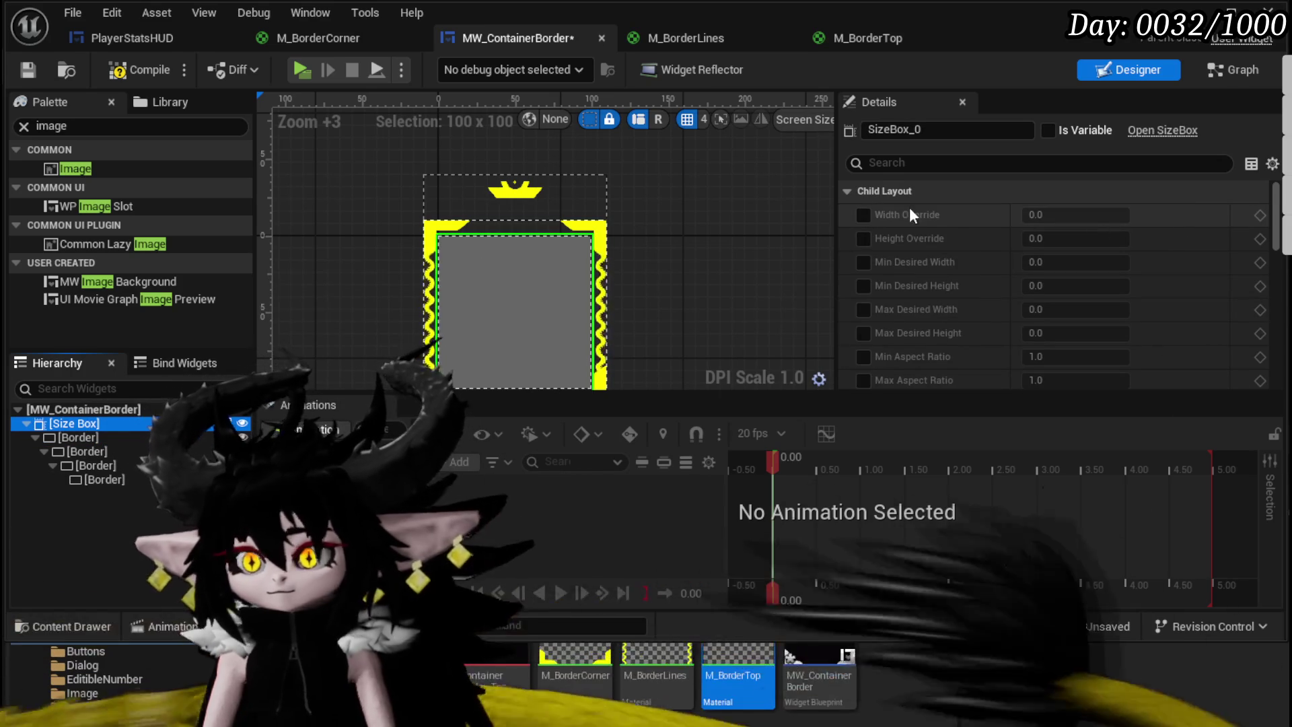
click(863, 215)
click(863, 238)
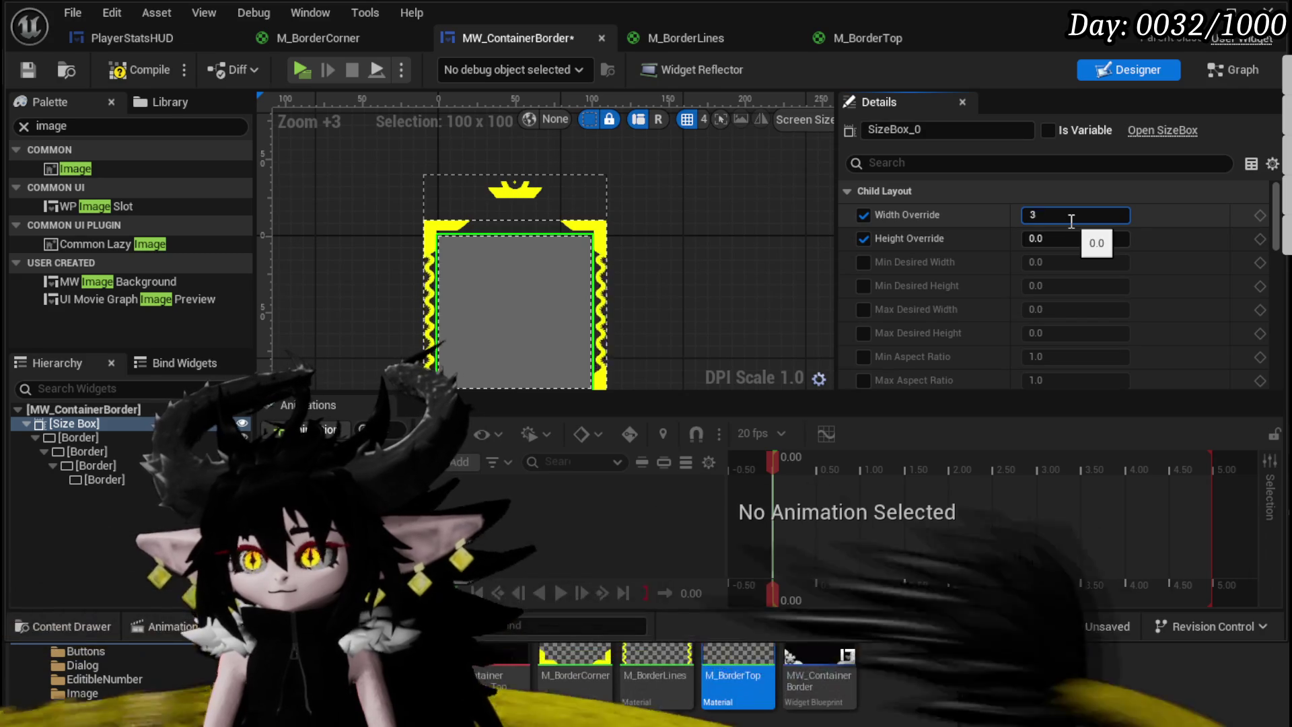
key(BackSpace)
text(80)
key(Return)
text(480)
key(Return)
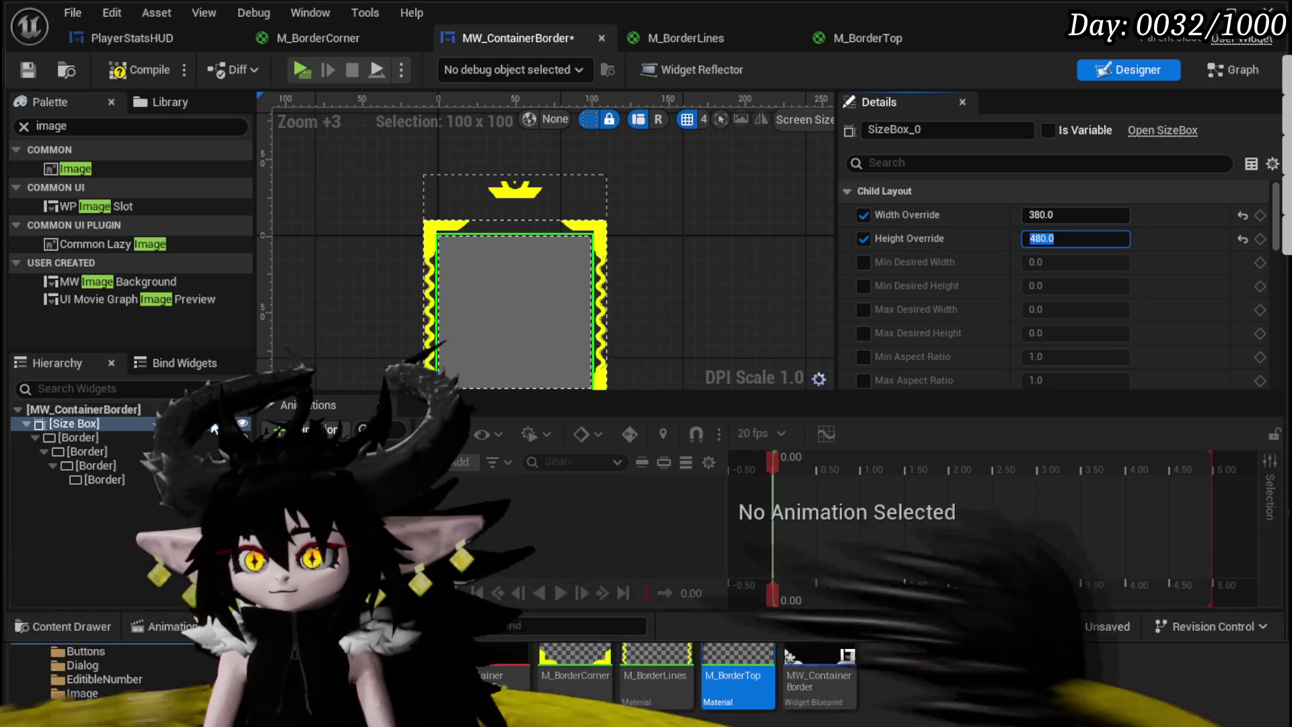
Step: Preview the frame at Desired size and save MW_ContainerBorder
click(78, 437)
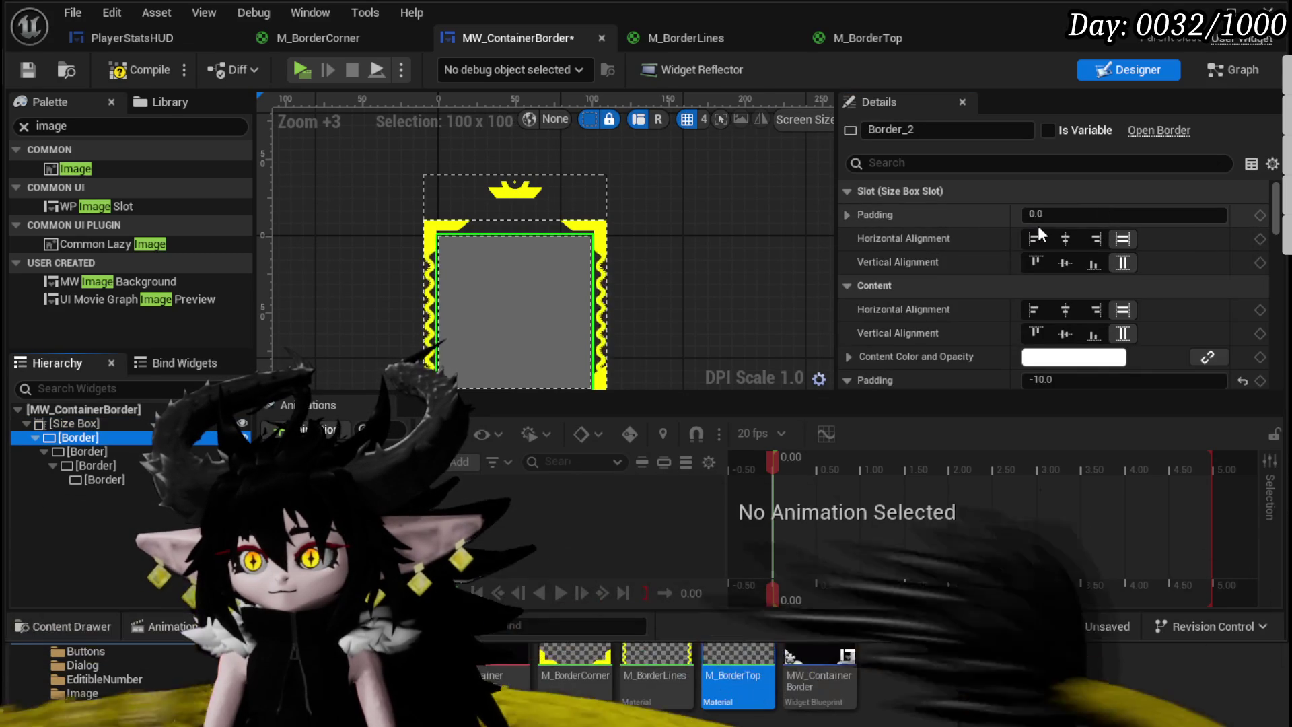
mouse_move(625, 302)
mouse_down()
mouse_move(619, 260)
mouse_move(616, 286)
mouse_up()
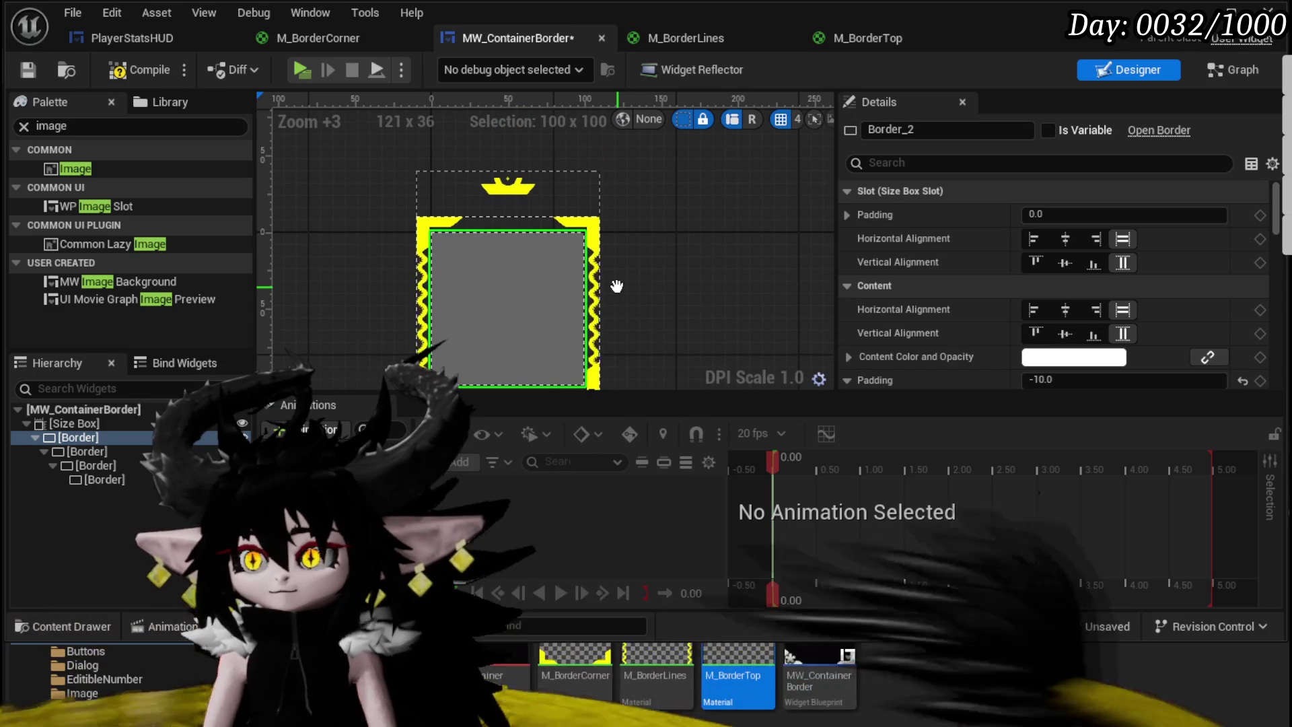
click(73, 423)
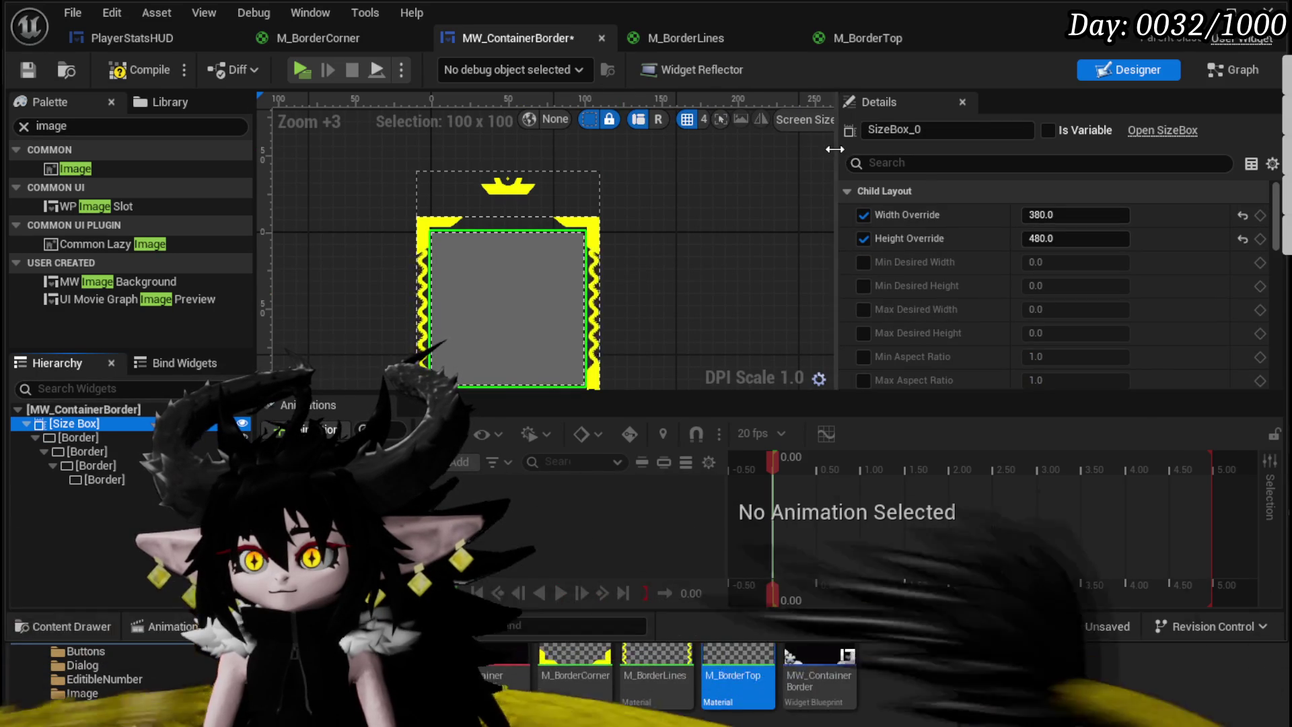
drag(839, 161, 1054, 167)
click(1011, 125)
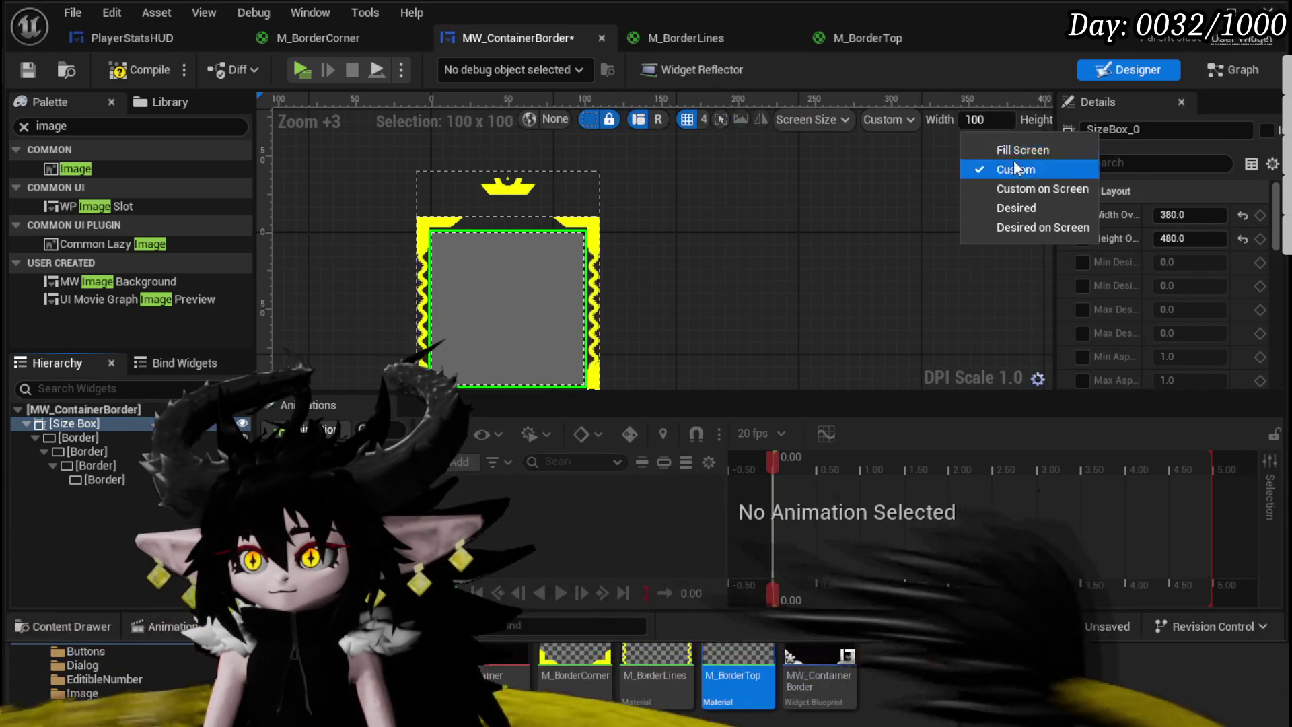
click(951, 214)
scroll(941, 187, down, 5)
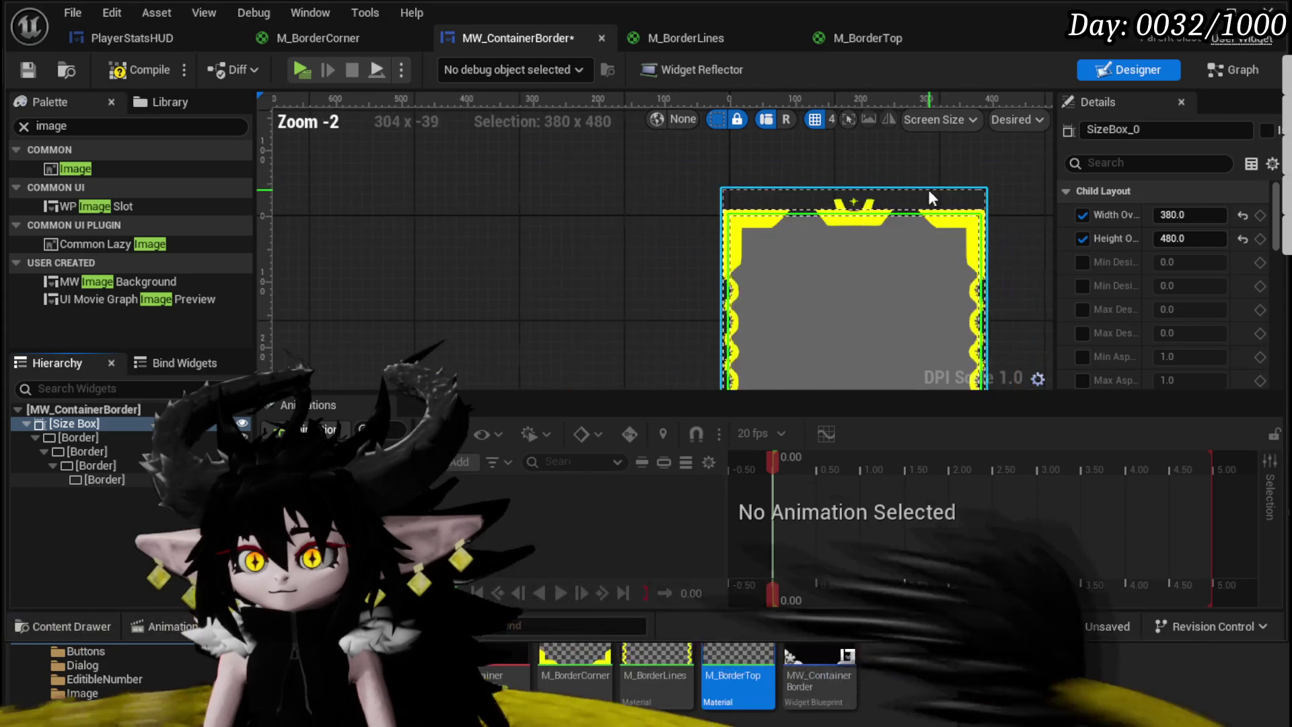
scroll(774, 210, down, 2)
mouse_move(793, 211)
mouse_down()
mouse_move(678, 187)
mouse_move(674, 209)
mouse_up()
key(ctrl+s)
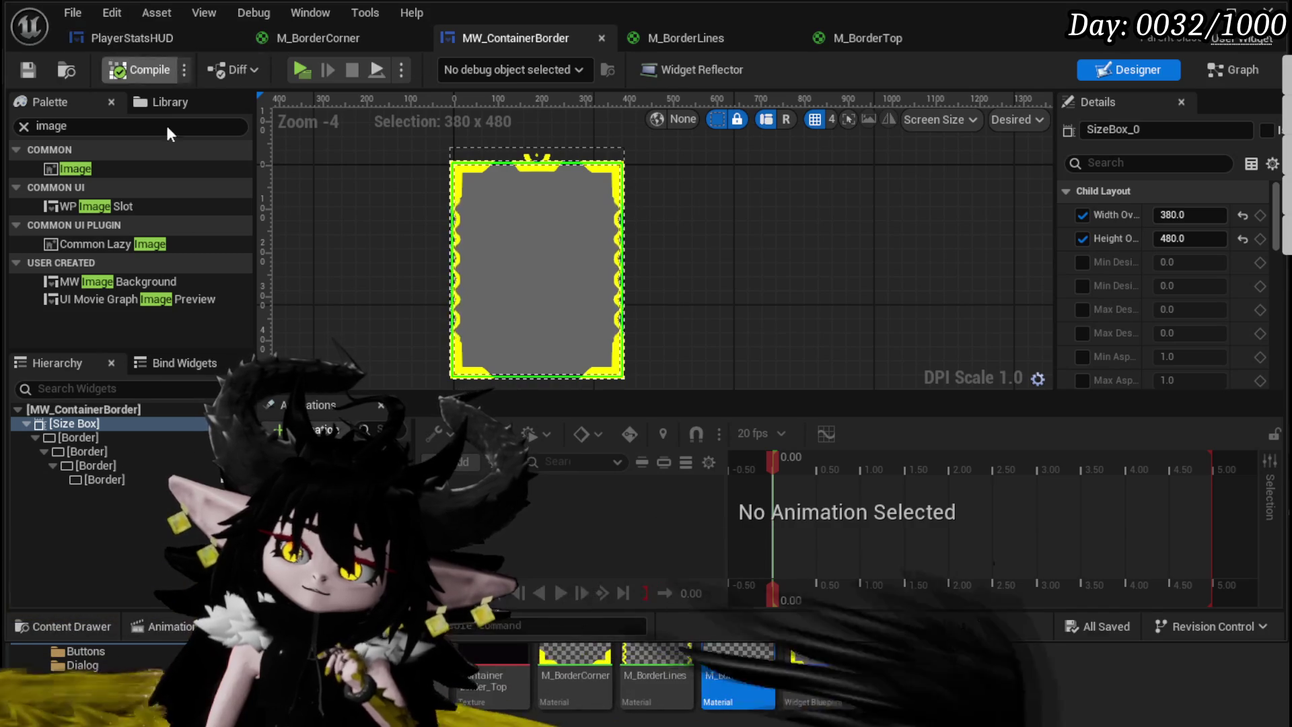
Step: Collapse the Size Box branch and return to the PlayerStatsHUD widget
click(29, 425)
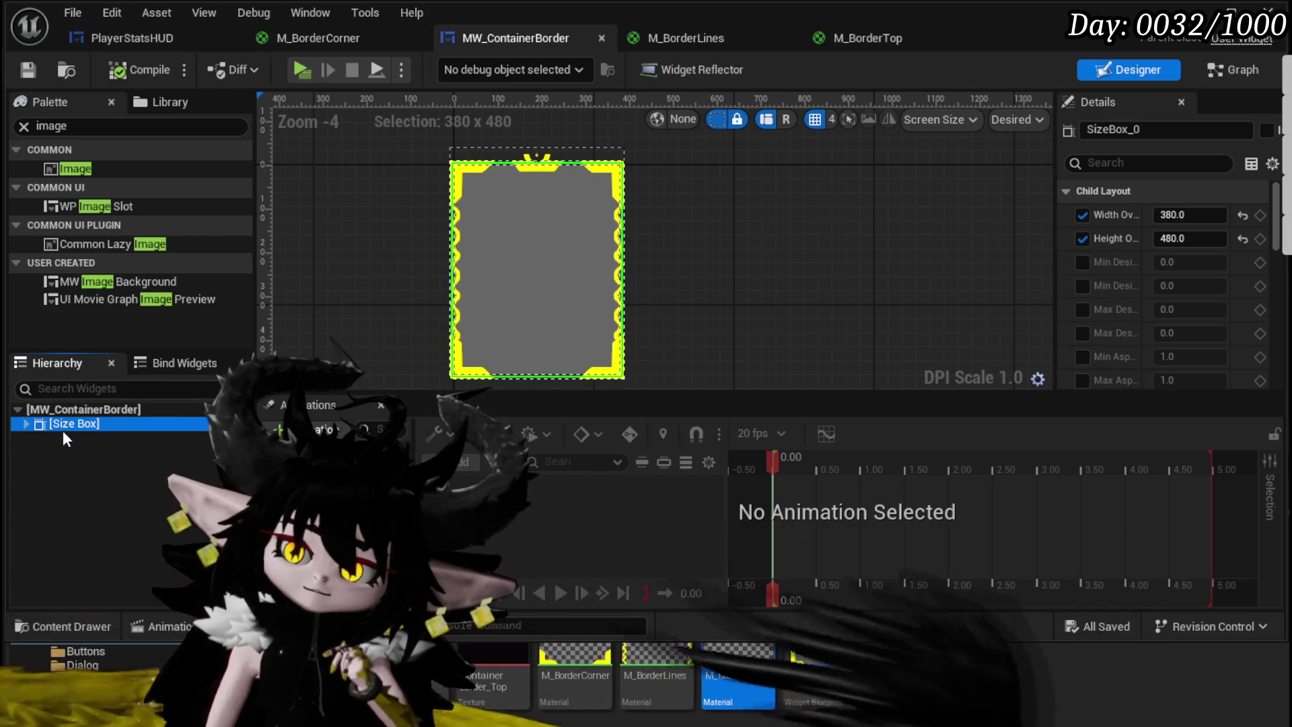
click(96, 39)
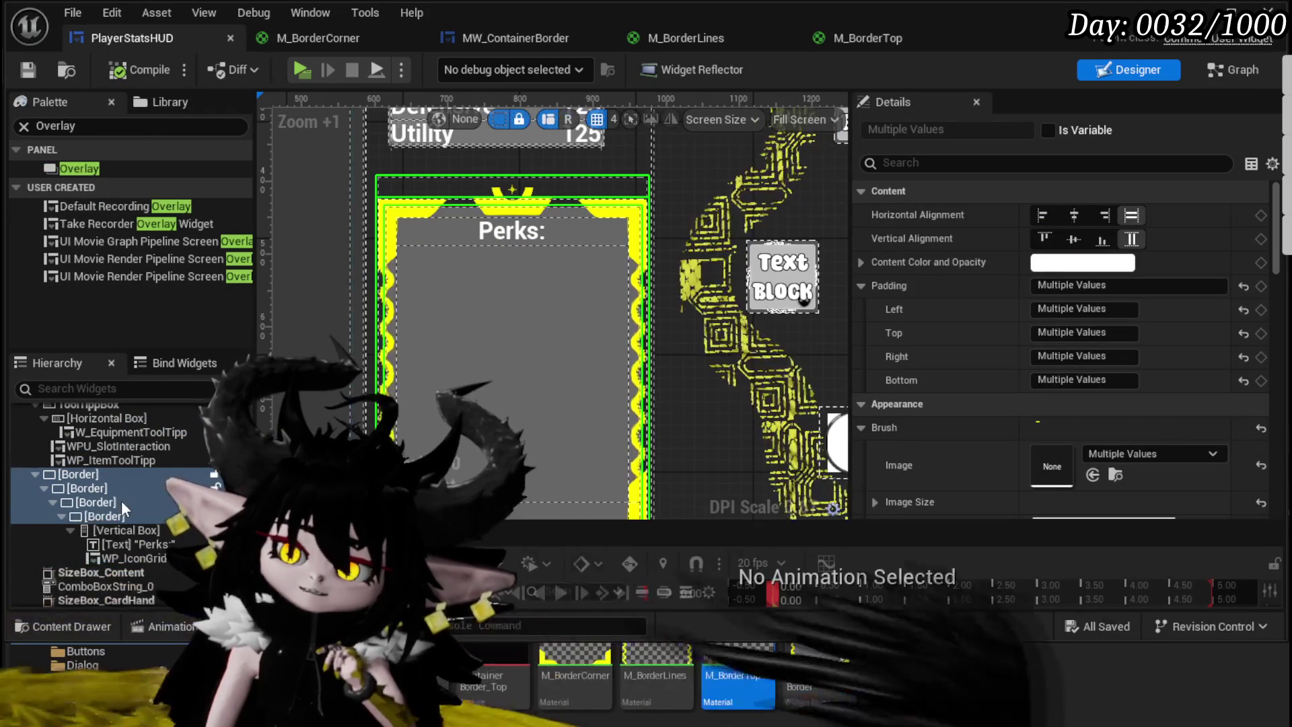
Step: Add an MW Container Border from the Palette into the PlayerStatsHUD hierarchy
click(100, 514)
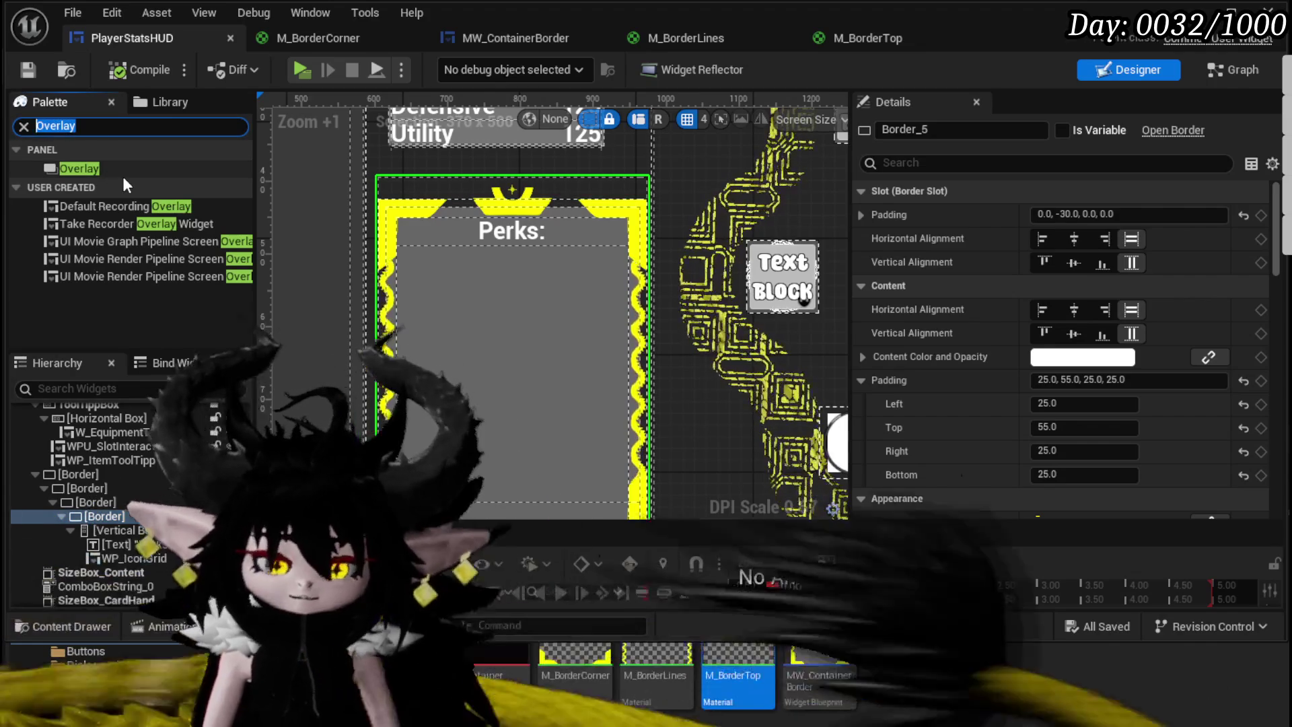
text(Bord)
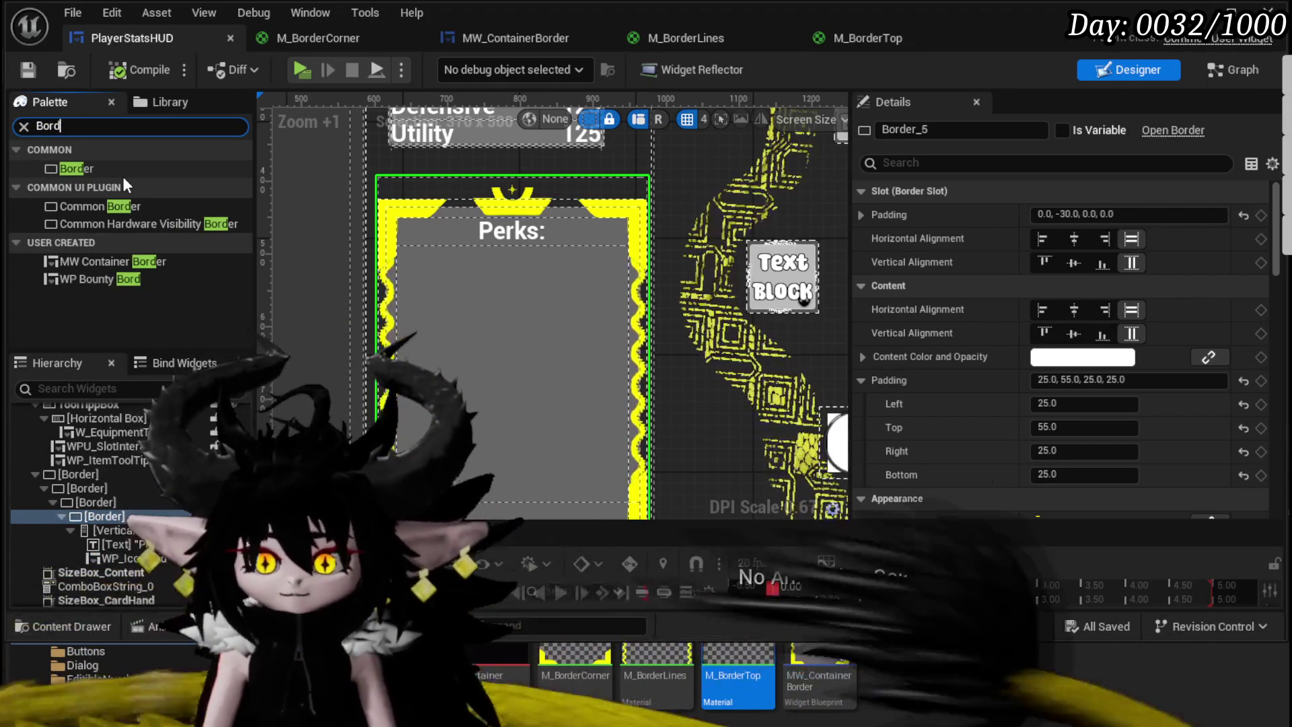
mouse_move(107, 264)
mouse_down()
mouse_move(113, 397)
mouse_move(84, 474)
mouse_up()
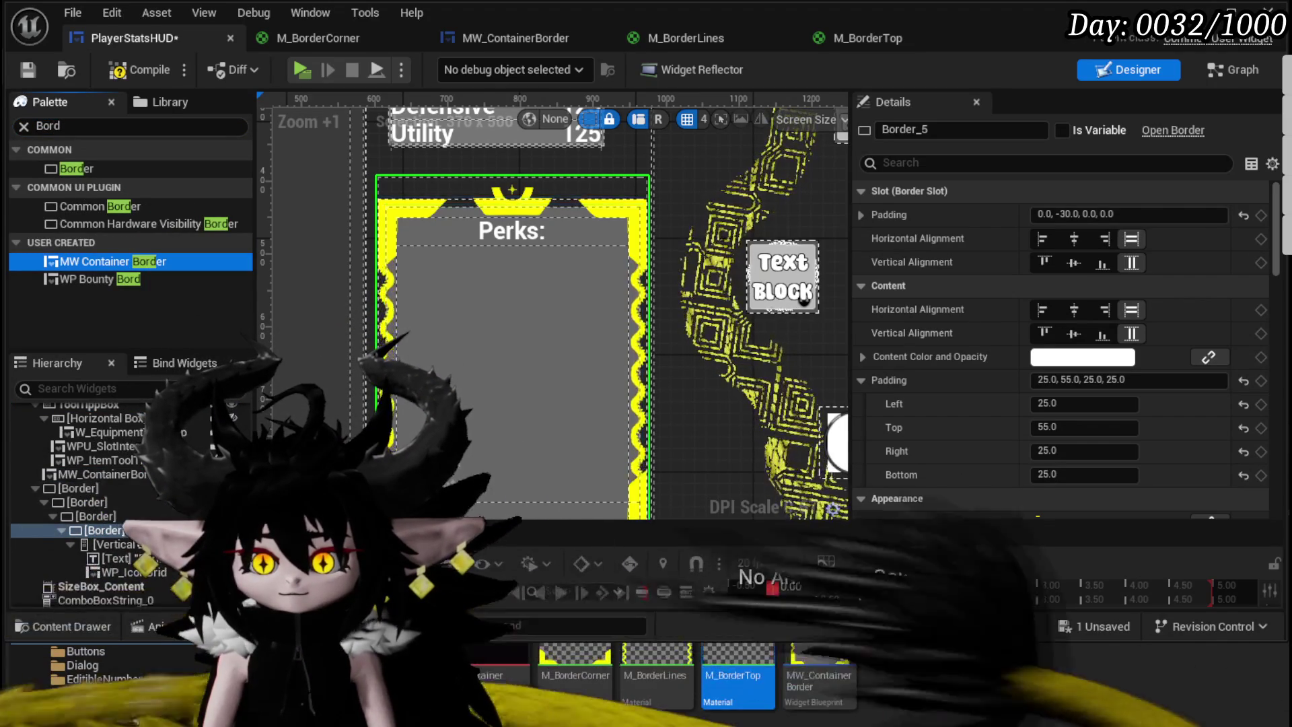
mouse_move(108, 544)
mouse_down()
mouse_move(83, 472)
mouse_move(123, 548)
mouse_move(96, 477)
mouse_move(118, 494)
mouse_move(102, 475)
mouse_up()
scroll(346, 418, down, 7)
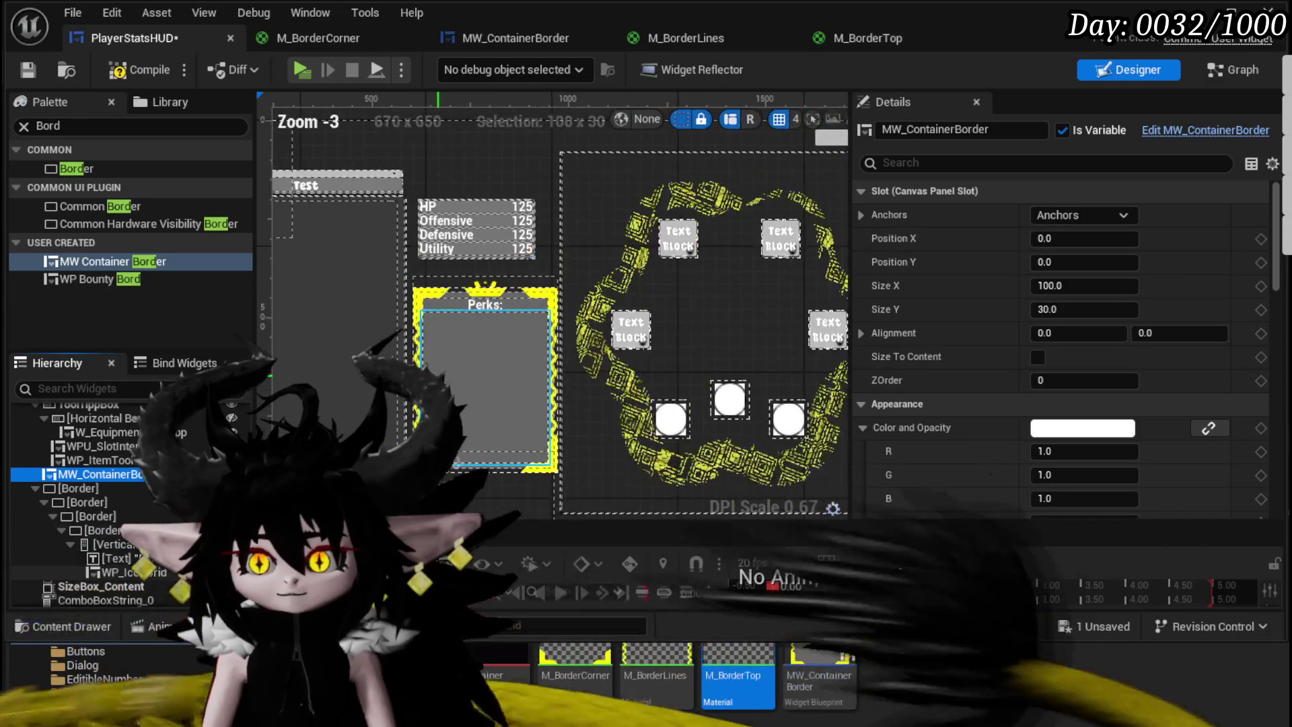
scroll(350, 356, up, 5)
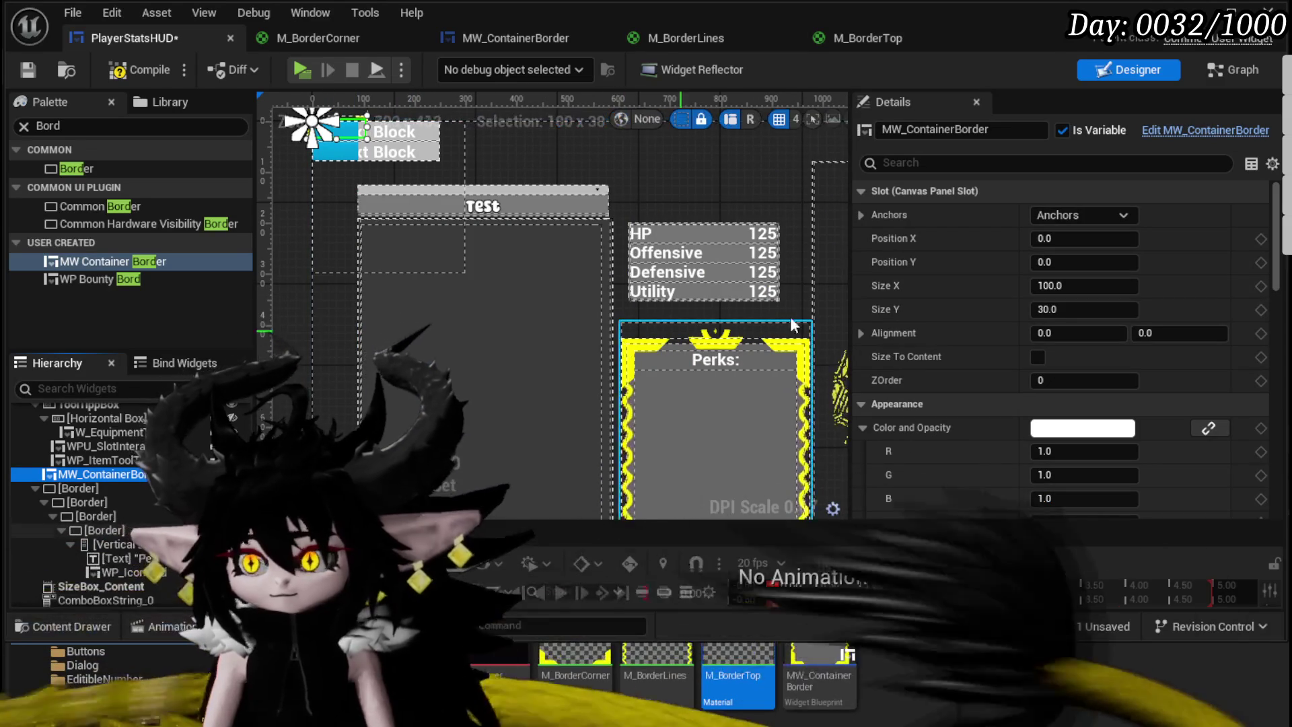
Step: Size the container border 350 by 450 and drag it over the Perks panel
click(1089, 285)
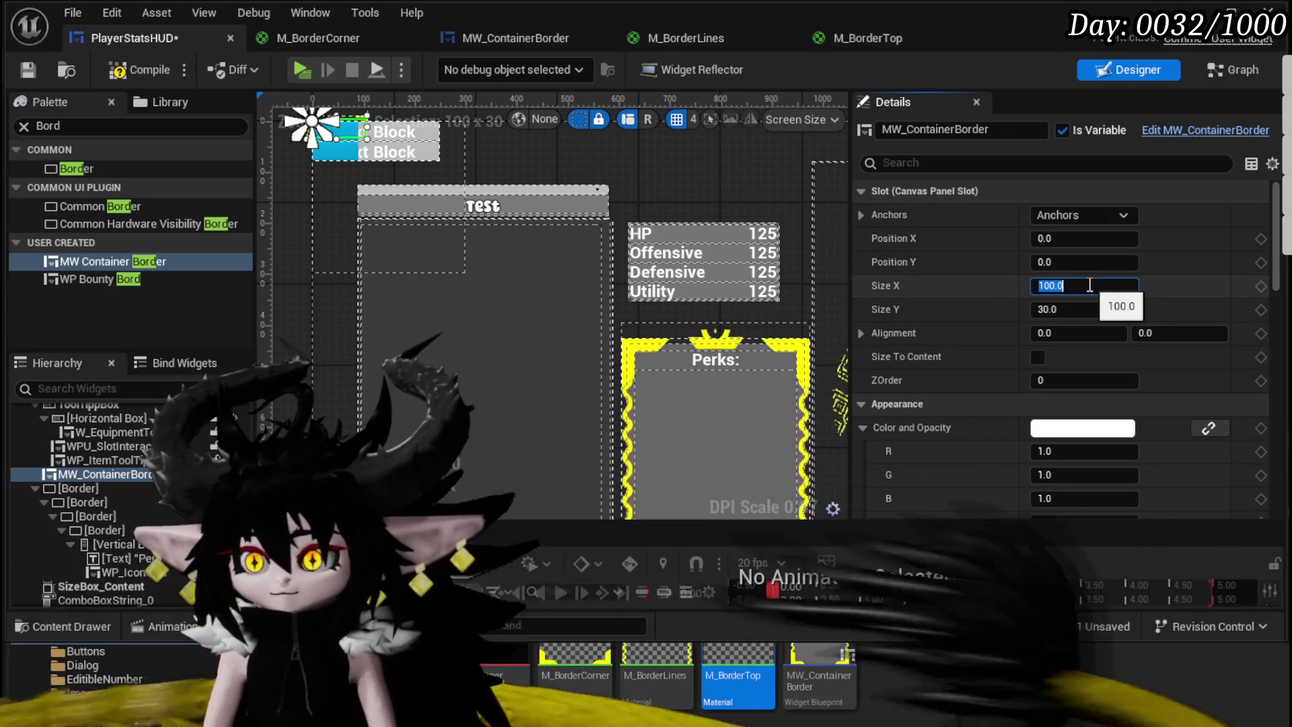
text(350)
click(1092, 310)
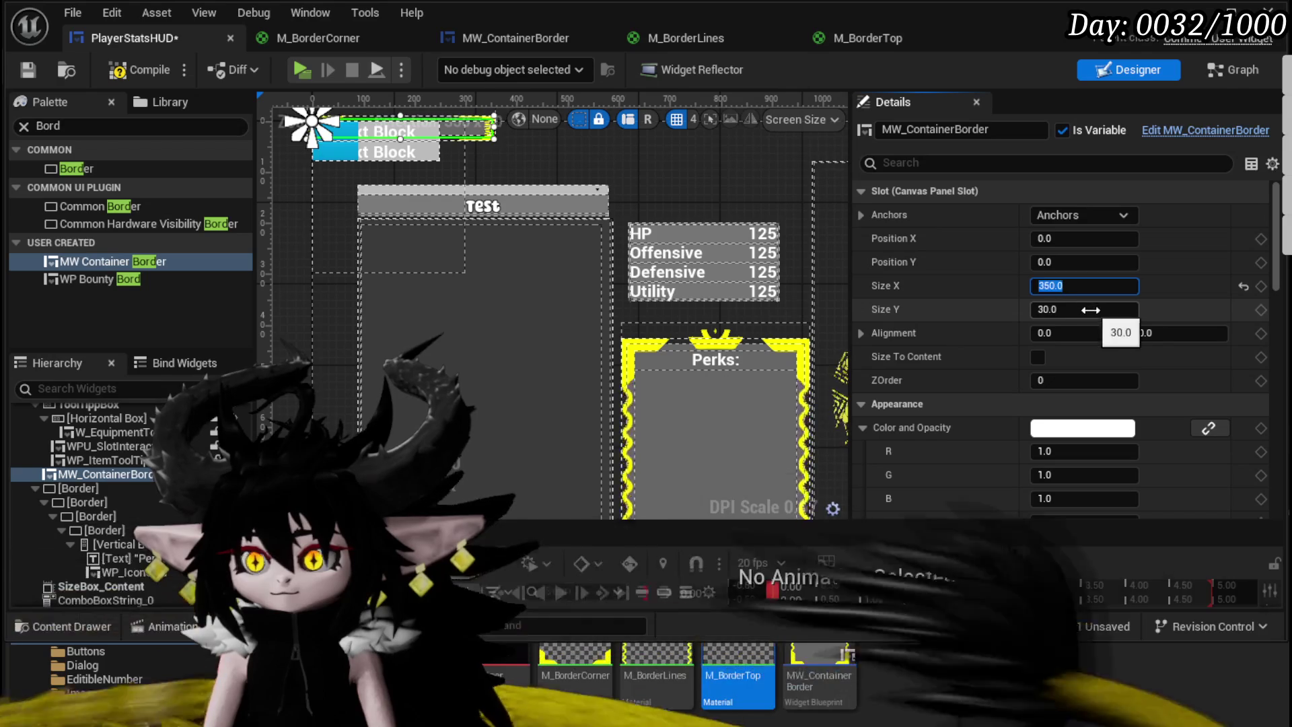
text(450)
key(Return)
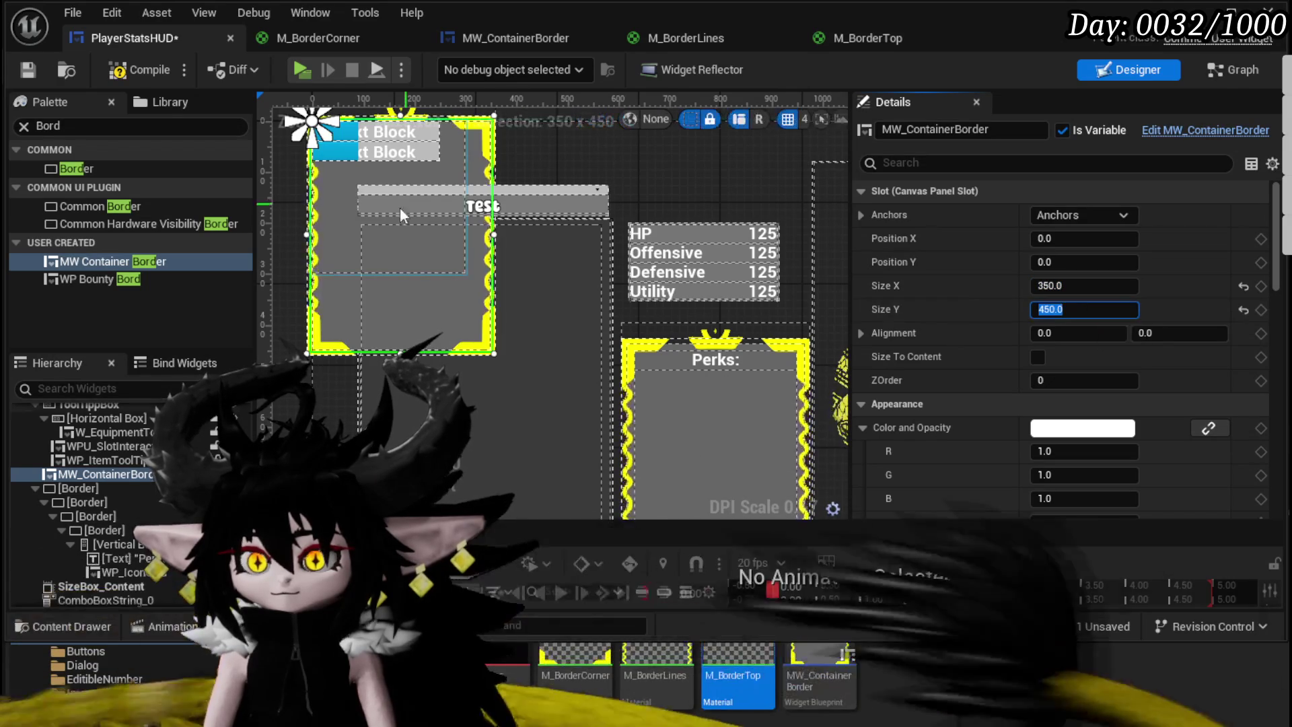
mouse_move(333, 304)
mouse_down()
mouse_move(578, 442)
mouse_move(563, 397)
mouse_up()
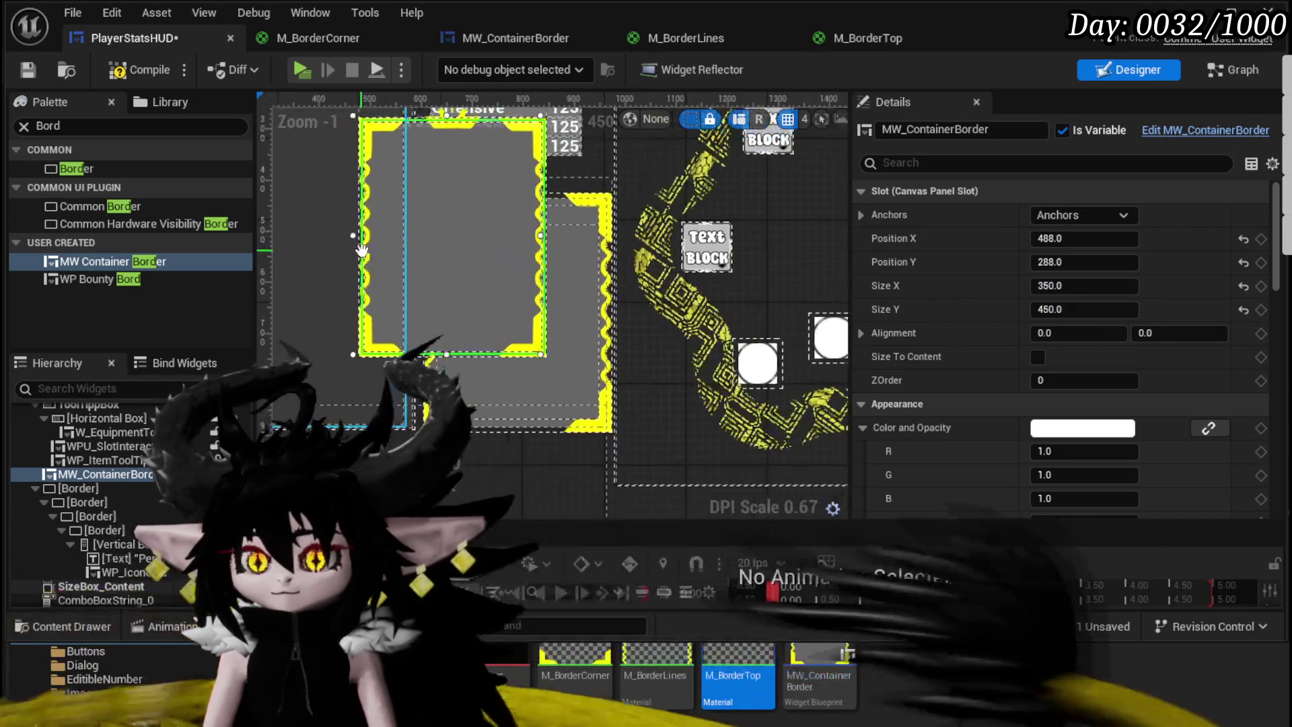
mouse_move(434, 296)
mouse_down()
mouse_move(508, 389)
mouse_move(502, 369)
mouse_move(412, 358)
mouse_move(518, 373)
mouse_move(499, 373)
mouse_up()
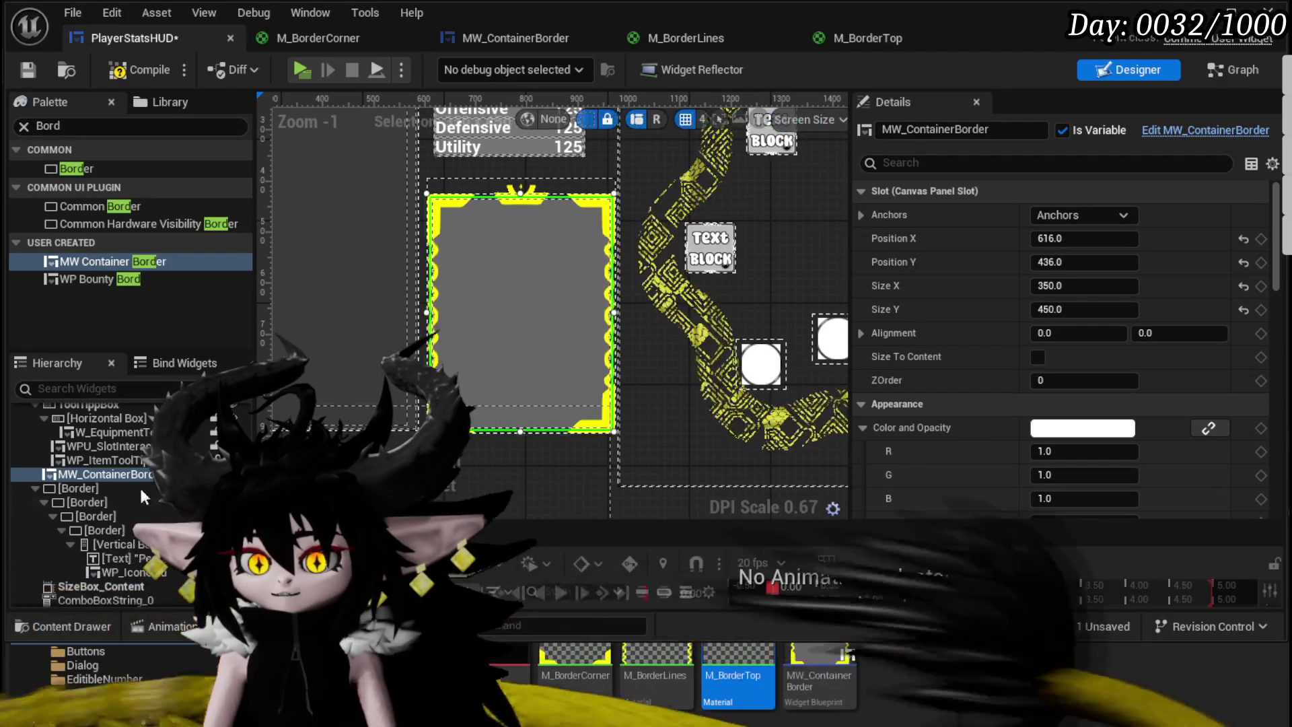
right_click(75, 473)
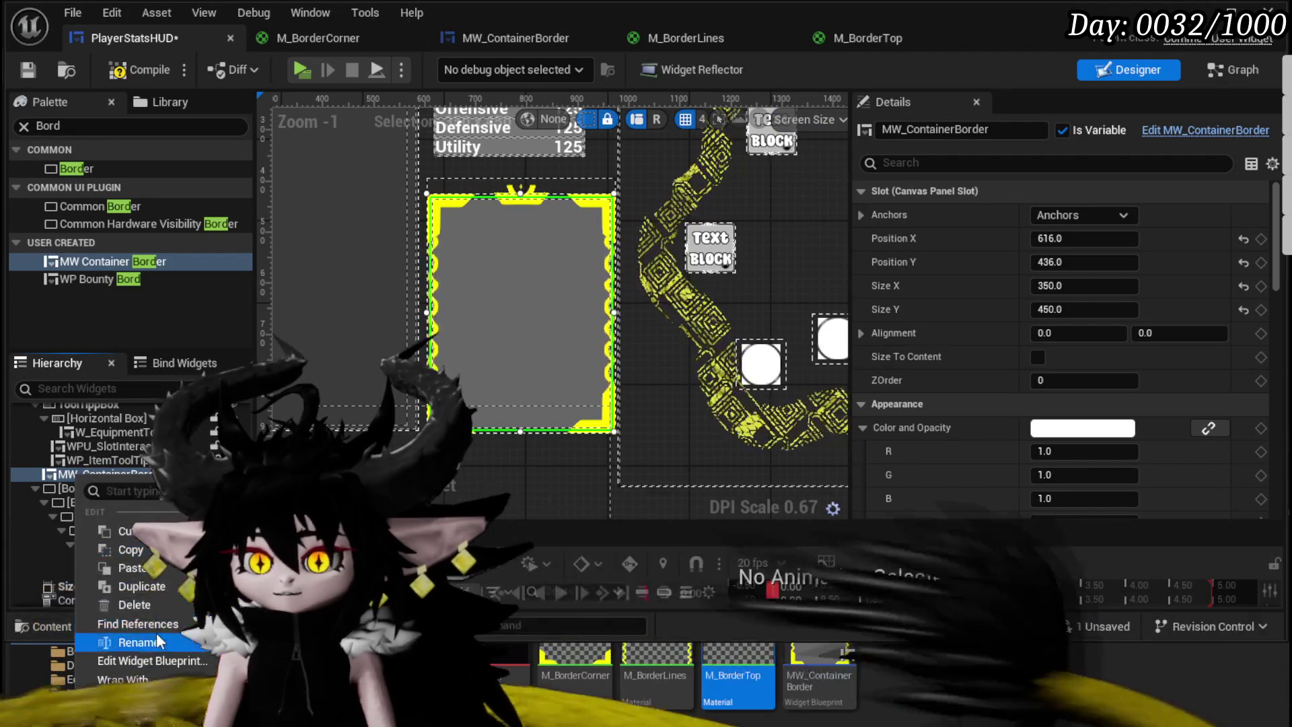
Step: Wrap MW_ContainerBorder in an Overlay and move the Perks vertical box, title and icon grid into it
mouse_move(143, 679)
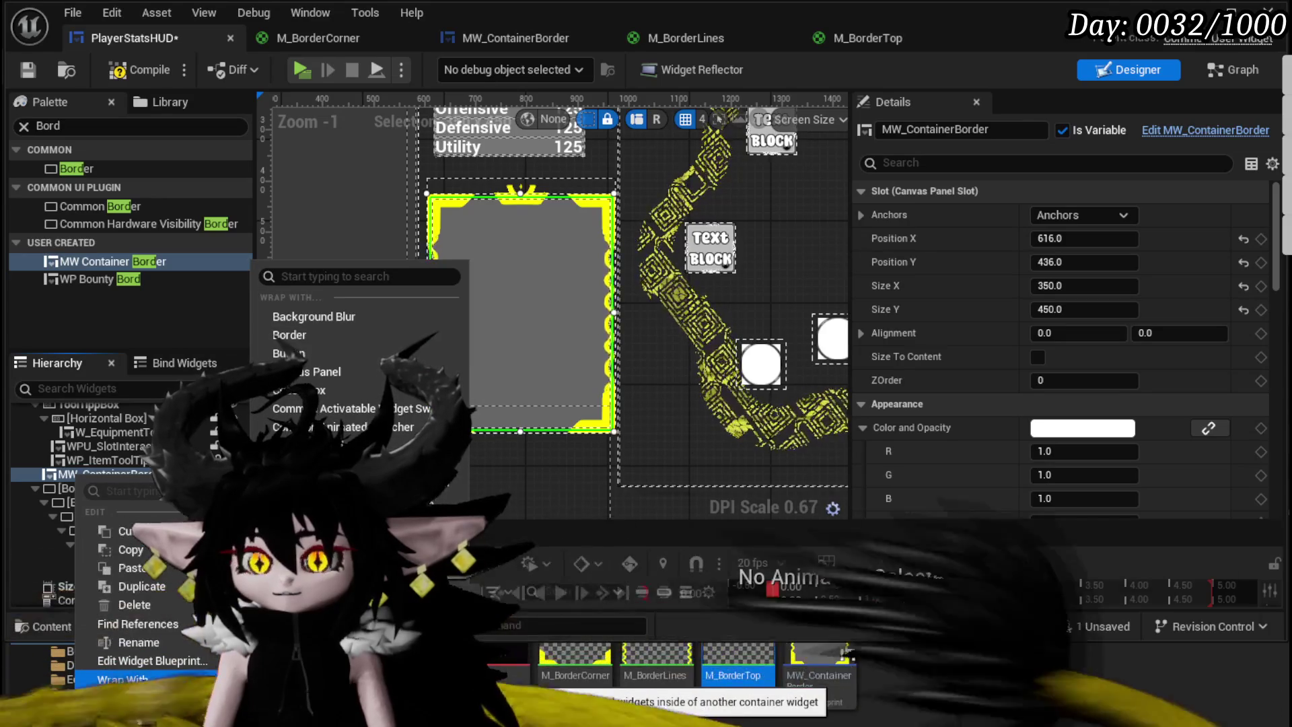
click(309, 462)
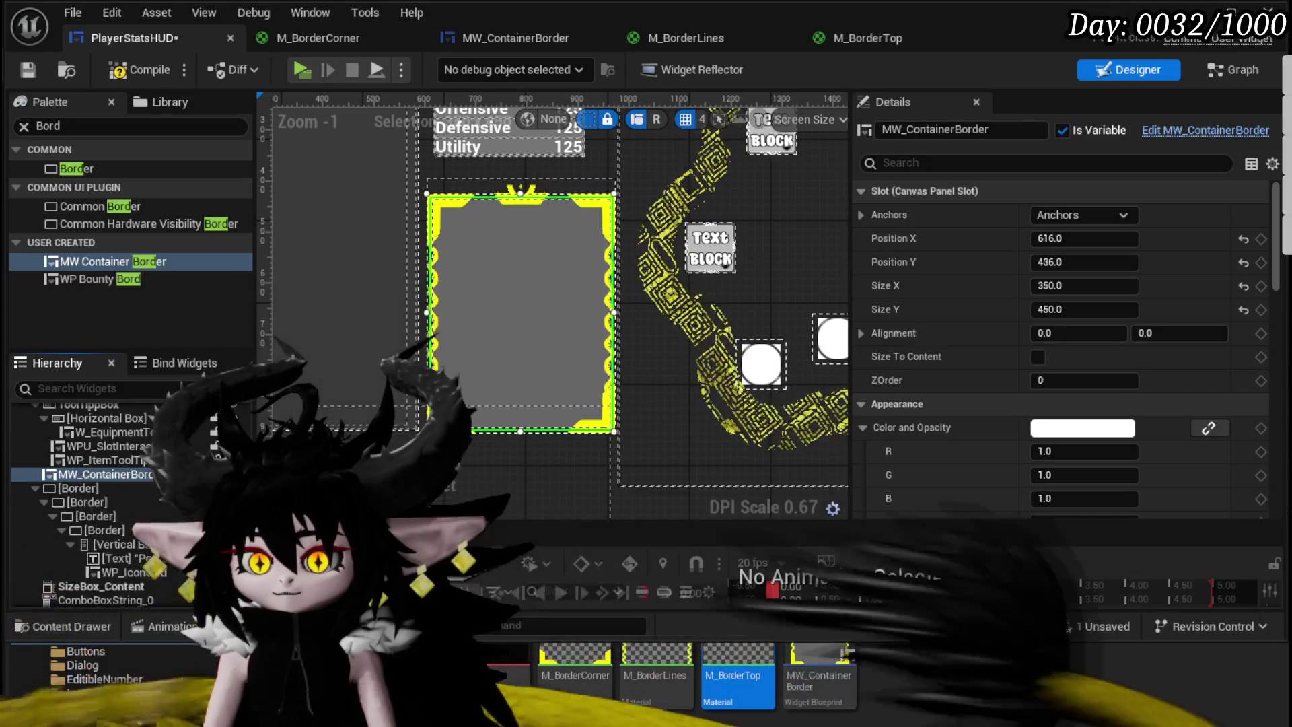
click(70, 472)
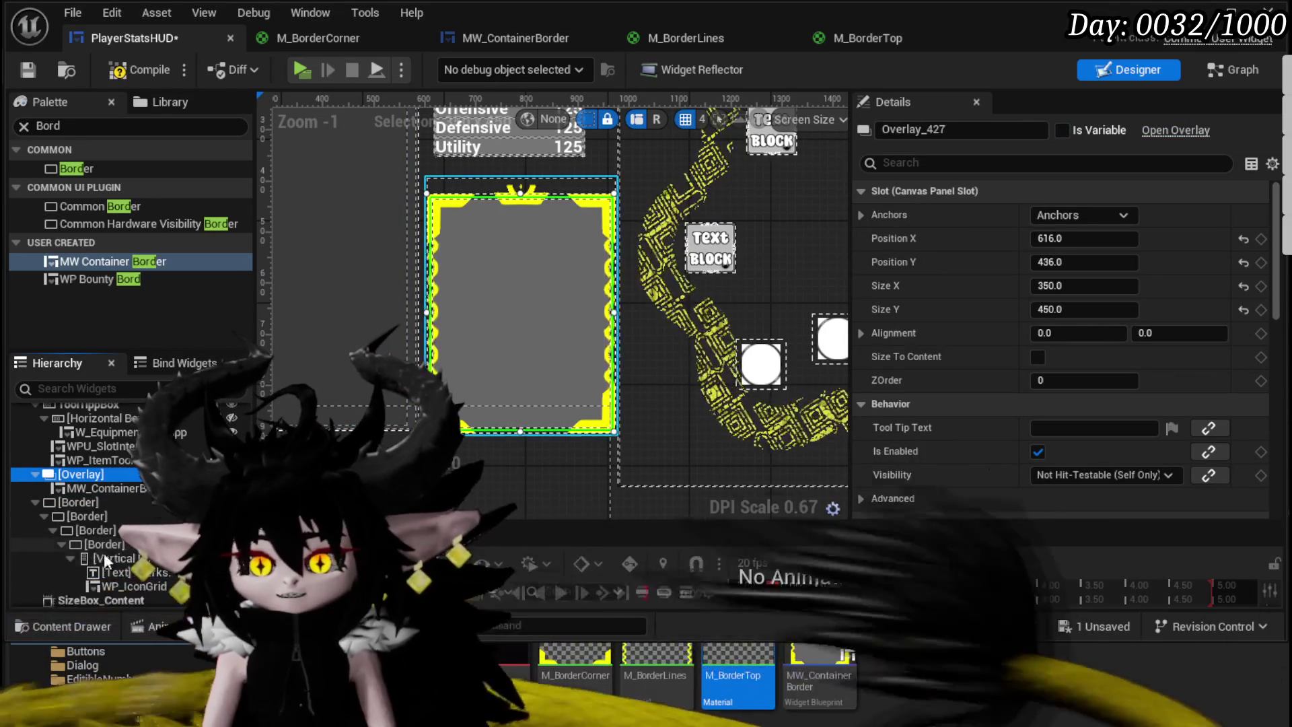
click(107, 558)
shift+click(114, 582)
drag(115, 583, 73, 475)
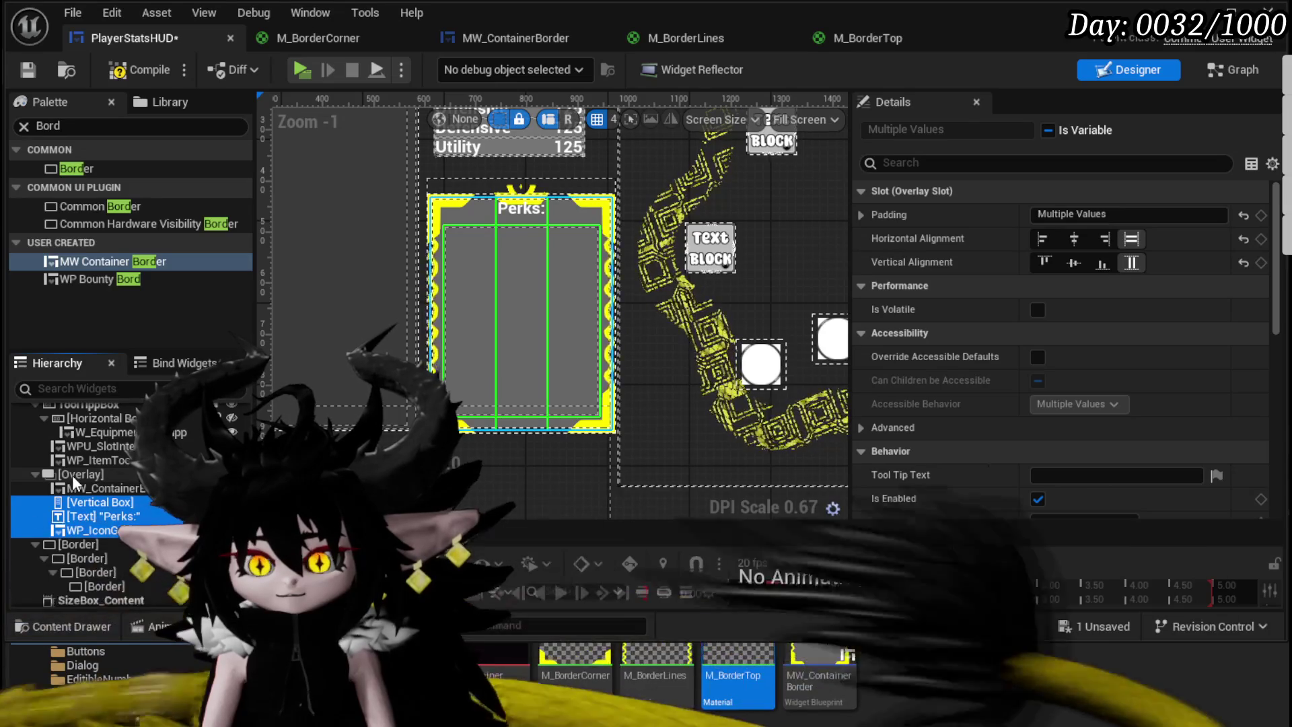
Step: Top-align the Perks: title with 10 top padding, then compile and save PlayerStatsHUD
click(88, 509)
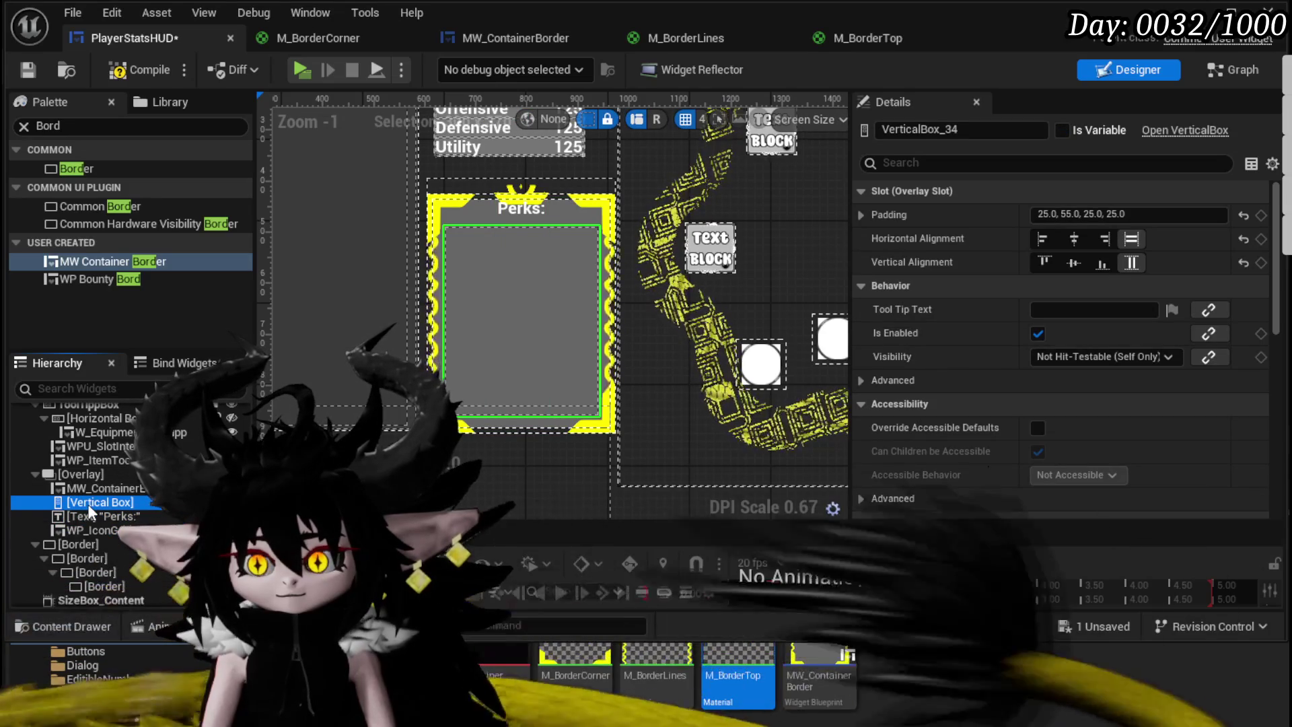
click(92, 516)
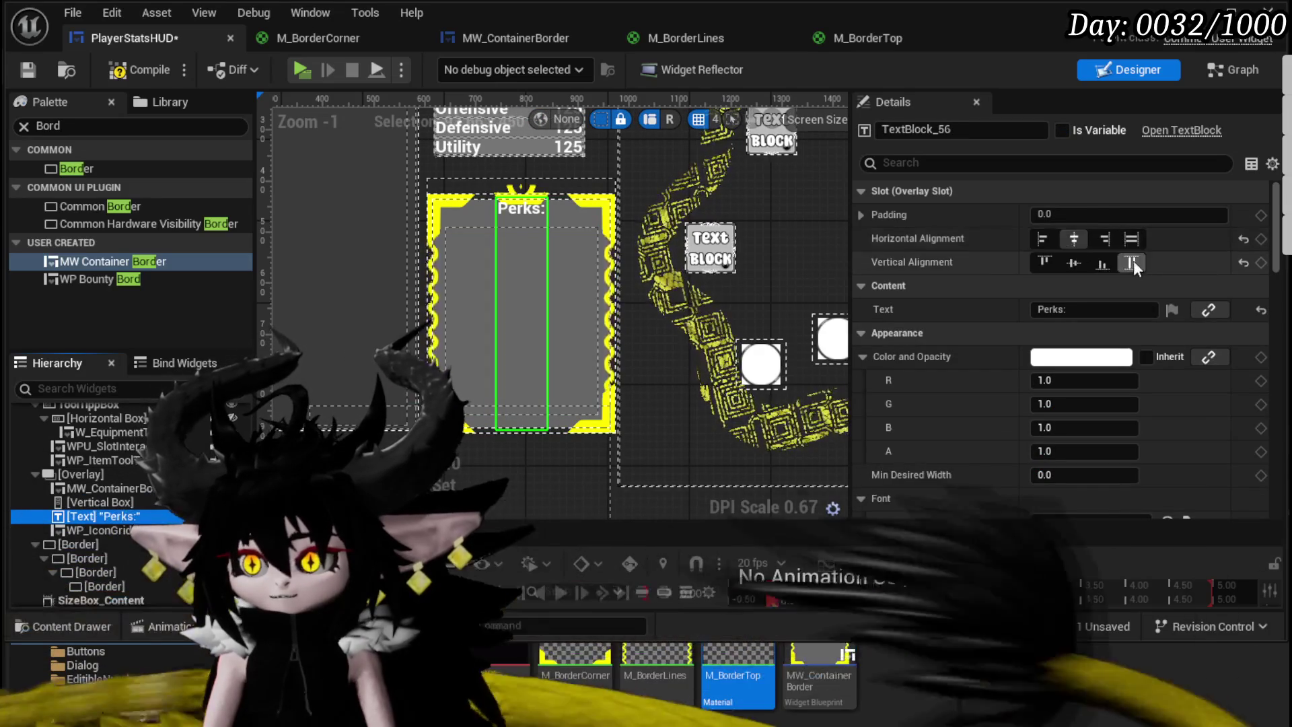
click(1044, 262)
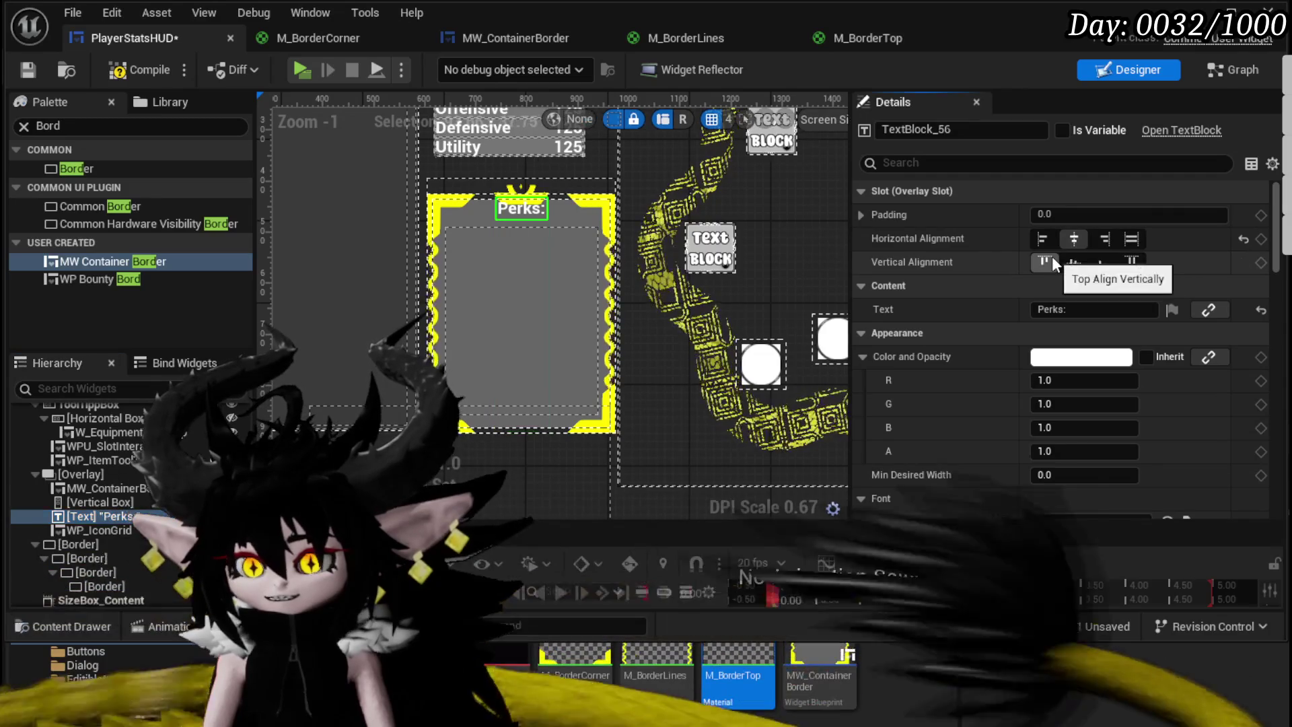
scroll(514, 219, up, 4)
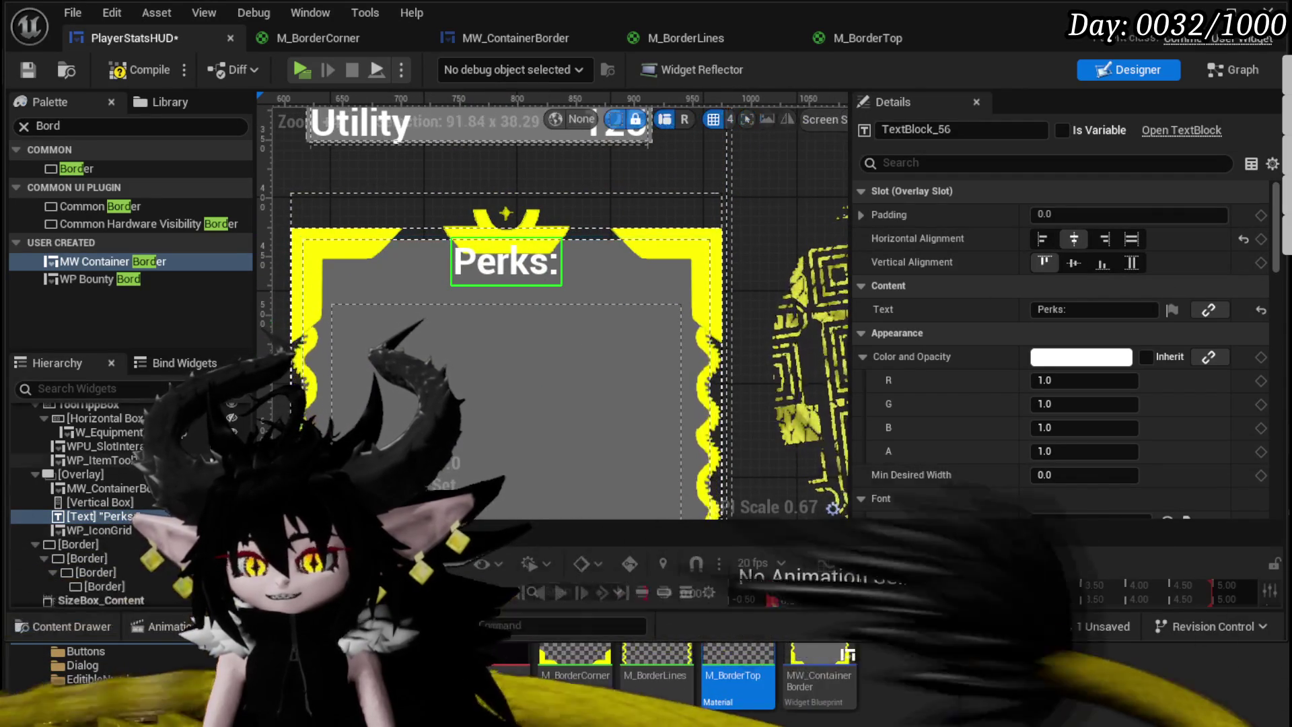
click(861, 215)
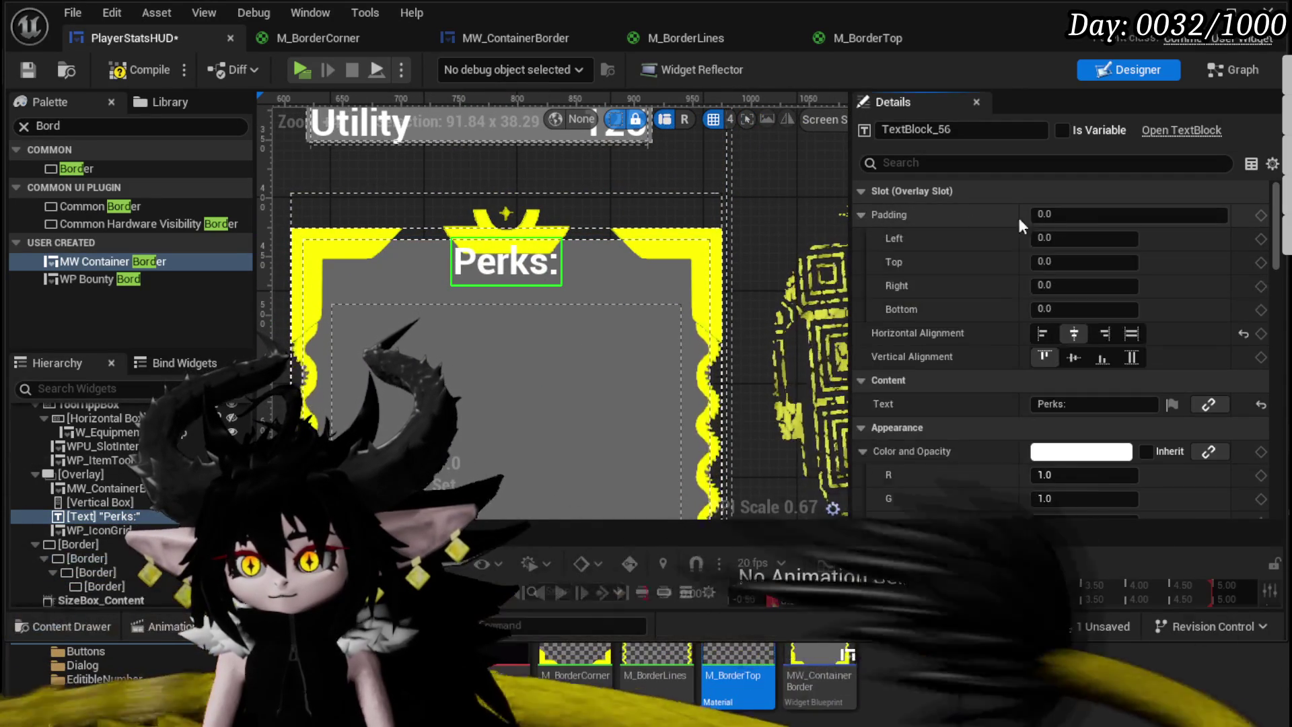
text(10)
click(136, 72)
click(28, 72)
Step: Select the four nested old Perks borders
scroll(96, 488, down, 1)
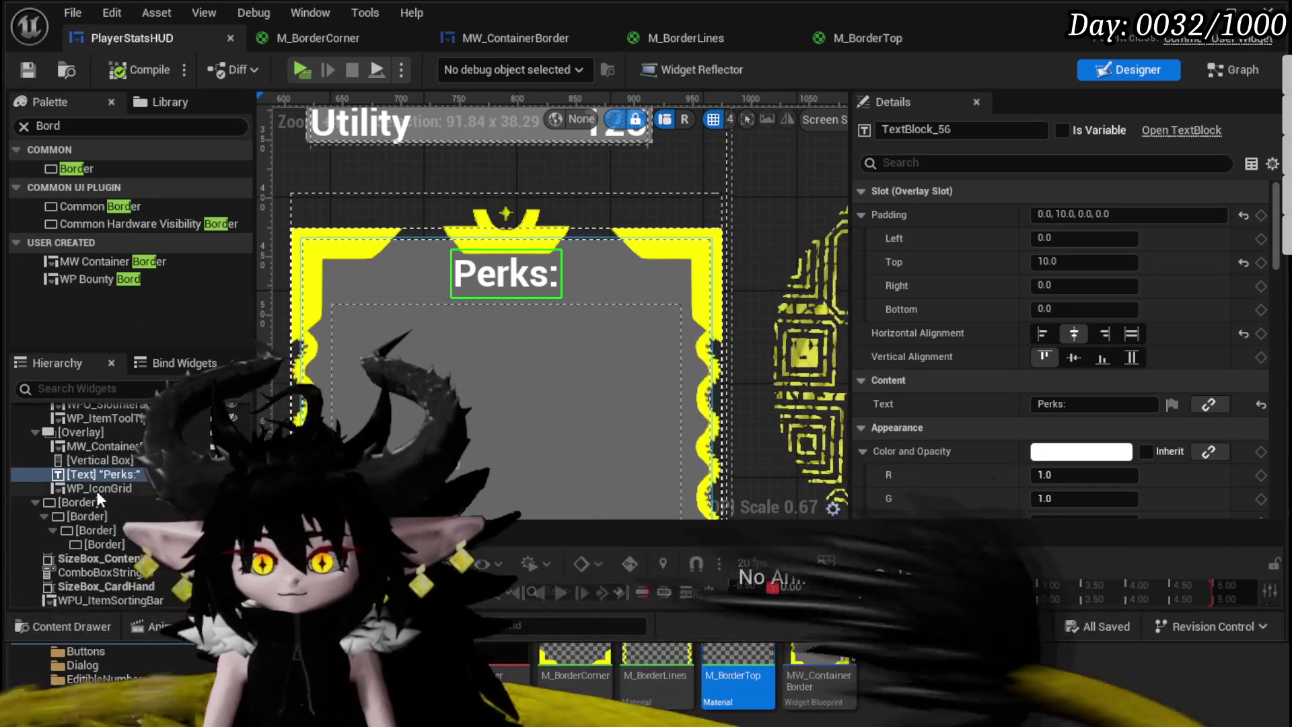
click(94, 502)
shift+click(101, 543)
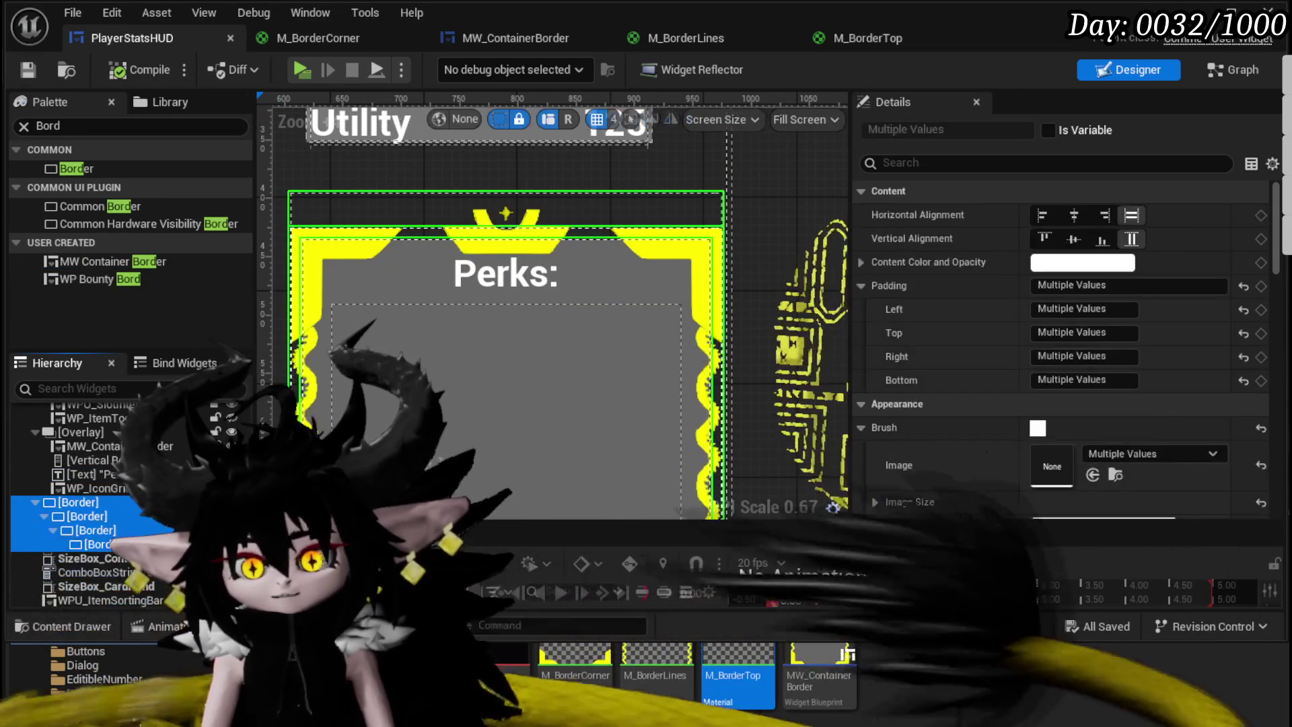